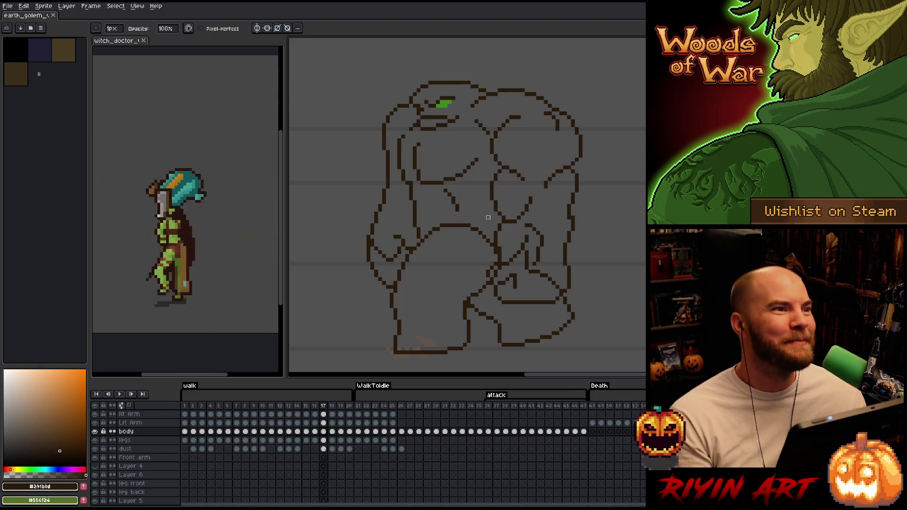
# - Play and stop the walk cycle on frame 16, then make the Rt Arm layer active for drawing
pyautogui.press('Return')
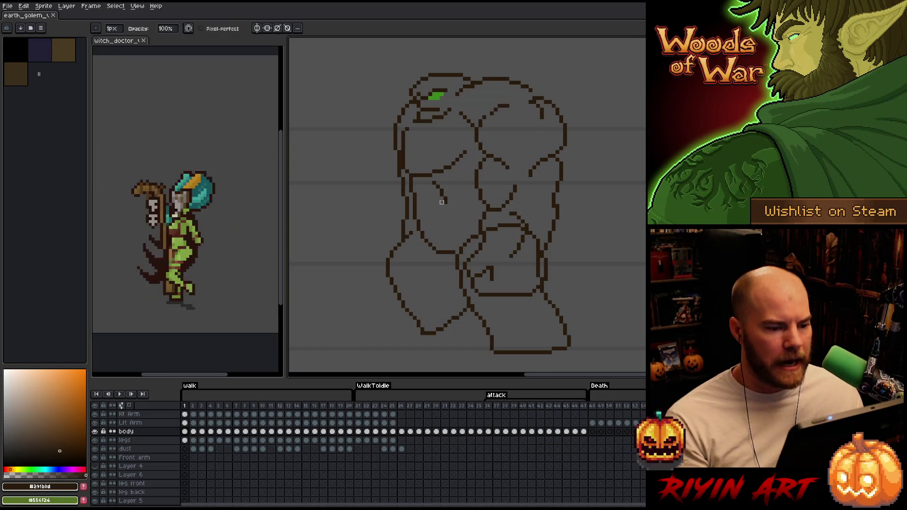
pyautogui.press('e')
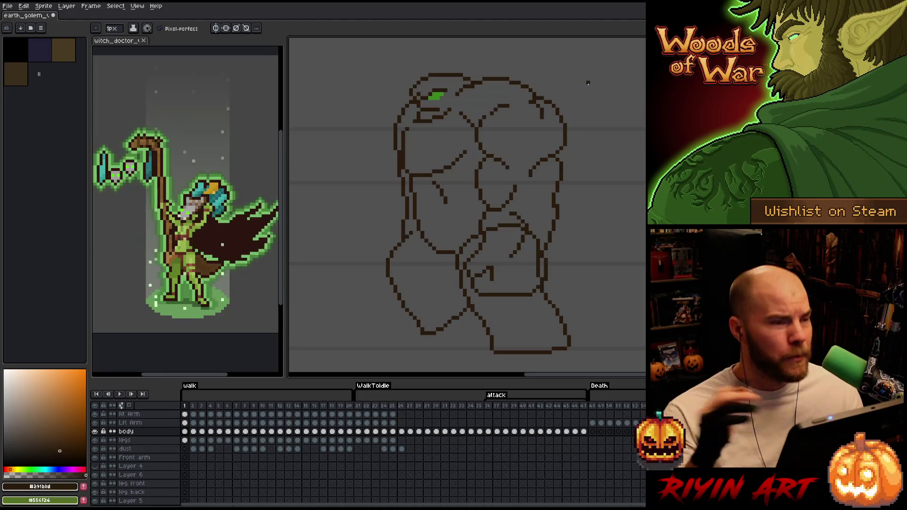
pyautogui.press('Return')
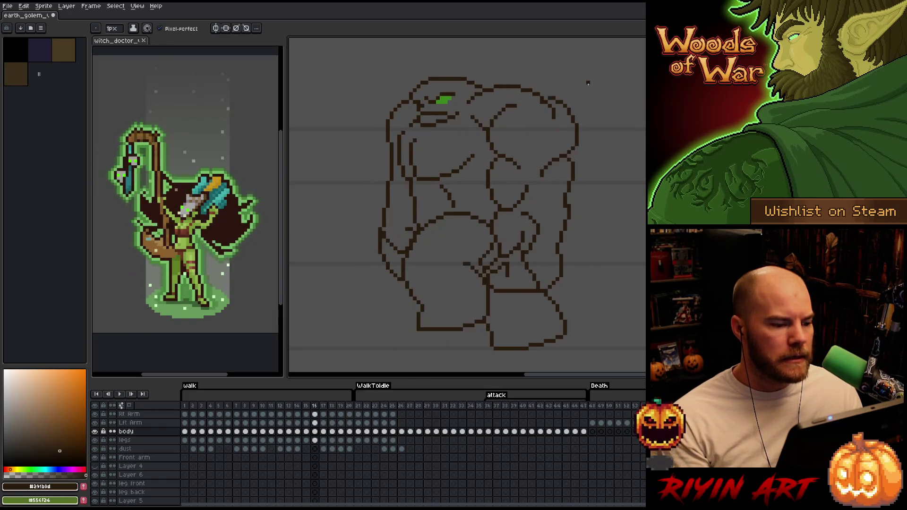
pyautogui.press('Return')
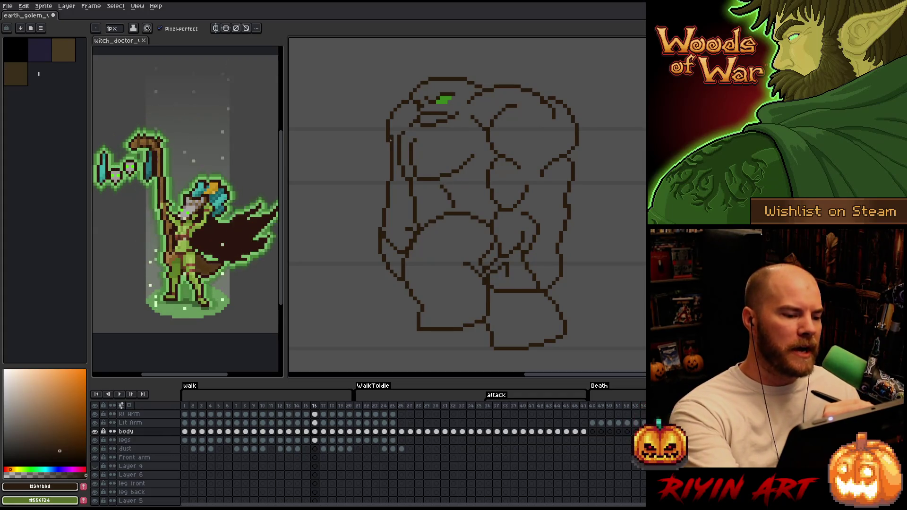
pyautogui.press('b')
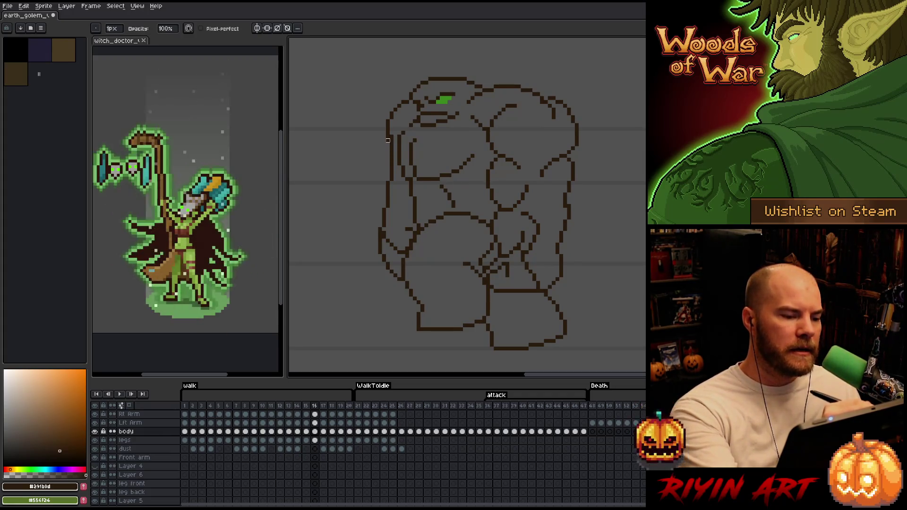
pyautogui.keyDown('ctrl'); pyautogui.click(388, 140); pyautogui.keyUp('ctrl')
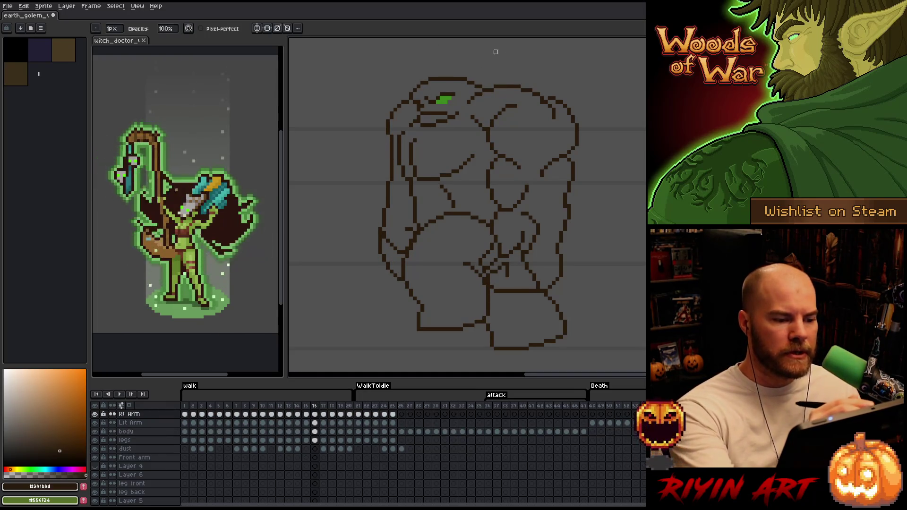
# - Clean up the arm pixels on frames 17 and 18, flipping against neighbouring poses to check them
pyautogui.press('Right')
pyautogui.press('e')
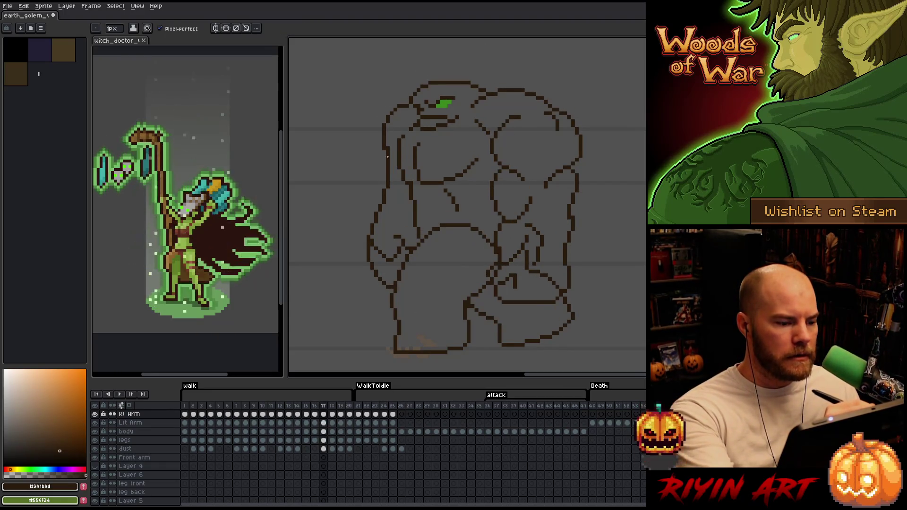
pyautogui.press('b')
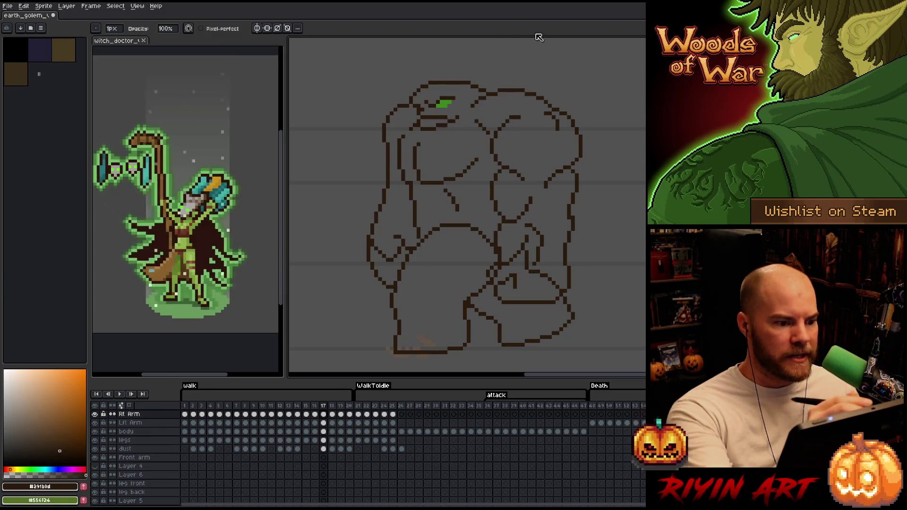
pyautogui.press('Right')
pyautogui.press('Left')
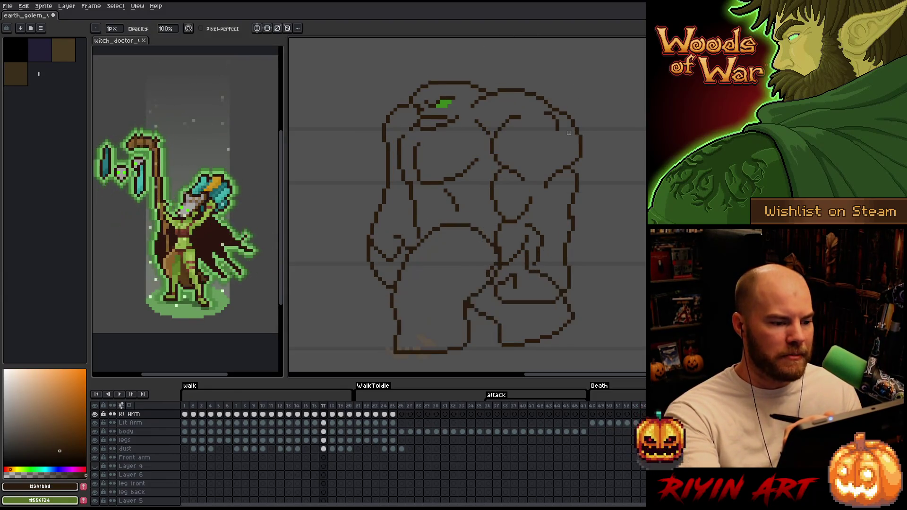
pyautogui.press('Right')
pyautogui.press('Left')
pyautogui.press('Right')
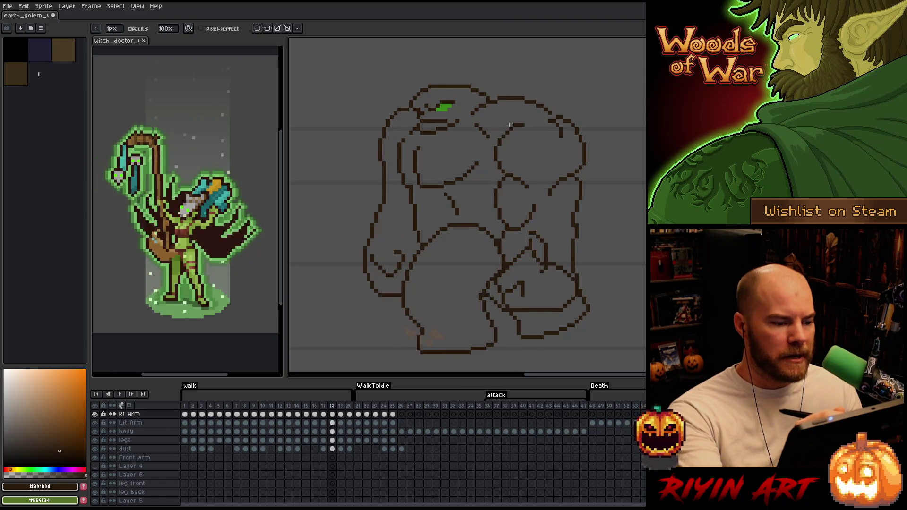
pyautogui.press('Left')
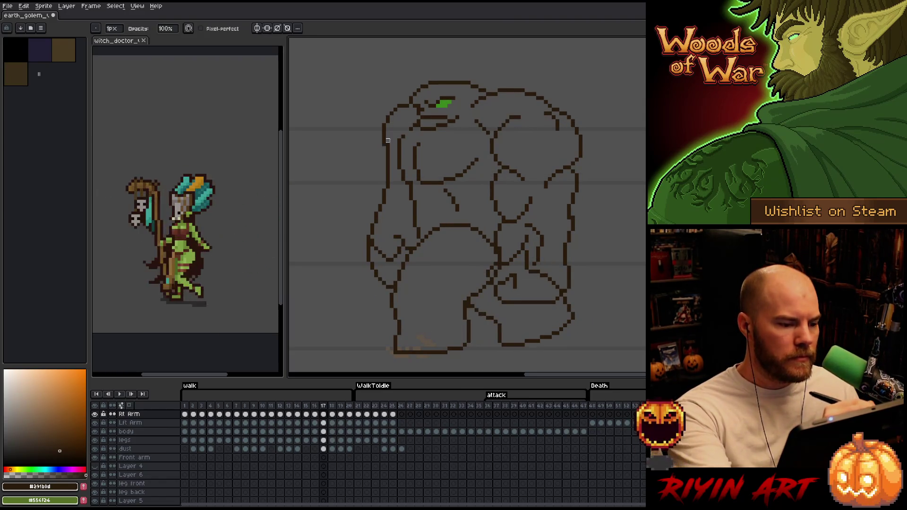
pyautogui.press('Right')
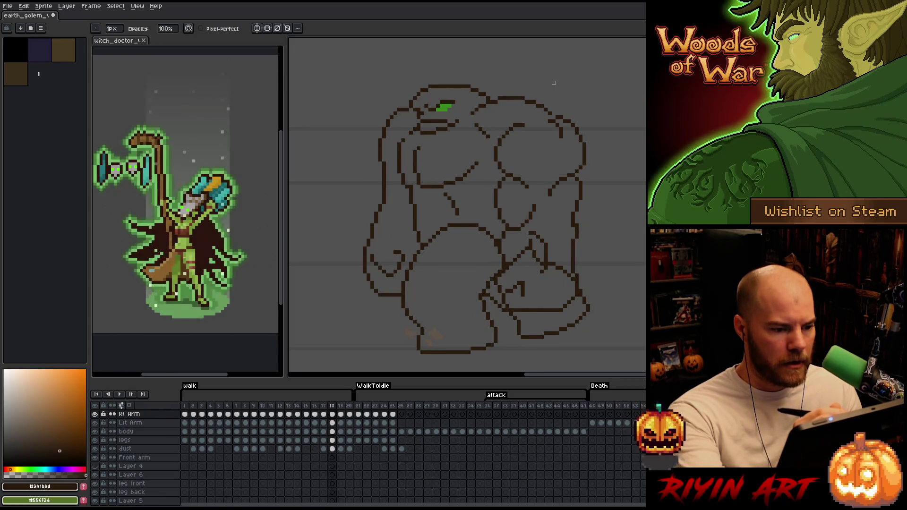
# - Erase and redraw arm pixels on frames 19 and 20, comparing each with the adjacent frame
pyautogui.press('e')
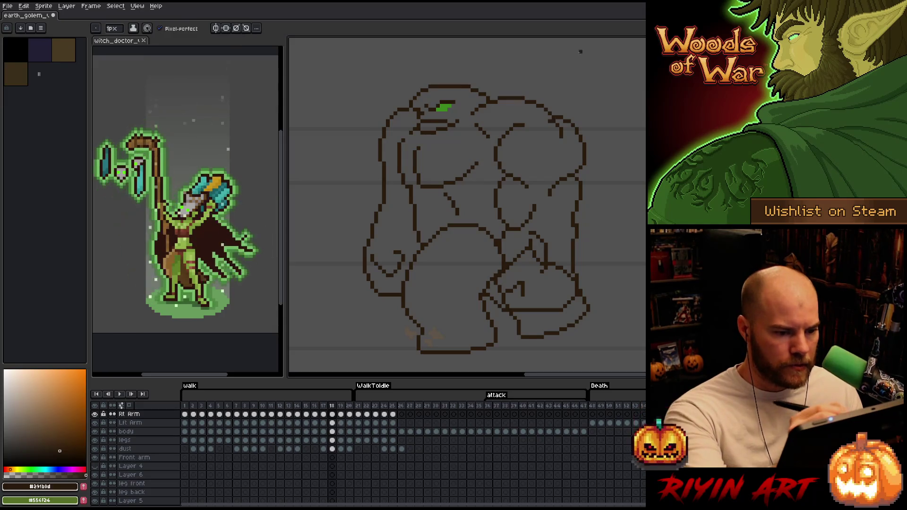
pyautogui.press('Right')
pyautogui.press('Left')
pyautogui.press('Right')
pyautogui.press('Right')
pyautogui.press('Left')
pyautogui.press('Left')
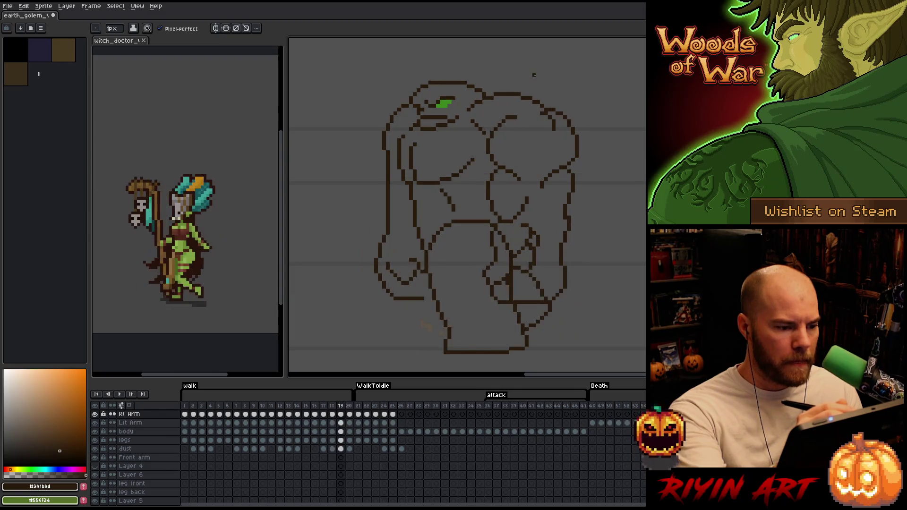
pyautogui.press('Right')
pyautogui.press('Right')
pyautogui.press('Left')
pyautogui.press('Left')
pyautogui.press('Right')
pyautogui.press('Right')
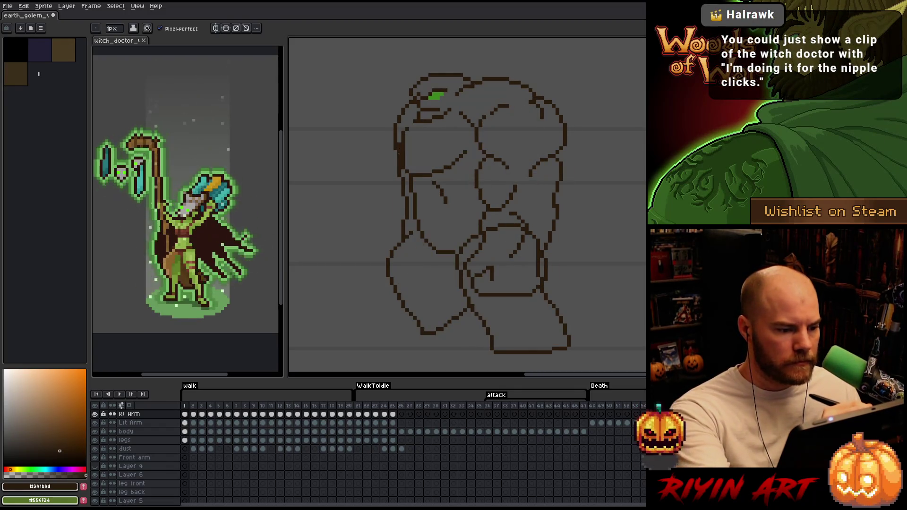
pyautogui.press('b')
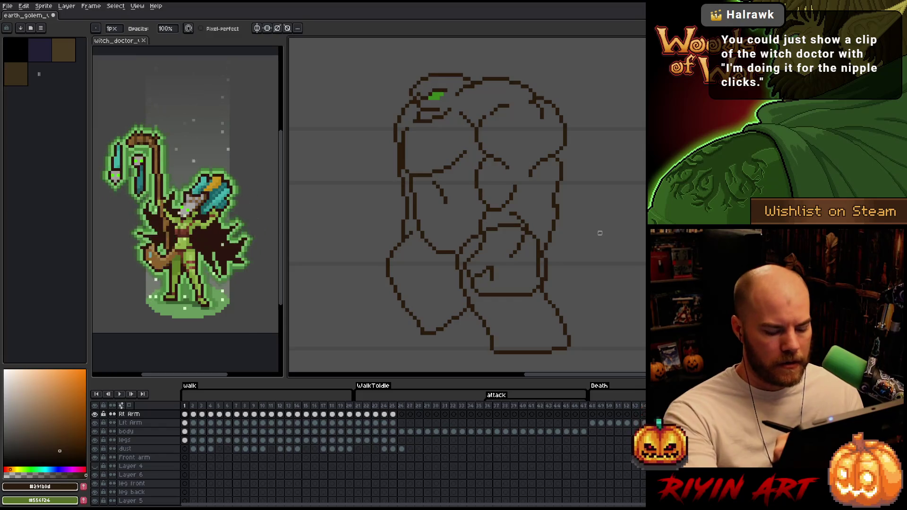
# - Check the early walk frames 1 to 6 and touch up the arm line on frame 5
pyautogui.press('.')
pyautogui.press(',')
pyautogui.press('.')
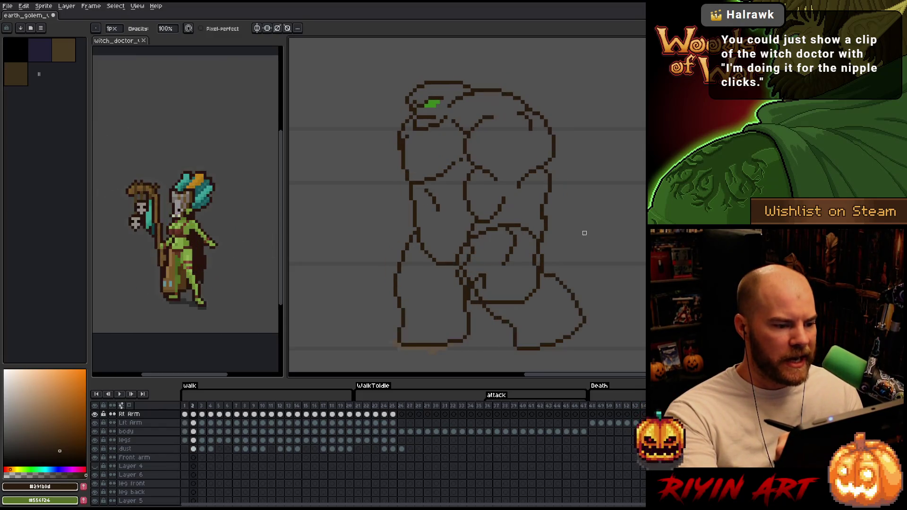
pyautogui.press(',')
pyautogui.press('.')
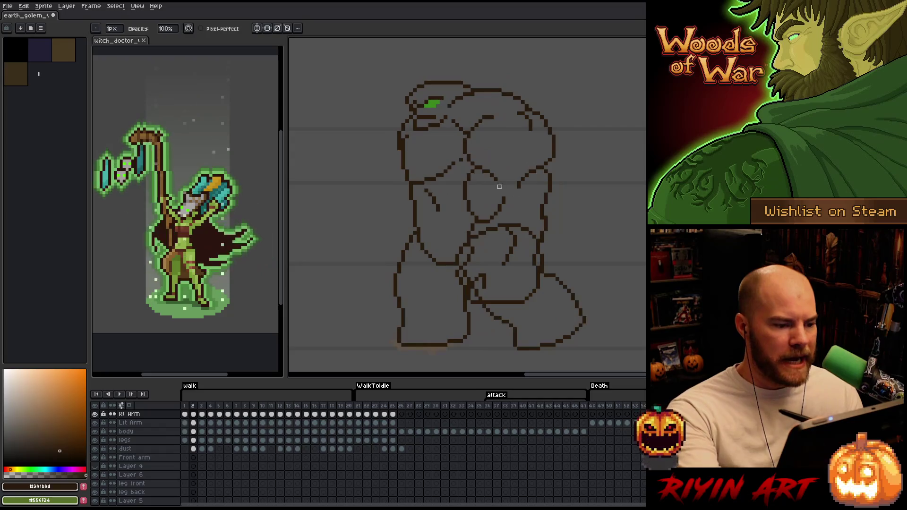
pyautogui.press('.')
pyautogui.press('.')
pyautogui.press('.')
pyautogui.press('.')
pyautogui.press(',')
pyautogui.press(',')
pyautogui.press(',')
pyautogui.press('.')
pyautogui.press('.')
pyautogui.press('.')
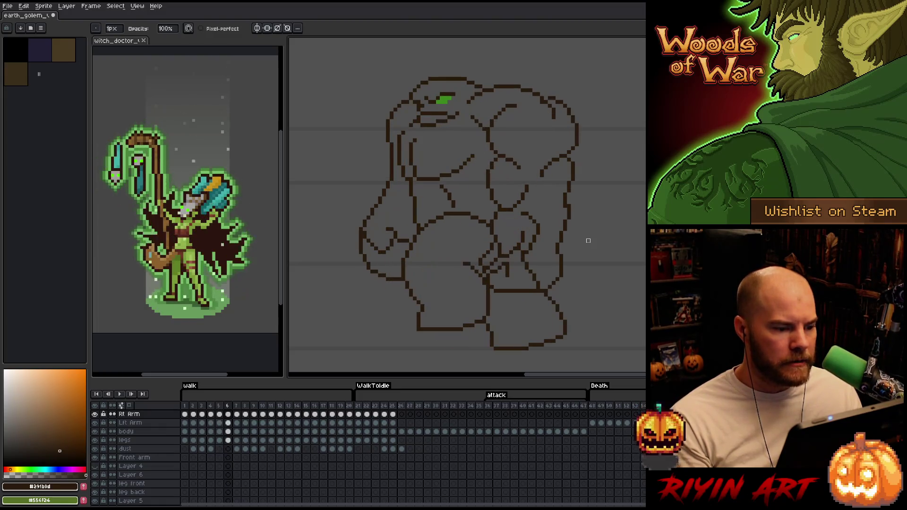
pyautogui.press('e')
pyautogui.press('b')
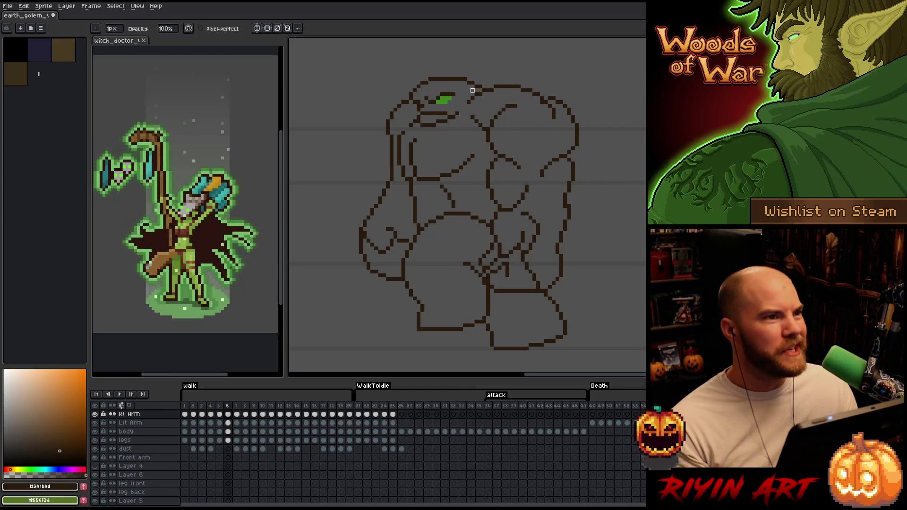
# - Play the walk cycle, make a final arm touch-up, and replay it from frame 20
pyautogui.press('Return')
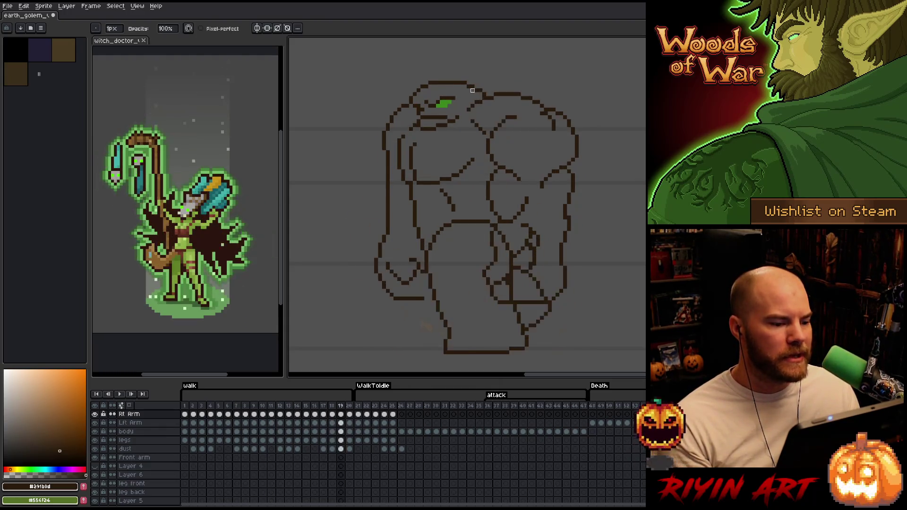
pyautogui.press('e')
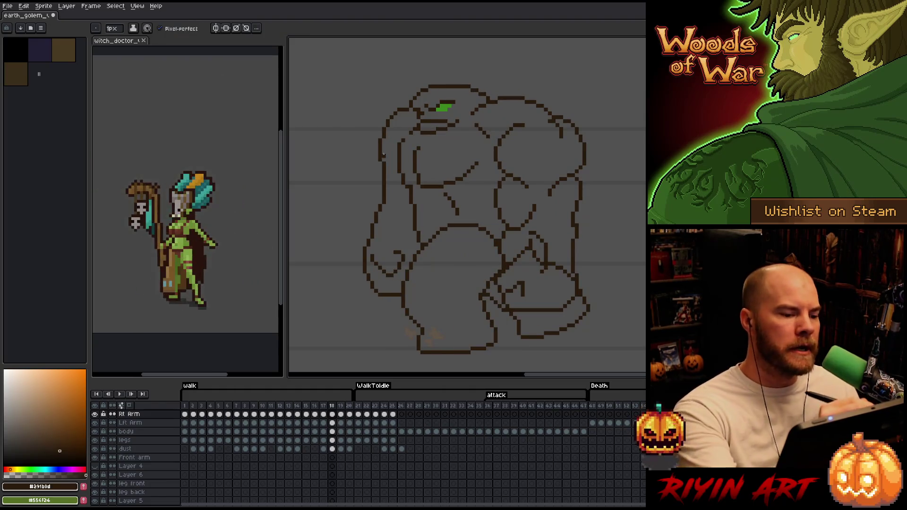
pyautogui.press('b')
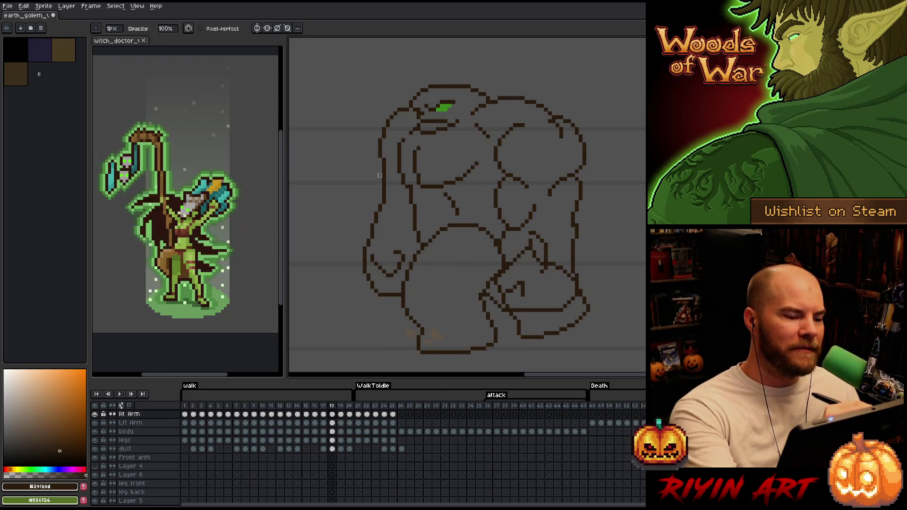
pyautogui.press('Right')
pyautogui.press('Right')
pyautogui.press('Return')
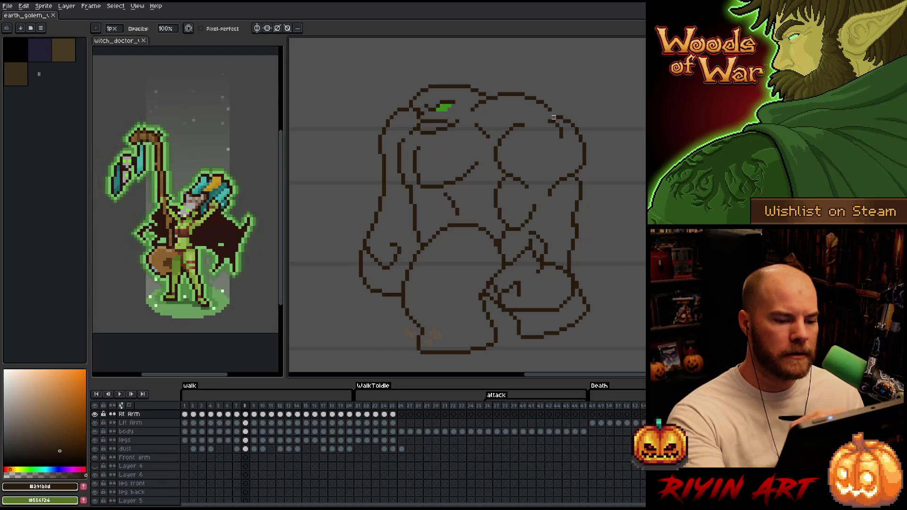
# - Play the golem walk cycle to review the reworked arm motion
pyautogui.press('Return')
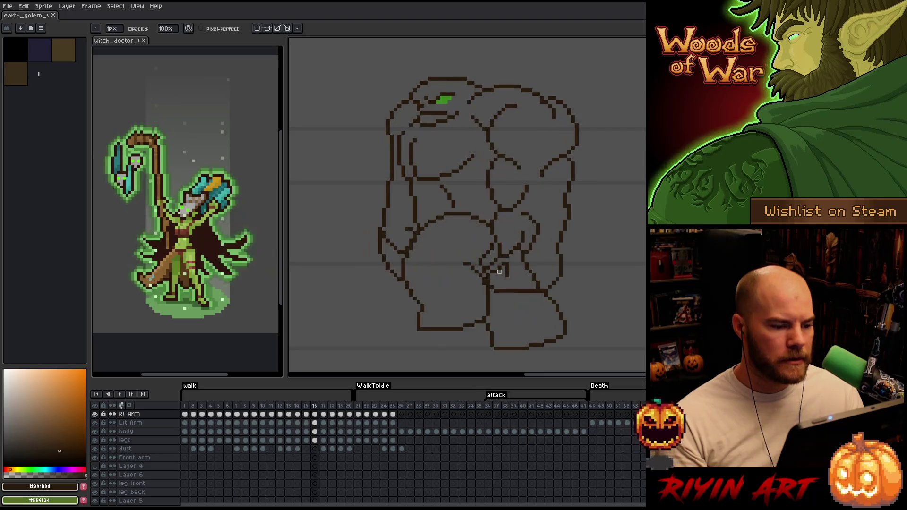
# - Stop playback and switch editing to the golem's body layer with the pencil active
pyautogui.rightClick(498, 270)
pyautogui.press('Escape')
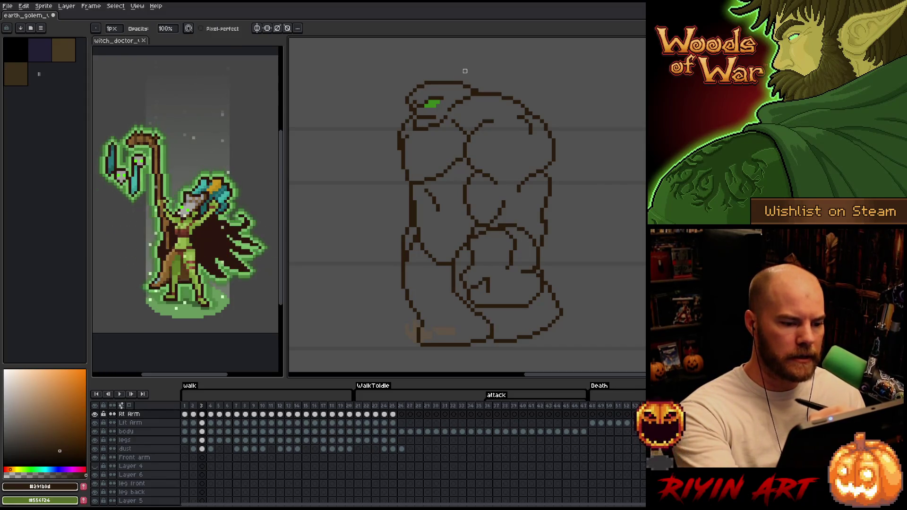
pyautogui.press('v')
pyautogui.press('b')
pyautogui.press('e')
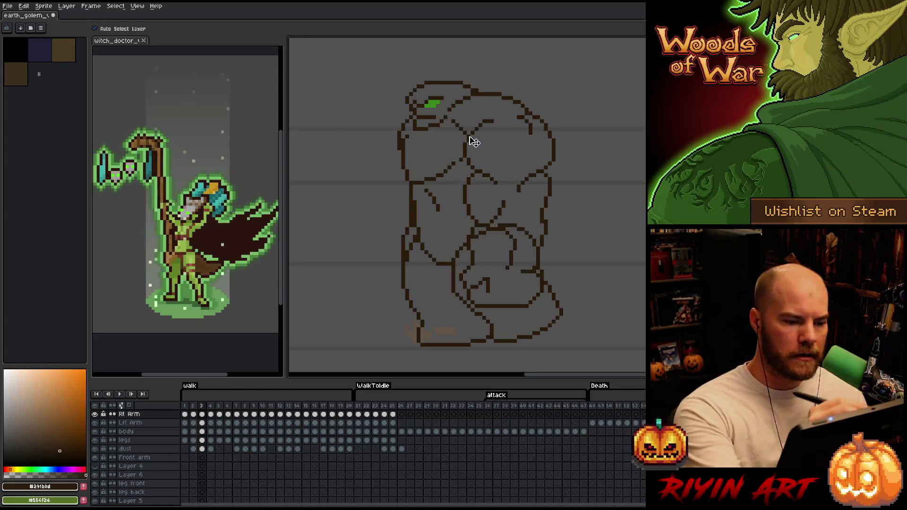
pyautogui.hotkey('alt', 'Down')
pyautogui.hotkey('alt', 'Down')
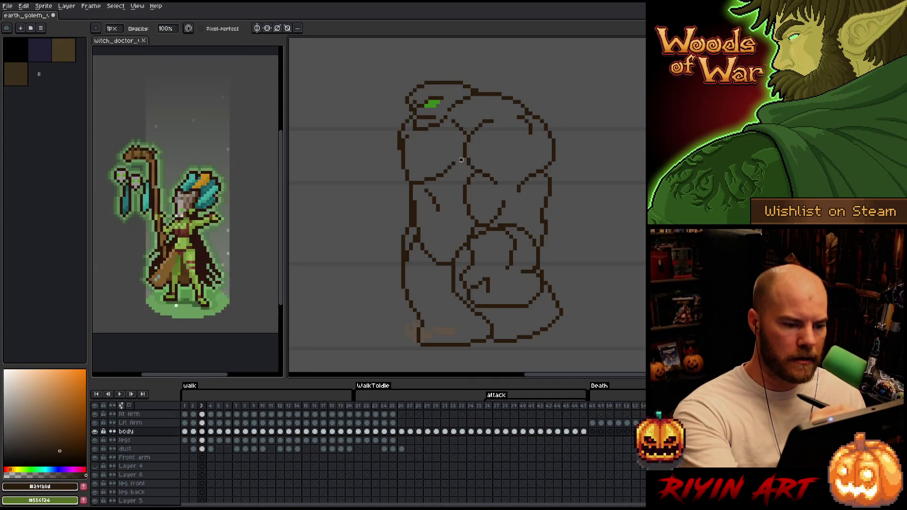
pyautogui.press('b')
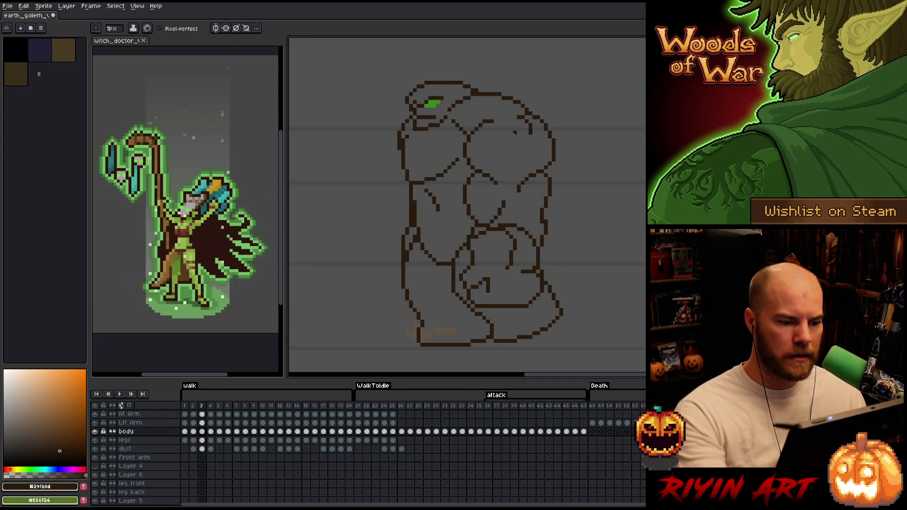
# - Step through walk frames 2 to 10, settle on frame 6 and switch to freehand selection
pyautogui.press('Left')
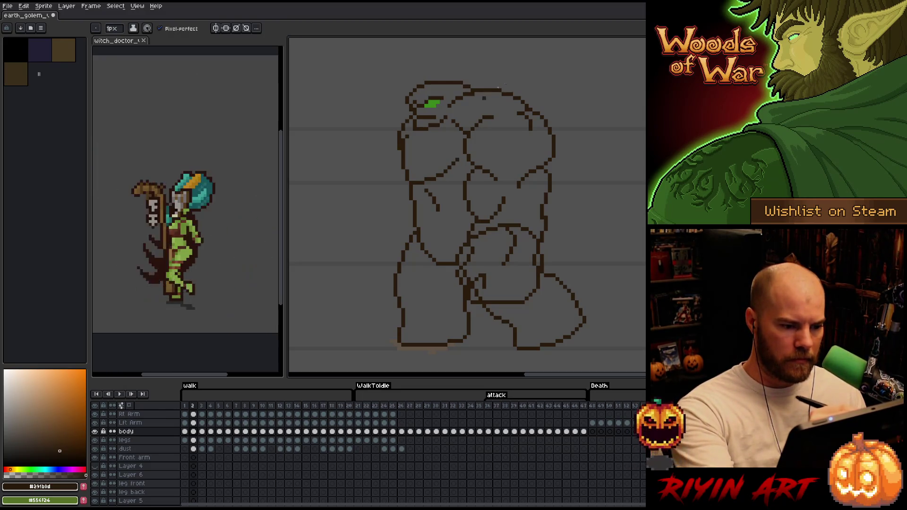
pyautogui.press('Right')
pyautogui.press('Right')
pyautogui.press('Right')
pyautogui.press('Right')
pyautogui.press('Right')
pyautogui.press('Right')
pyautogui.press('Right')
pyautogui.press('Right')
pyautogui.press('Right')
pyautogui.press('Right')
pyautogui.press('Right')
pyautogui.press('Right')
pyautogui.press('Right')
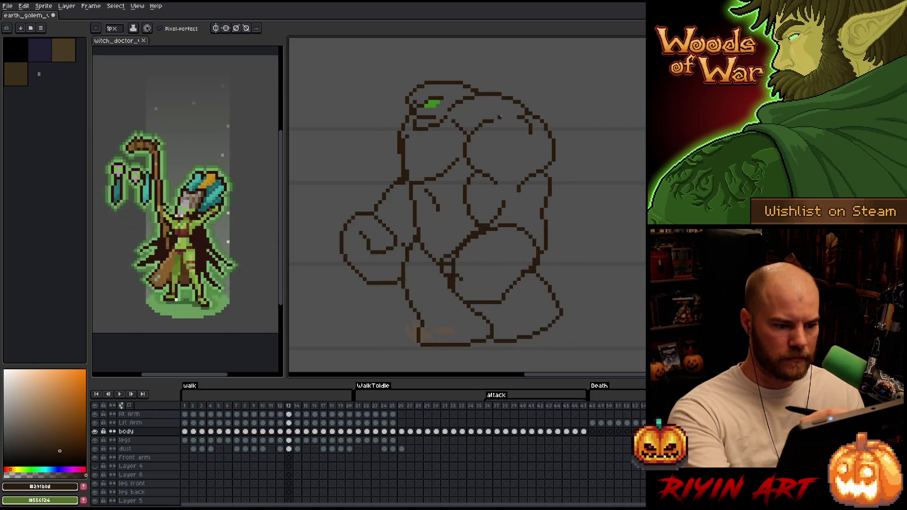
pyautogui.press('Right')
pyautogui.press('Right')
pyautogui.press('Right')
pyautogui.press('Right')
pyautogui.press('Right')
pyautogui.press('Right')
pyautogui.press('Right')
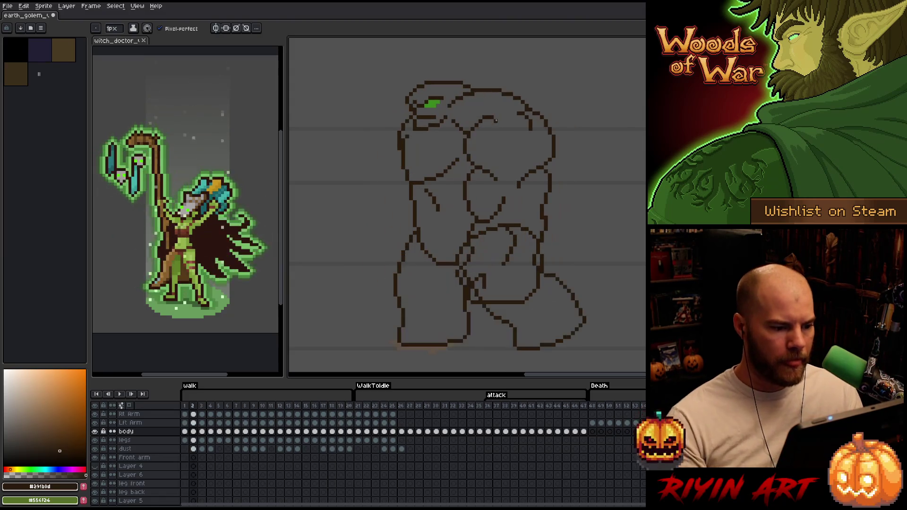
pyautogui.press('Right')
pyautogui.press('Right')
pyautogui.press('Right')
pyautogui.press('Right')
pyautogui.press('Right')
pyautogui.press('Left')
pyautogui.press('Right')
pyautogui.press('Left')
pyautogui.press('Right')
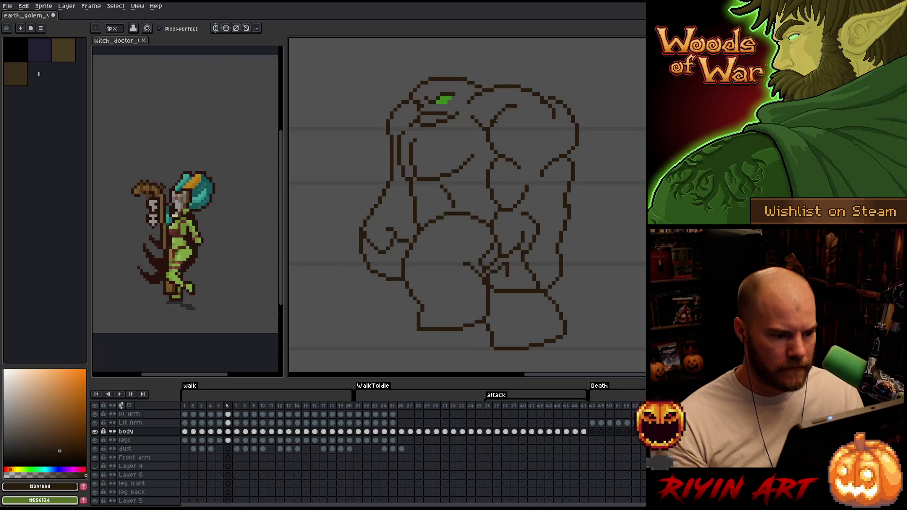
pyautogui.press('Left')
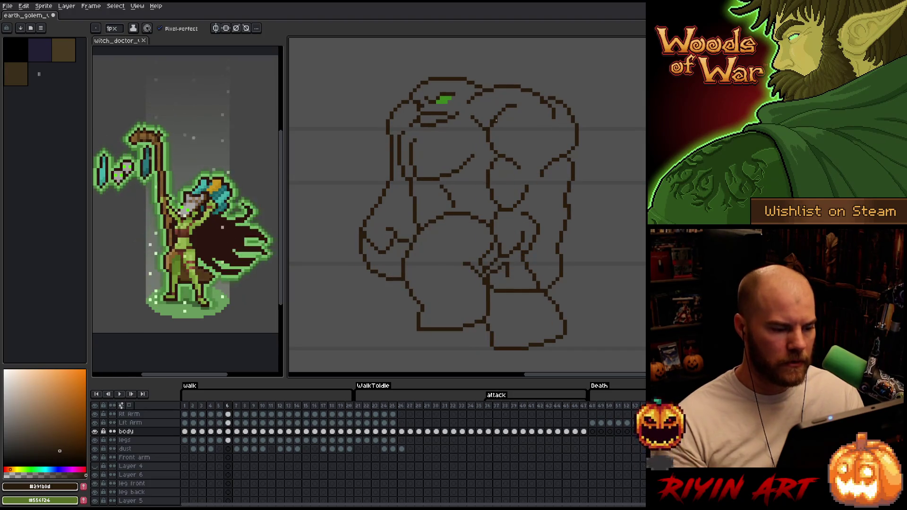
pyautogui.press('m')
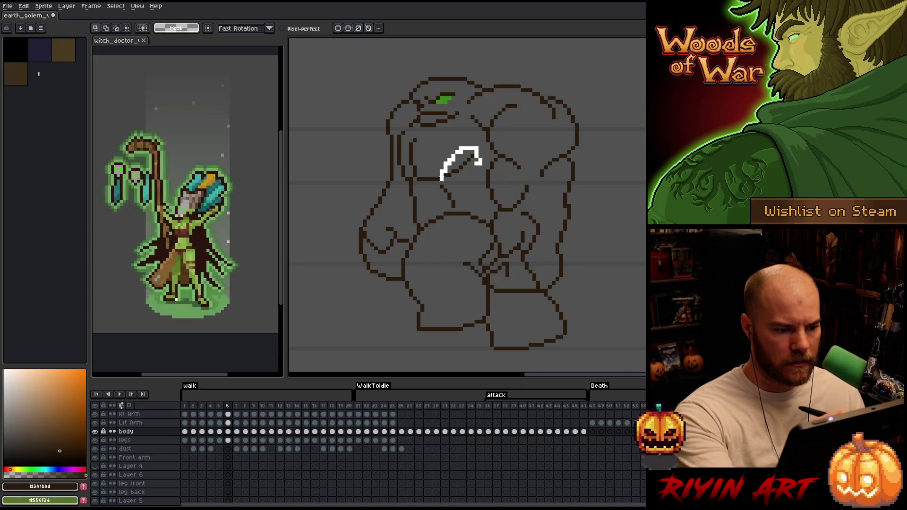
# - Lasso and nudge the upper chest line on walk frames 6 and 7, then return to drawing
pyautogui.moveTo(485, 145); pyautogui.dragTo(434, 182)
pyautogui.hotkey('ctrl', 'd')
pyautogui.press('b')
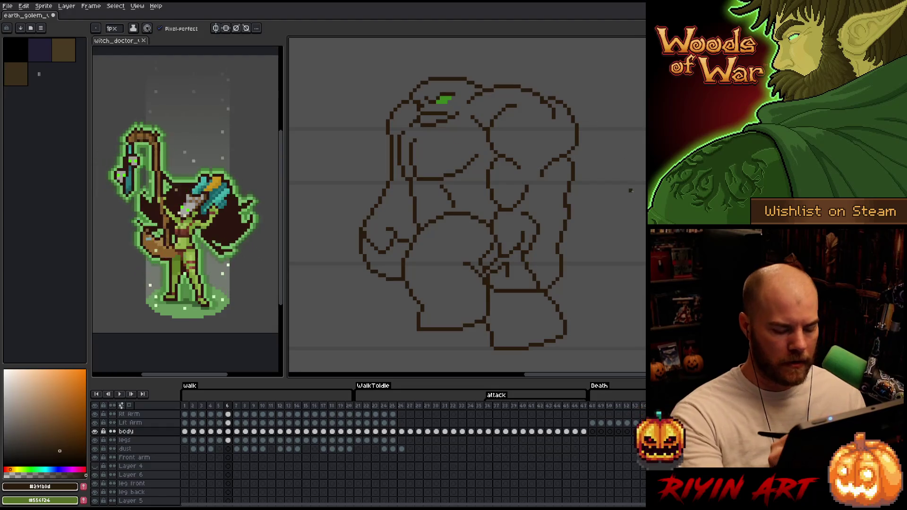
pyautogui.press('e')
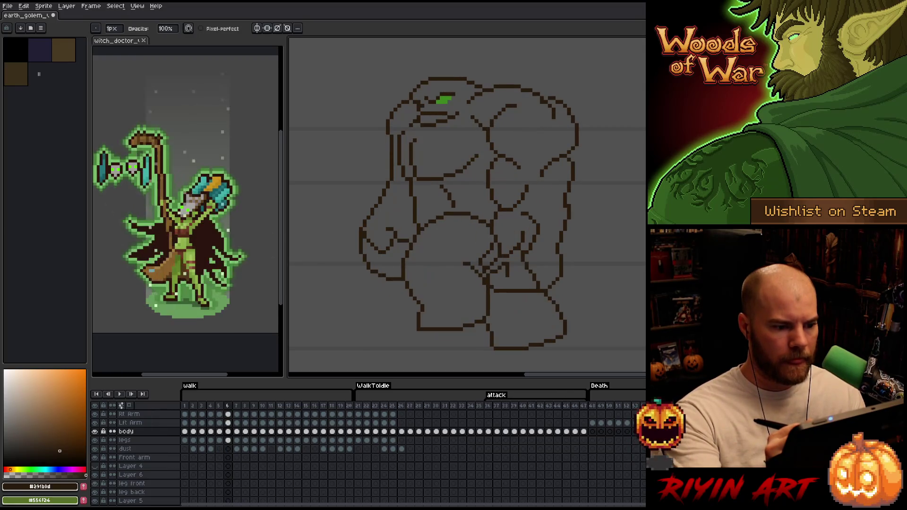
pyautogui.press('Right')
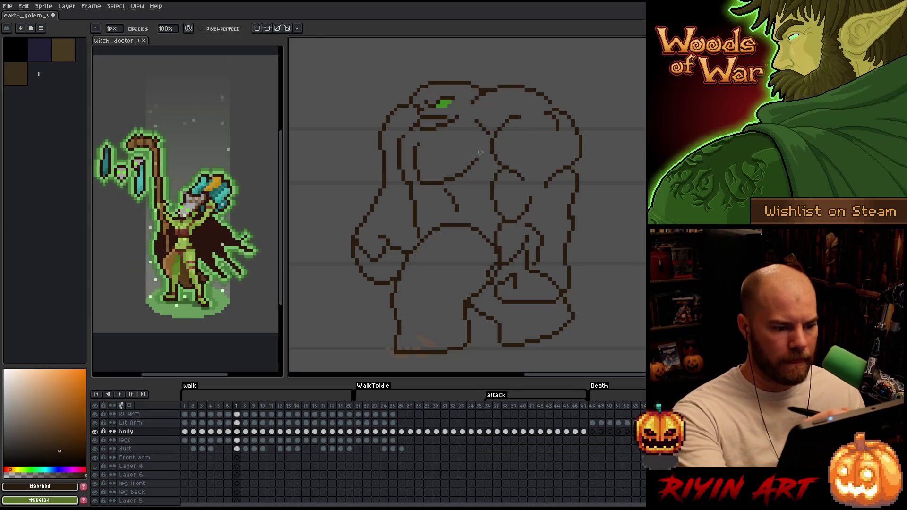
pyautogui.press('m')
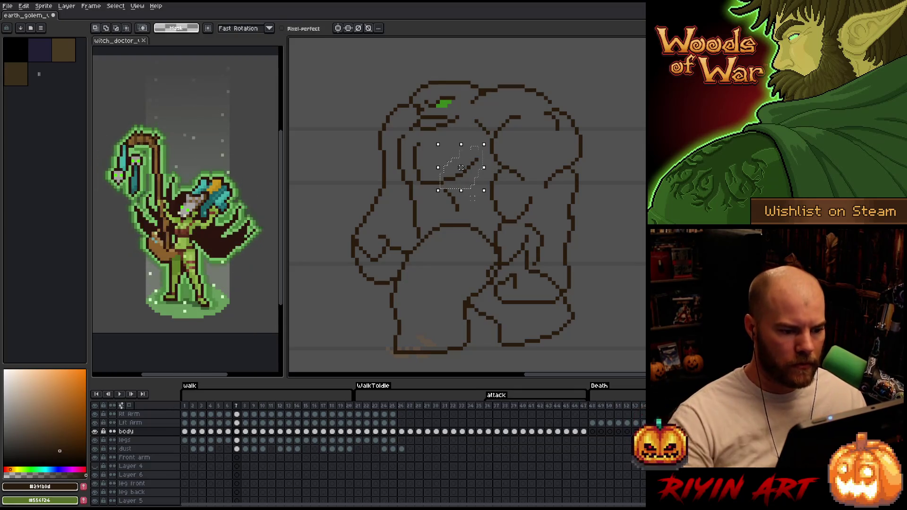
pyautogui.press('b')
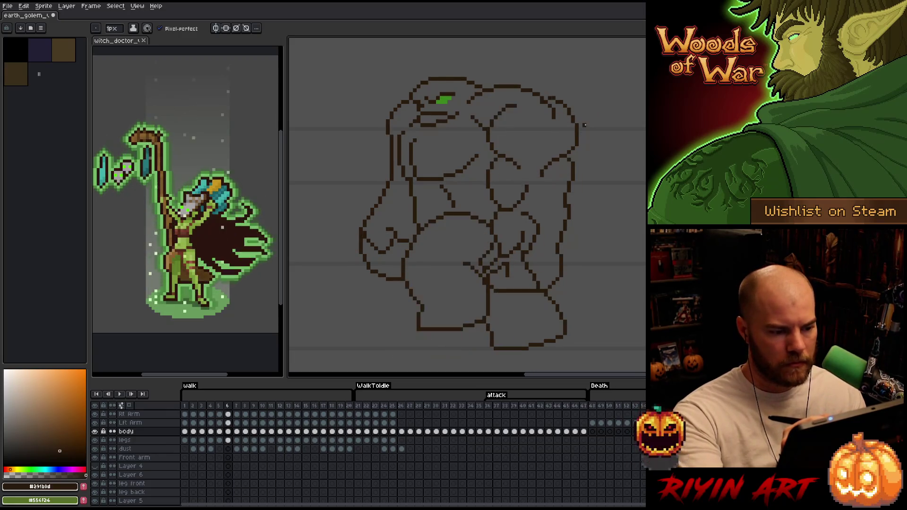
# - Check frame 8's chest against frames 7 and 9, then move on to walk frame 10
pyautogui.press('Right')
pyautogui.press('m')
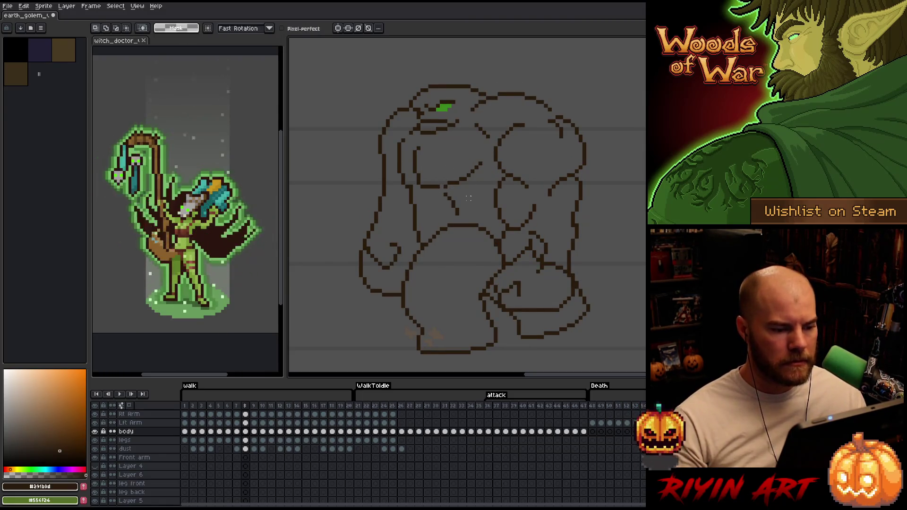
pyautogui.press('Left')
pyautogui.press('Right')
pyautogui.press('b')
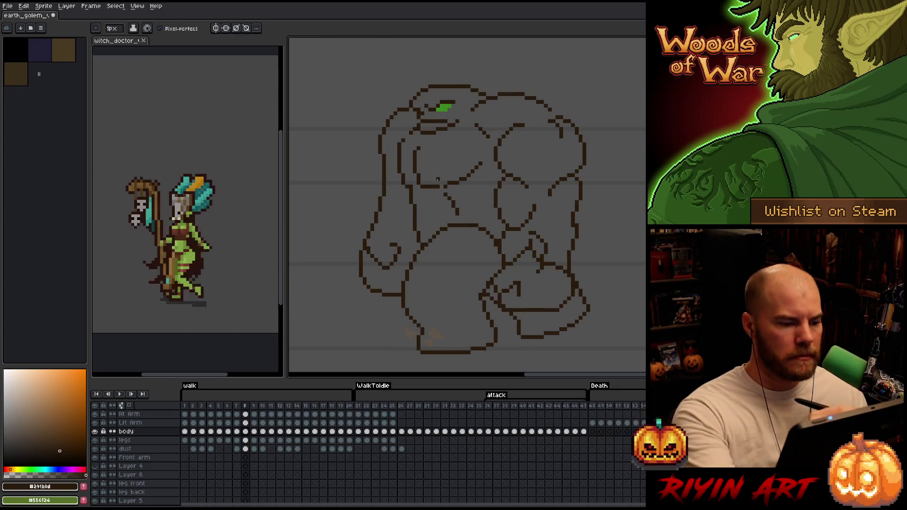
pyautogui.press('Left')
pyautogui.press('Right')
pyautogui.press('Right')
pyautogui.press('Left')
pyautogui.press('Right')
pyautogui.press('Left')
pyautogui.press('Left')
pyautogui.press('Right')
pyautogui.press('Right')
pyautogui.press('Right')
pyautogui.press('Left')
pyautogui.press('Right')
pyautogui.press('Left')
pyautogui.press('Left')
pyautogui.press('Right')
pyautogui.press('Right')
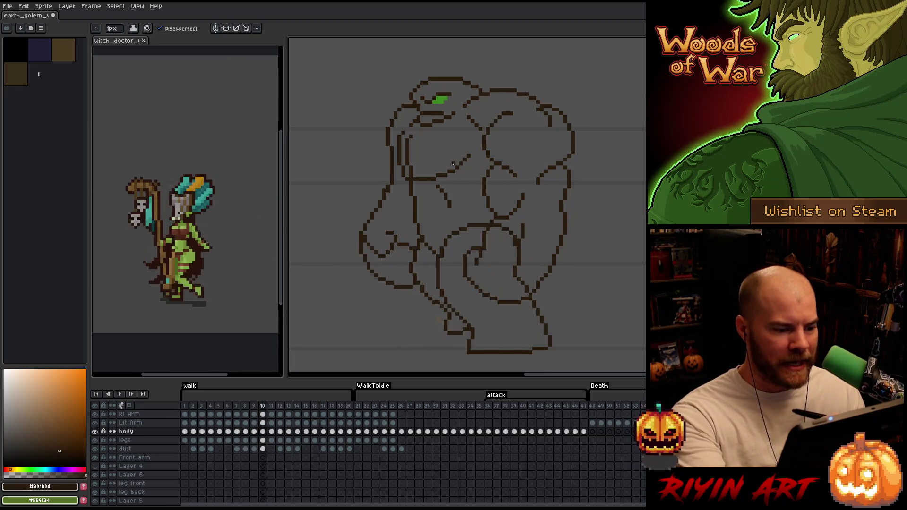
# - Select and reposition the upper chest line on frame 10, commit it and compare with frame 11
pyautogui.press('q')
pyautogui.moveTo(433, 177); pyautogui.dragTo(475, 178)
pyautogui.click(449, 164)
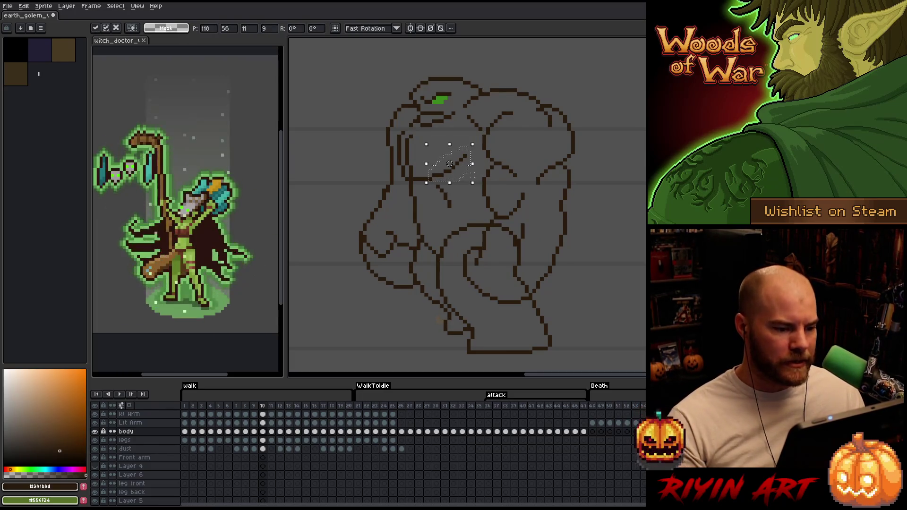
pyautogui.press('Return')
pyautogui.press('Left')
pyautogui.press('Right')
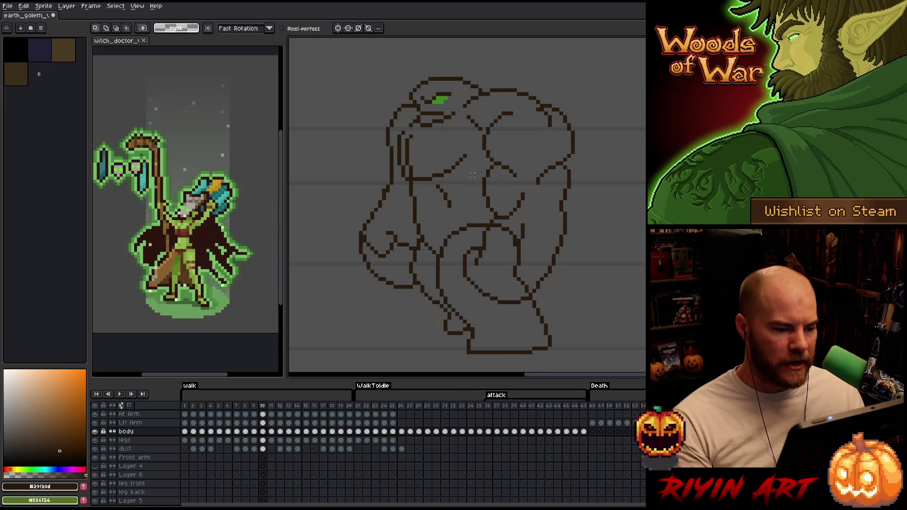
pyautogui.press('Left')
pyautogui.press('Right')
pyautogui.press('Right')
pyautogui.press('Left')
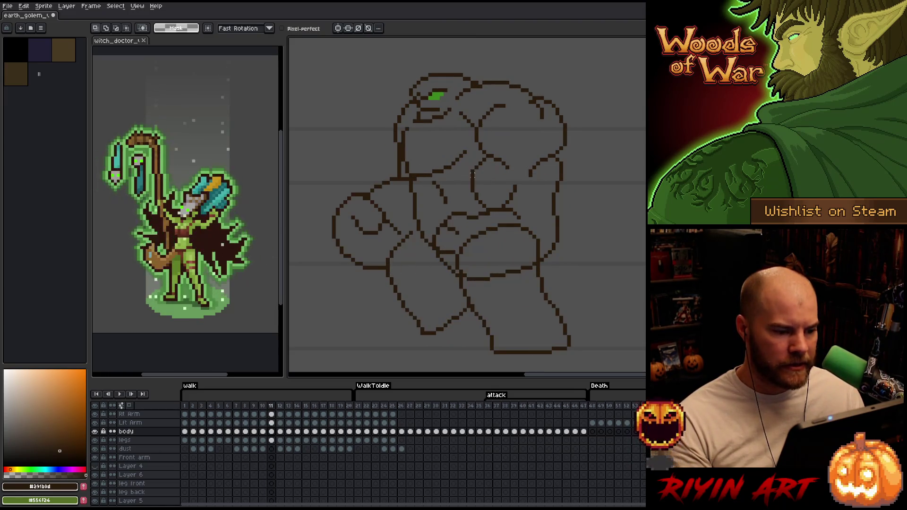
pyautogui.press('Right')
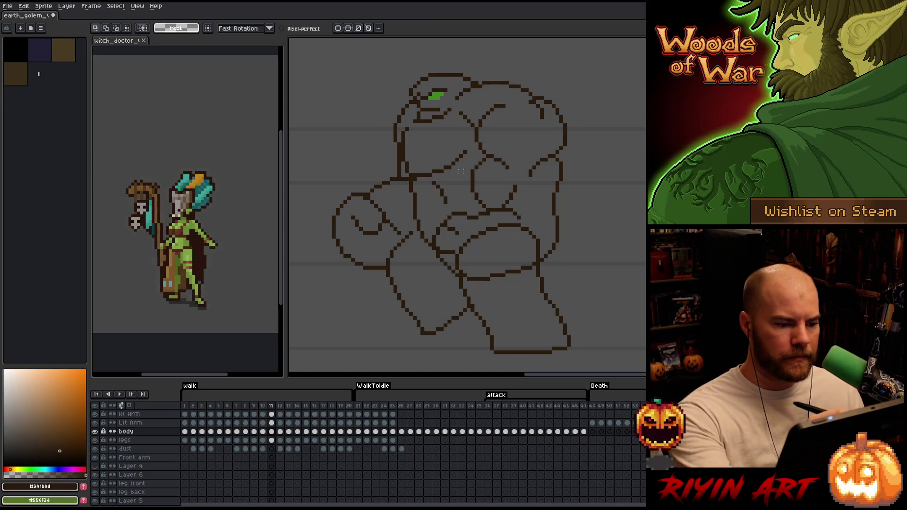
# - Adjust the upper chest line on frame 11 and check it against frame 10
pyautogui.moveTo(425, 177); pyautogui.dragTo(448, 163)
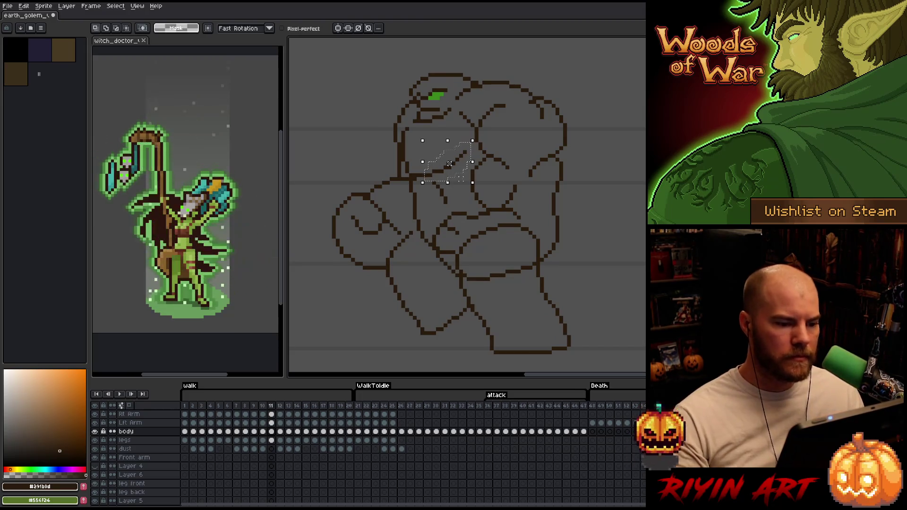
pyautogui.hotkey('ctrl', 'd')
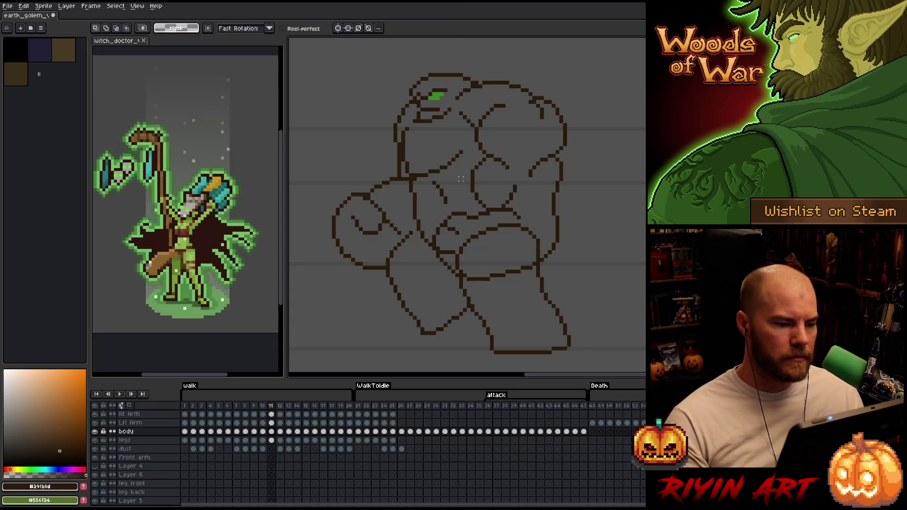
pyautogui.press('Left')
pyautogui.press('Right')
pyautogui.press('Left')
pyautogui.press('Right')
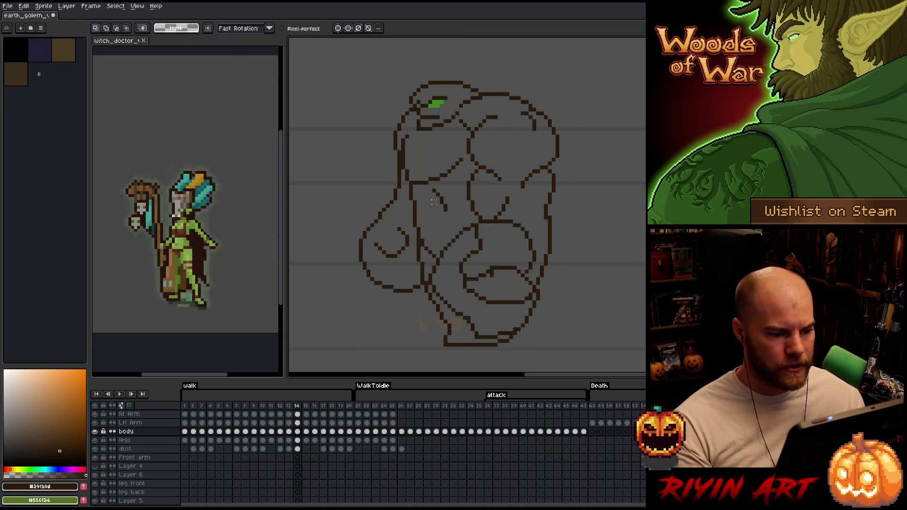
pyautogui.press('m')
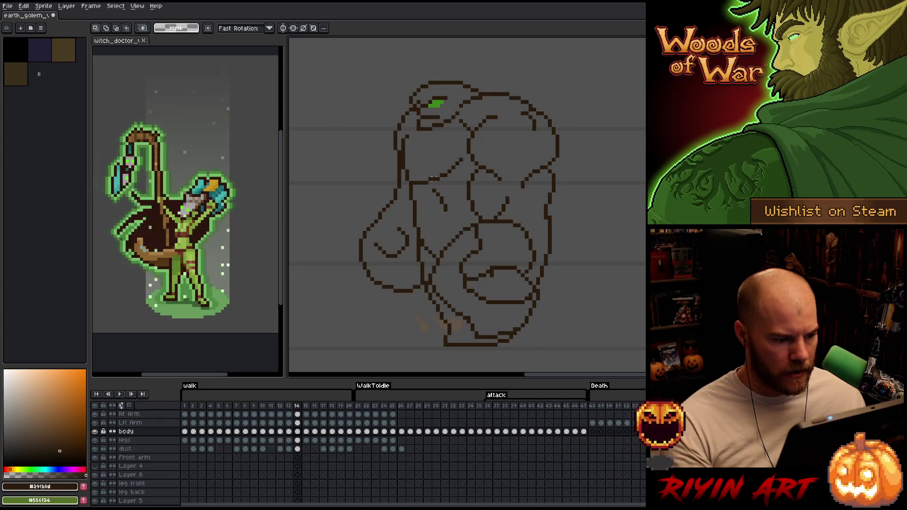
# - Draw a chest line on walk frame 15 and compare it with frames 14 and 16
pyautogui.press('Right')
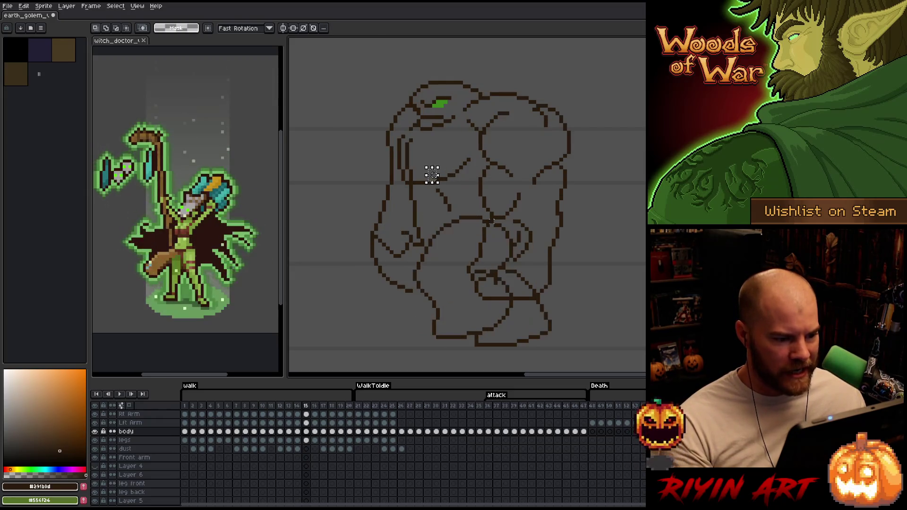
pyautogui.press('b')
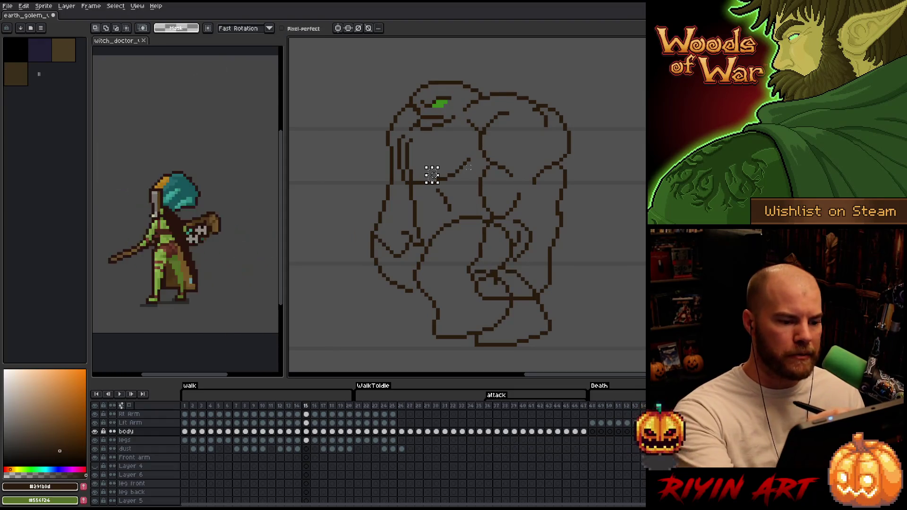
pyautogui.moveTo(427, 174); pyautogui.dragTo(430, 178)
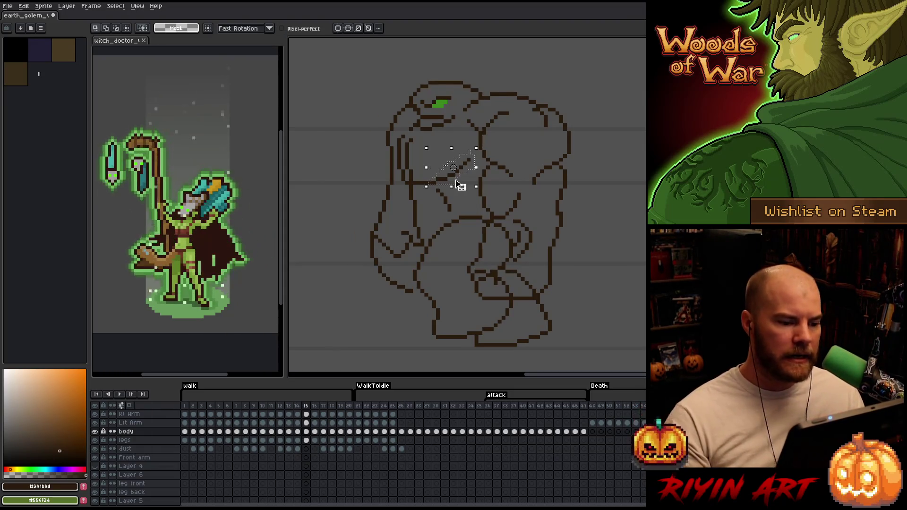
pyautogui.press('Left')
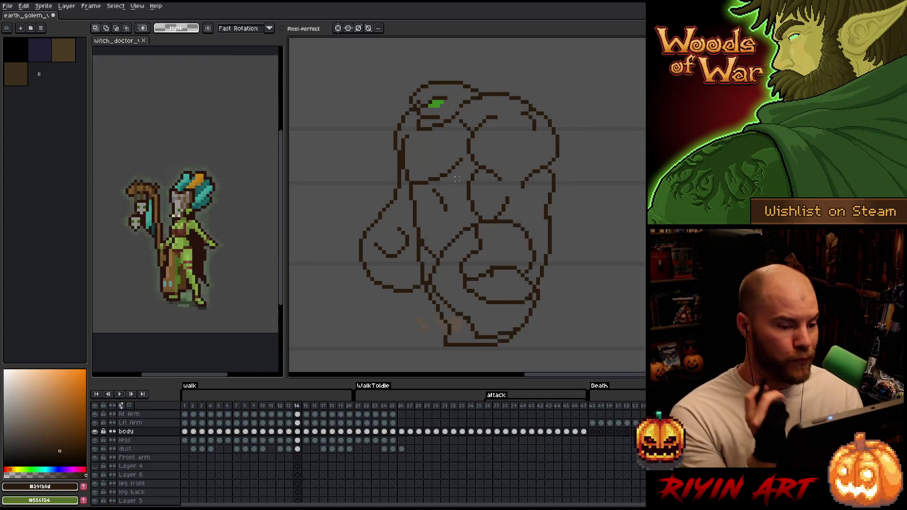
pyautogui.press('Right')
pyautogui.press('Left')
pyautogui.press('Right')
pyautogui.press('Left')
pyautogui.press('Right')
pyautogui.press('Right')
pyautogui.press('Left')
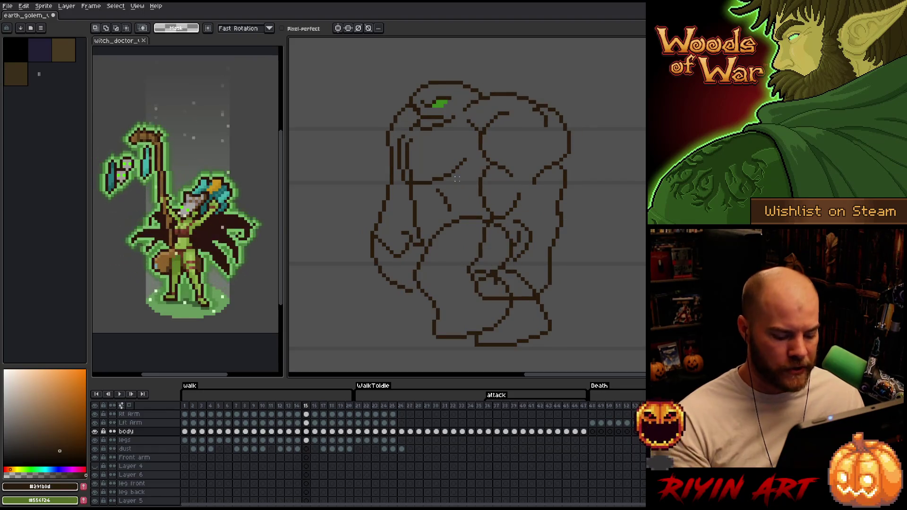
pyautogui.press('e')
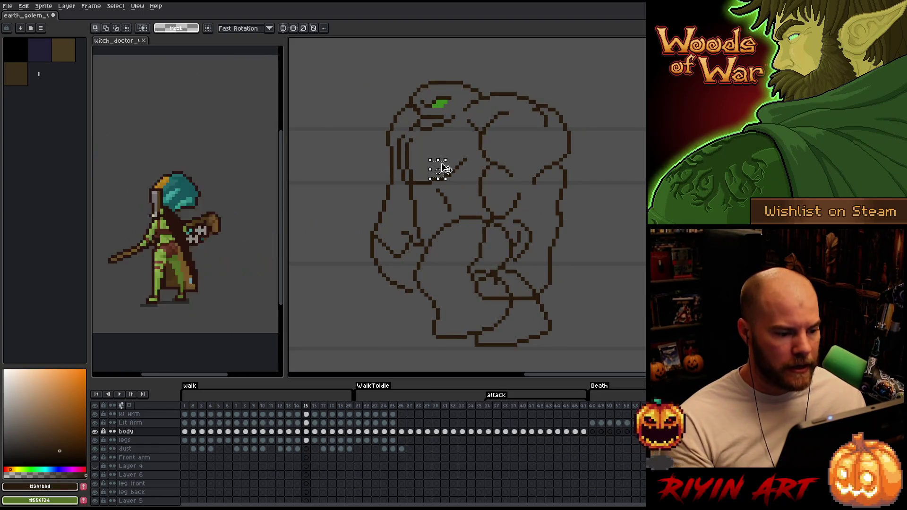
# - Flip between frames 15 to 17 to check the motion, then marquee-select part of the chest on frame 15
pyautogui.press('Right')
pyautogui.press('Left')
pyautogui.press('Right')
pyautogui.press('Left')
pyautogui.press('Right')
pyautogui.press('Left')
pyautogui.press('Right')
pyautogui.press('Left')
pyautogui.press('Right')
pyautogui.press('Left')
pyautogui.press('Right')
pyautogui.press('Left')
pyautogui.press('Right')
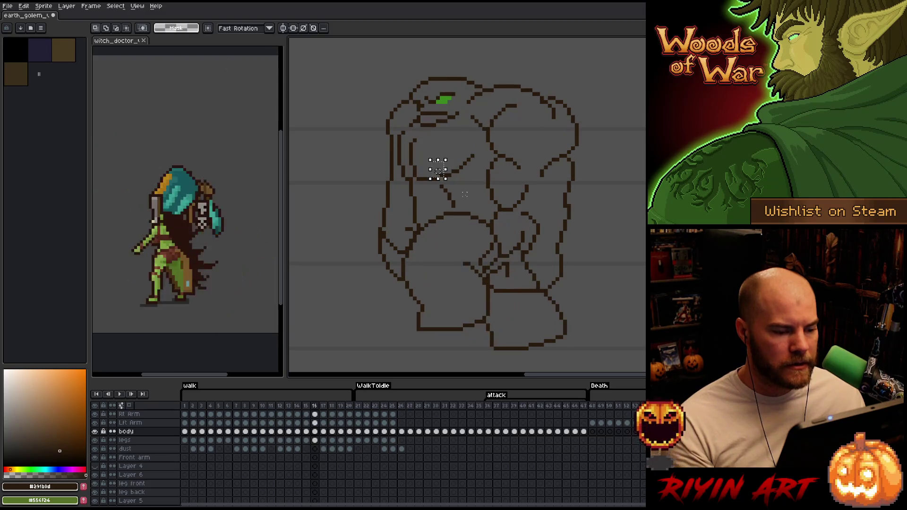
pyautogui.press('Right')
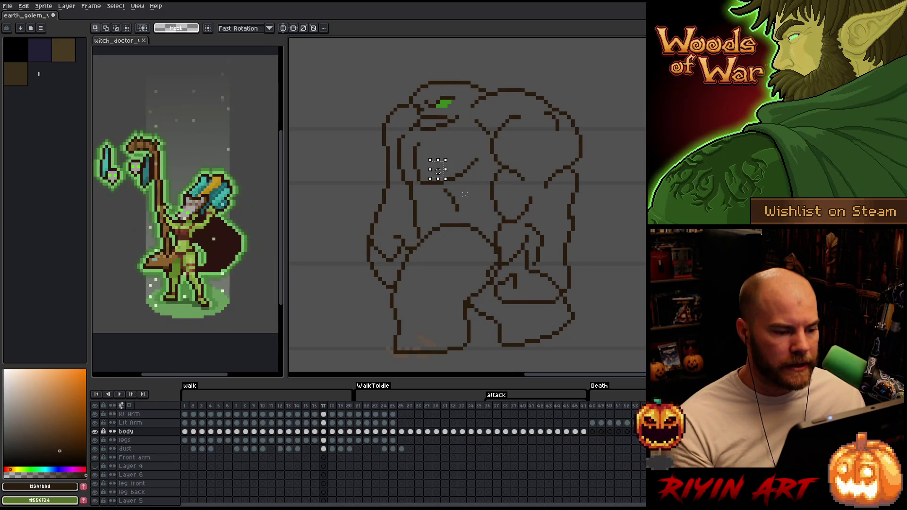
pyautogui.press('Left')
pyautogui.press('Right')
pyautogui.press('Left')
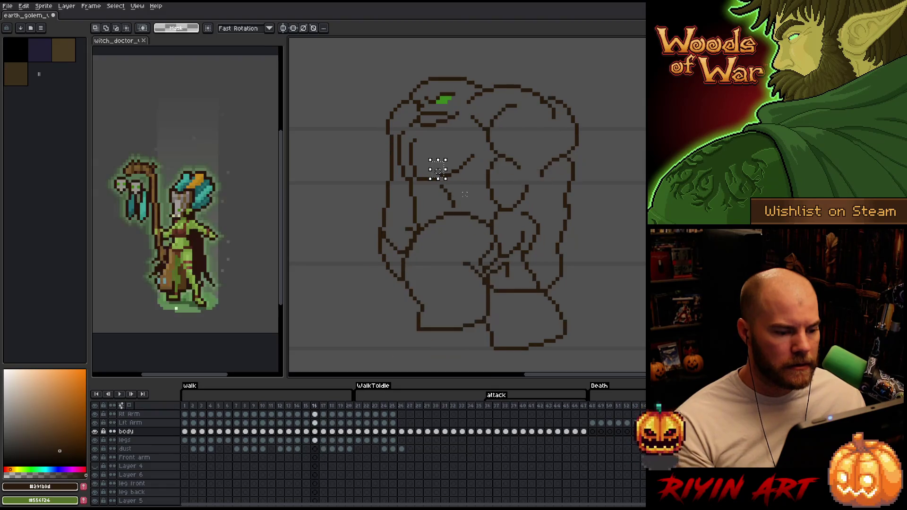
pyautogui.press('Left')
pyautogui.press('Right')
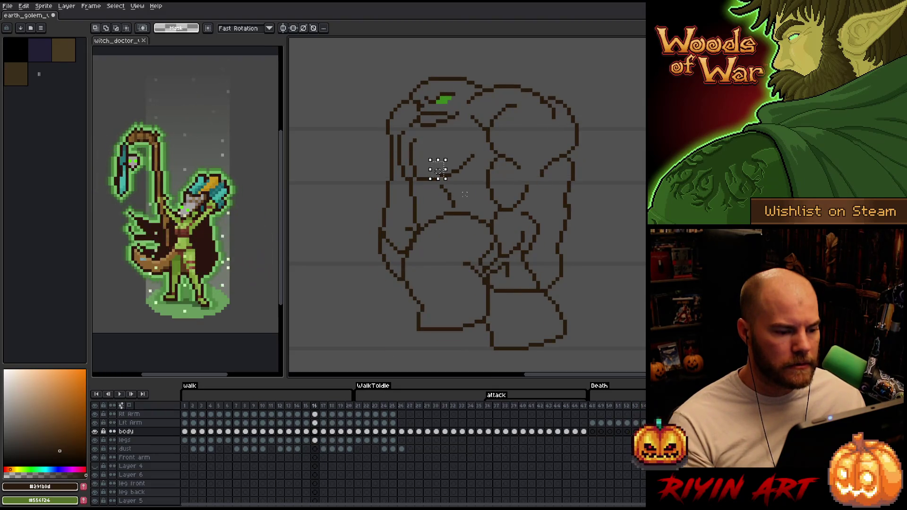
pyautogui.press('Left')
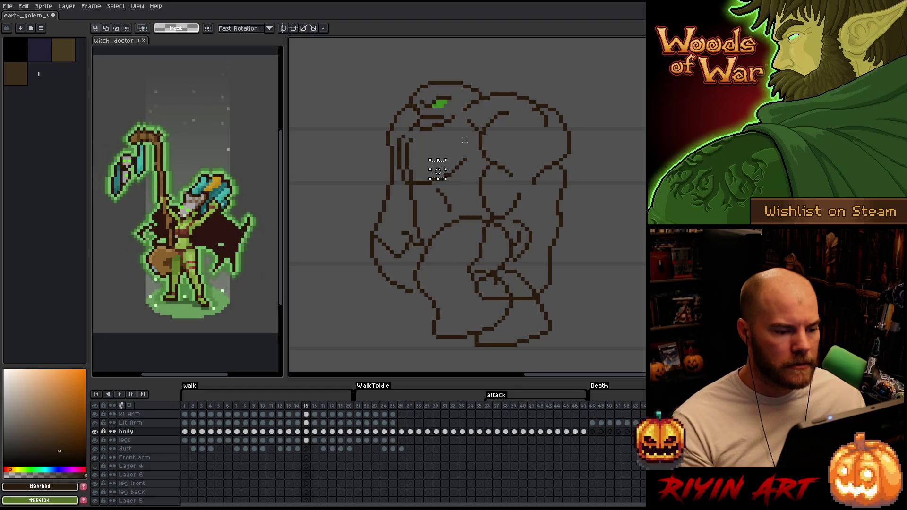
pyautogui.moveTo(472, 147); pyautogui.dragTo(426, 186)
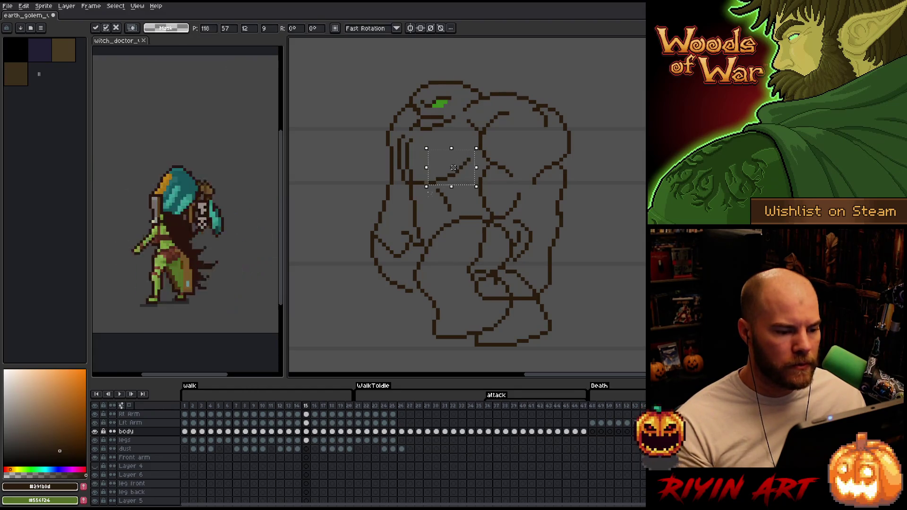
# - Commit the pending chest adjustment and return to the pencil
pyautogui.click(452, 167)
pyautogui.press('Return')
pyautogui.press('b')
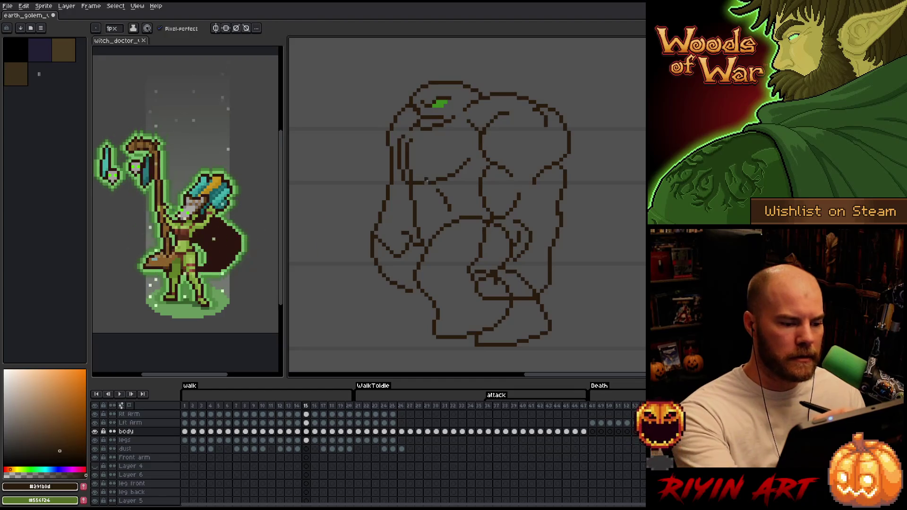
# - Flip back and forth through walk frames 13–16 to compare the chest poses
pyautogui.press('Right')
pyautogui.press('Left')
pyautogui.press('Right')
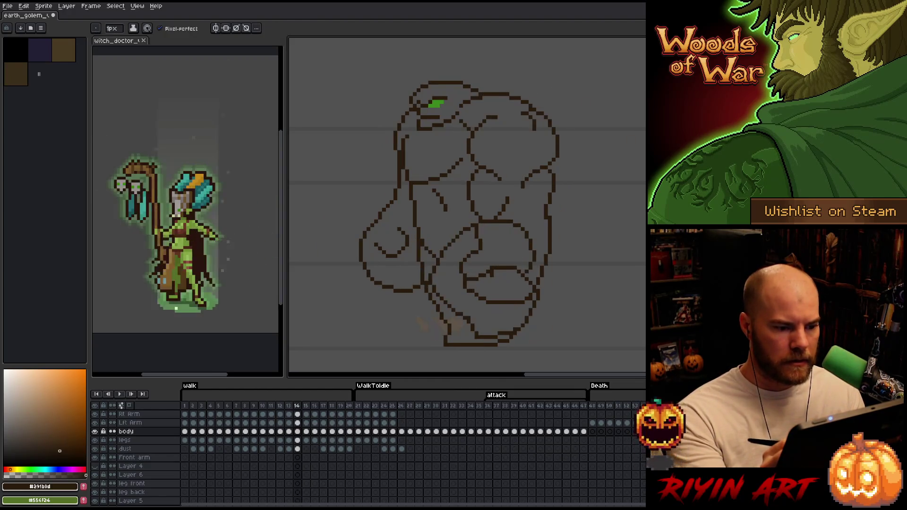
pyautogui.press('Left')
pyautogui.press('Right')
pyautogui.press('Left')
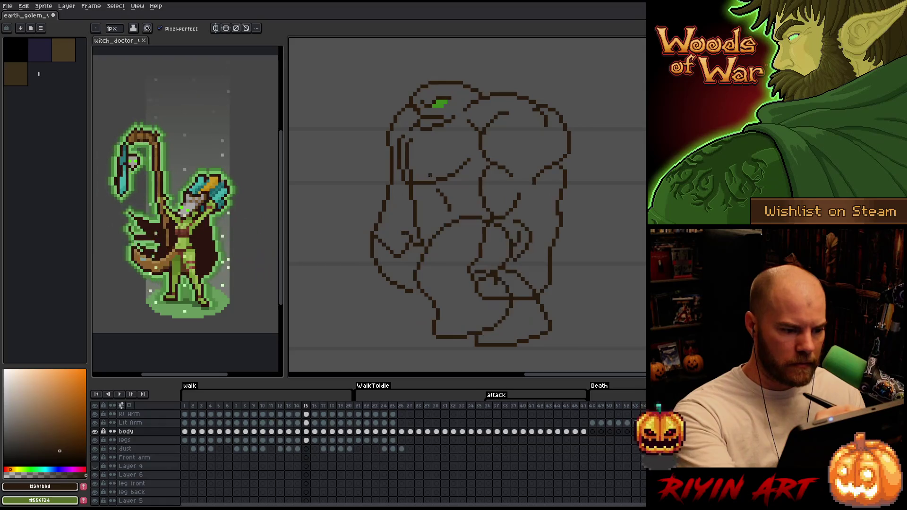
pyautogui.press('Left')
pyautogui.press('Left')
pyautogui.press('Right')
pyautogui.press('Left')
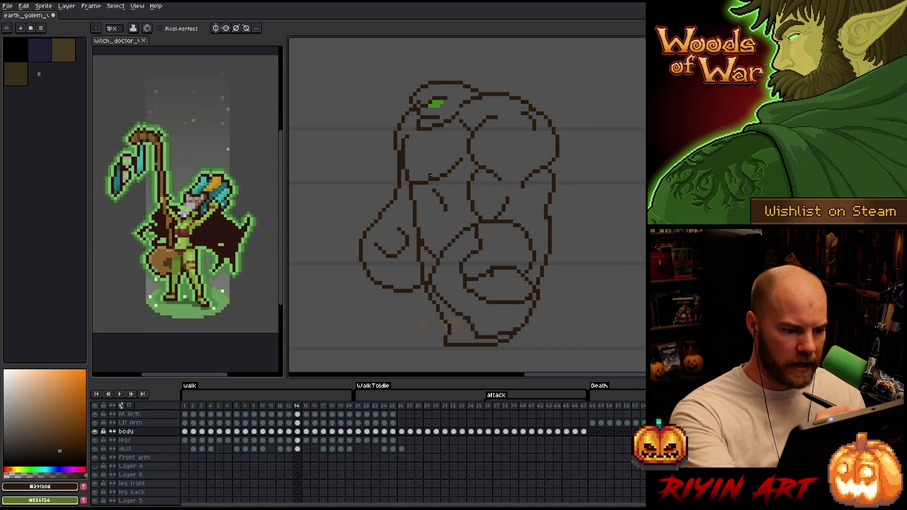
pyautogui.press('Right')
pyautogui.press('Right')
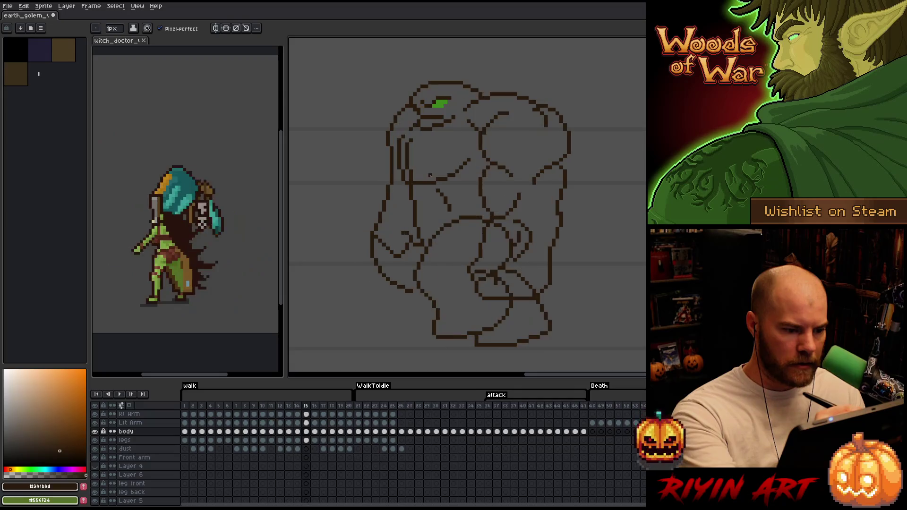
pyautogui.press('Right')
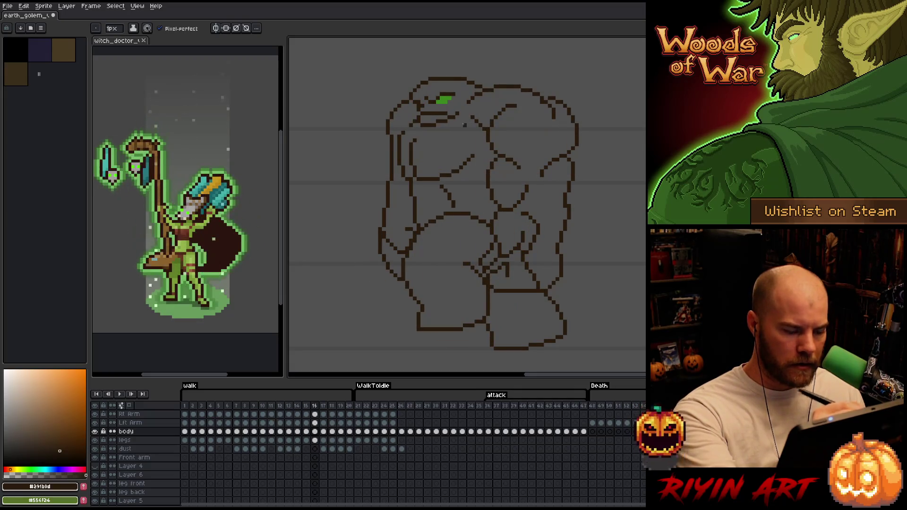
pyautogui.press('Left')
pyautogui.press('Left')
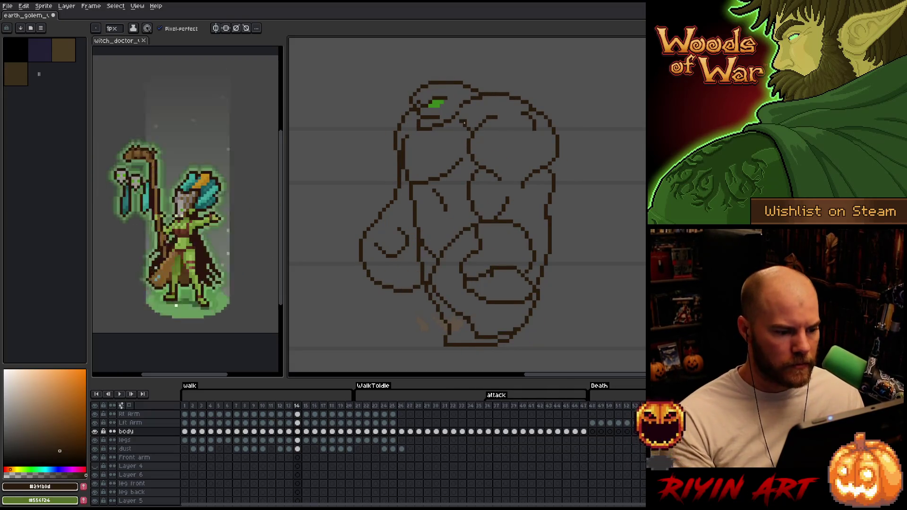
# - With the lasso ready, compare frames 13–15 again and settle on walk frame 16 for reworking
pyautogui.press('m')
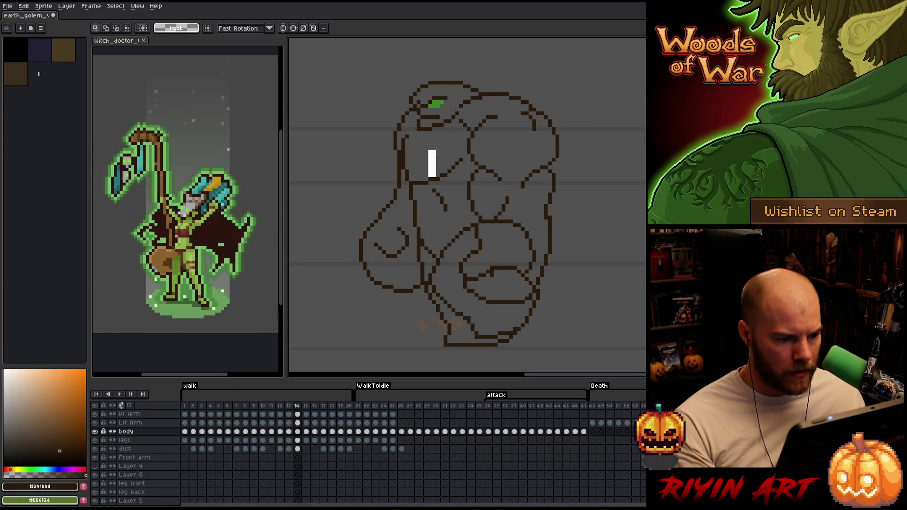
pyautogui.press('Left')
pyautogui.press('Right')
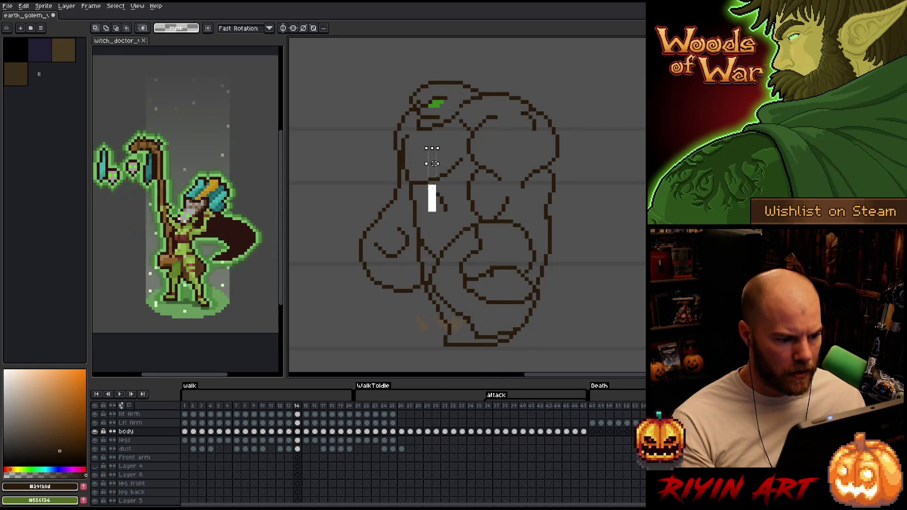
pyautogui.press('Left')
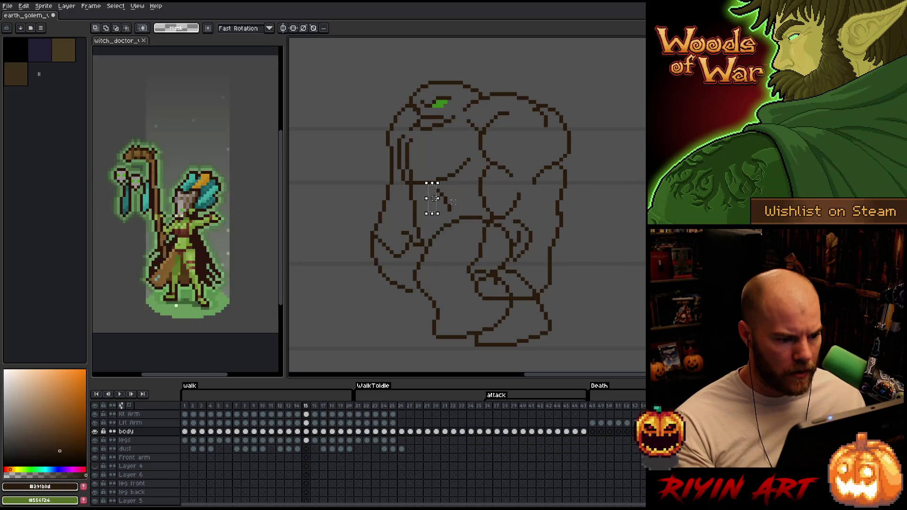
pyautogui.press('Right')
pyautogui.press('Left')
pyautogui.press('Left')
pyautogui.press('Right')
pyautogui.press('Right')
pyautogui.press('Right')
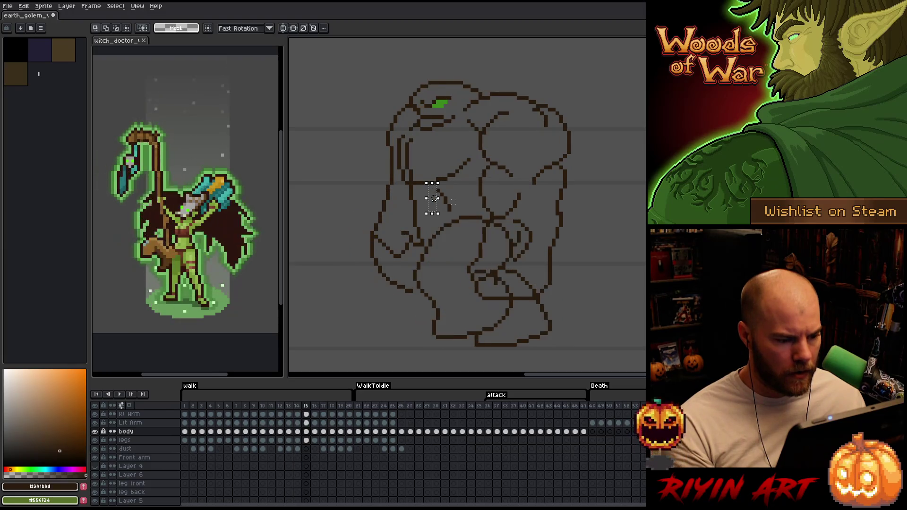
pyautogui.press('Left')
pyautogui.press('Right')
pyautogui.press('Left')
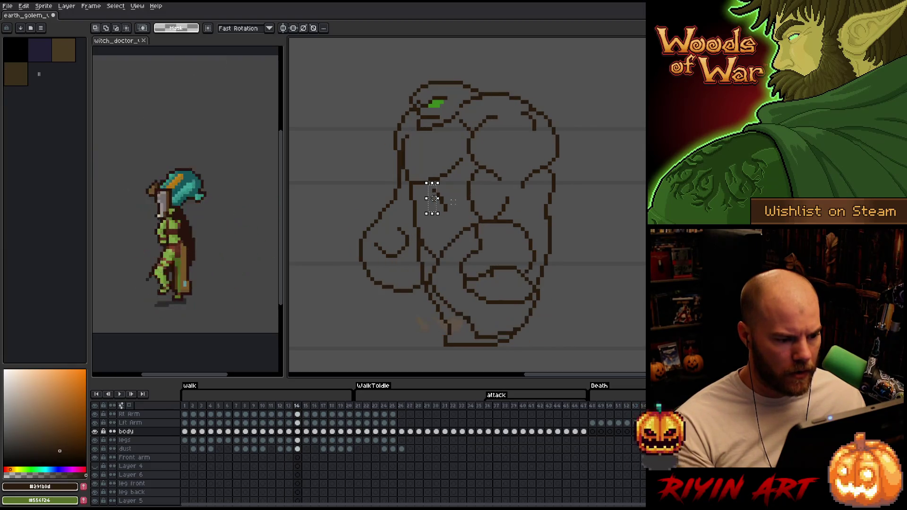
pyautogui.press('Left')
pyautogui.press('Right')
pyautogui.press('Right')
pyautogui.press('Left')
pyautogui.press('Right')
pyautogui.press('Left')
pyautogui.press('Right')
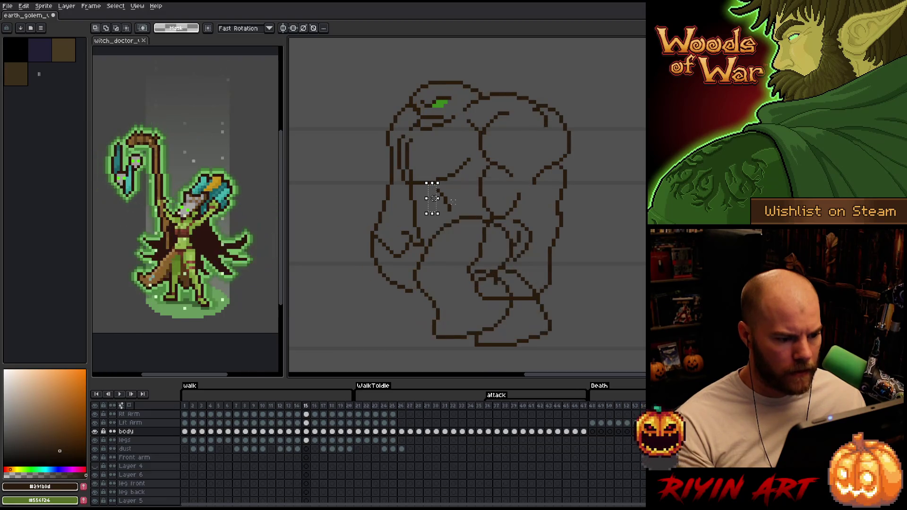
pyautogui.press('Right')
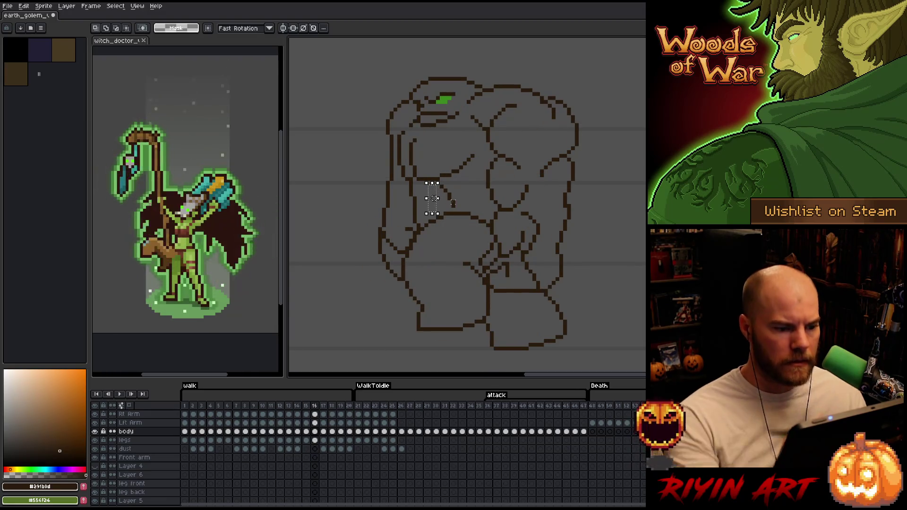
pyautogui.press('b')
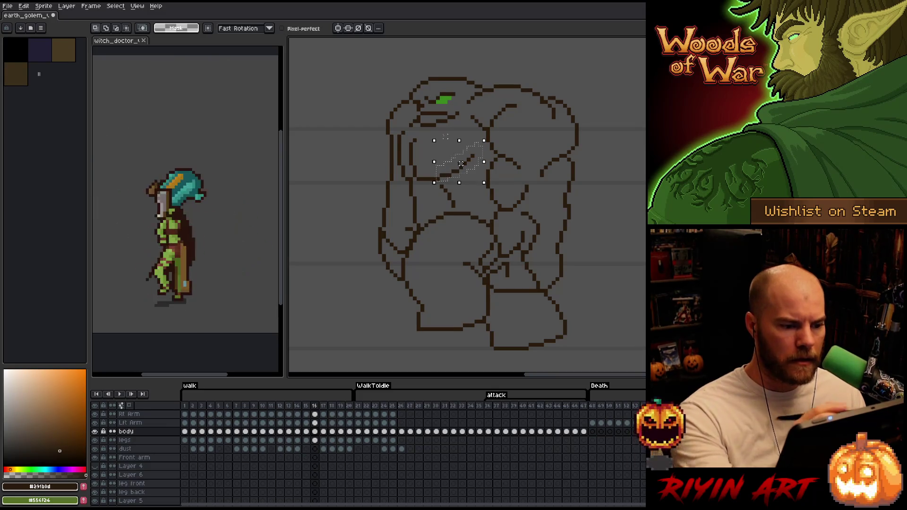
# - Undo the stray white stroke, then select and commit frame 16's diagonal chest line
pyautogui.hotkey('ctrl', 'z')
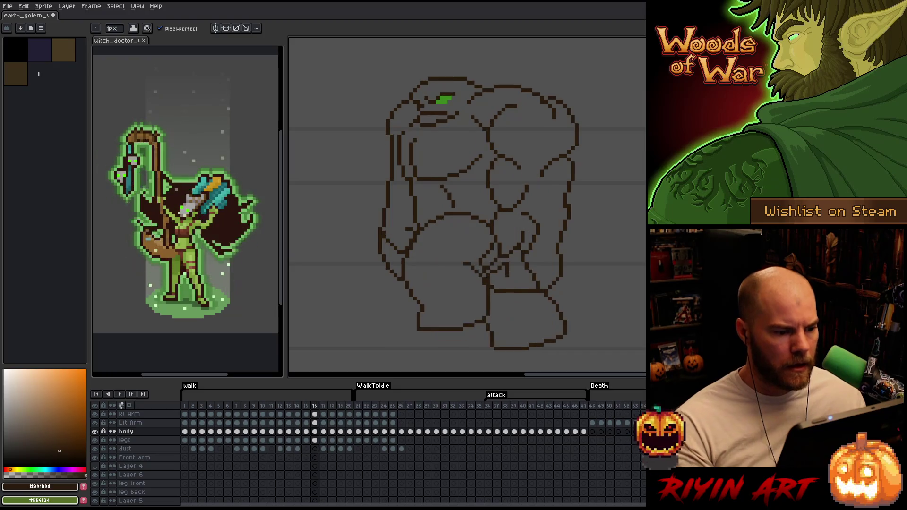
pyautogui.press('ctrl')
pyautogui.moveTo(479, 151); pyautogui.dragTo(432, 177)
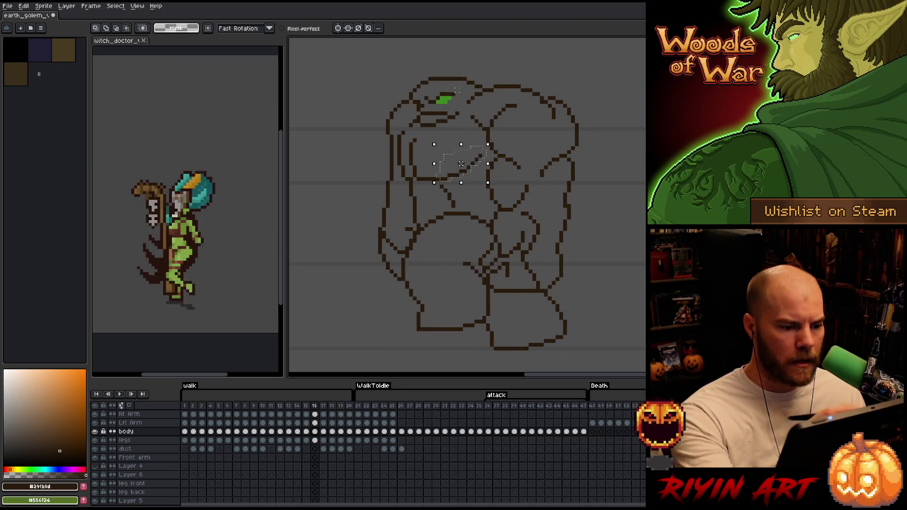
pyautogui.press('Return')
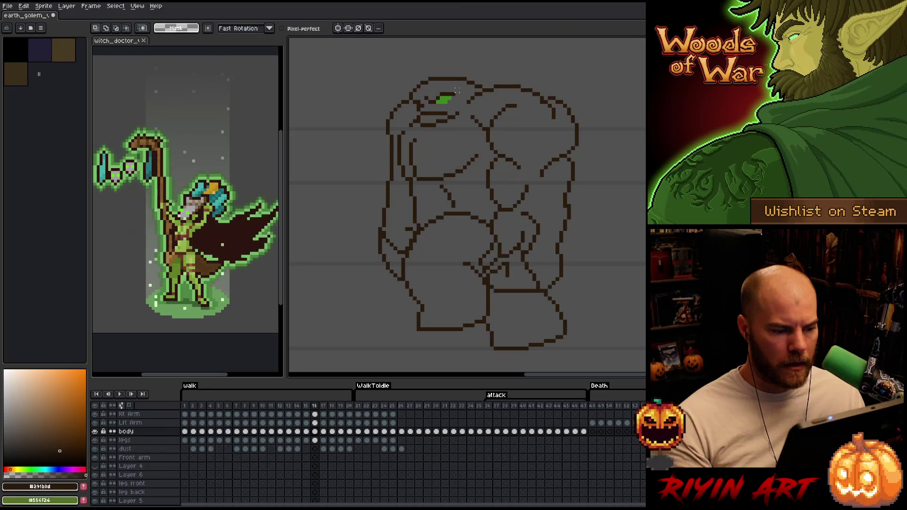
# - Move to walk frame 17, select its chest line and commit the edit
pyautogui.press('Right')
pyautogui.press('Left')
pyautogui.press('Right')
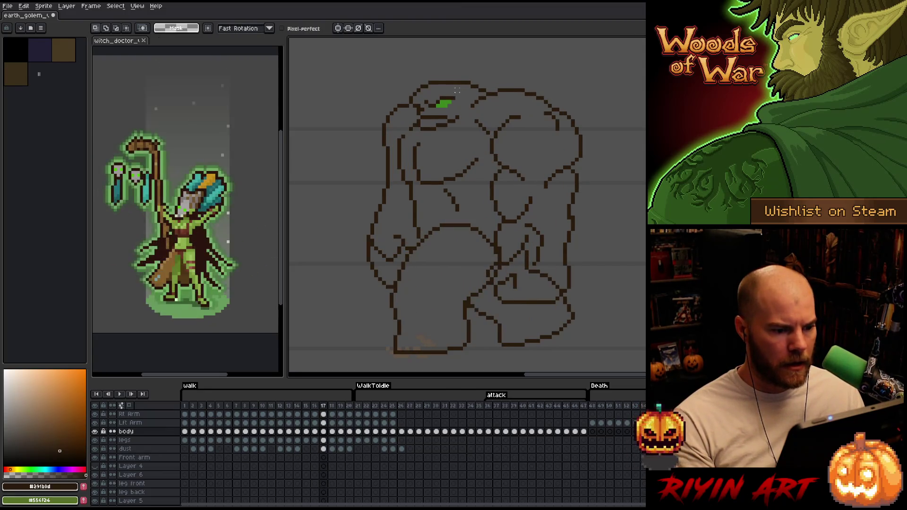
pyautogui.press('Left')
pyautogui.press('Left')
pyautogui.press('Right')
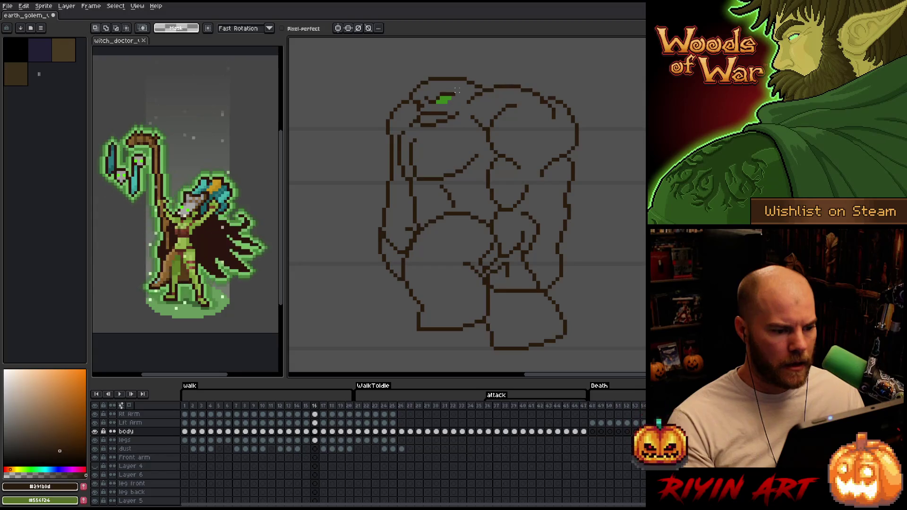
pyautogui.press('Right')
pyautogui.moveTo(481, 152); pyautogui.dragTo(460, 172)
pyautogui.hotkey('ctrl', 'd')
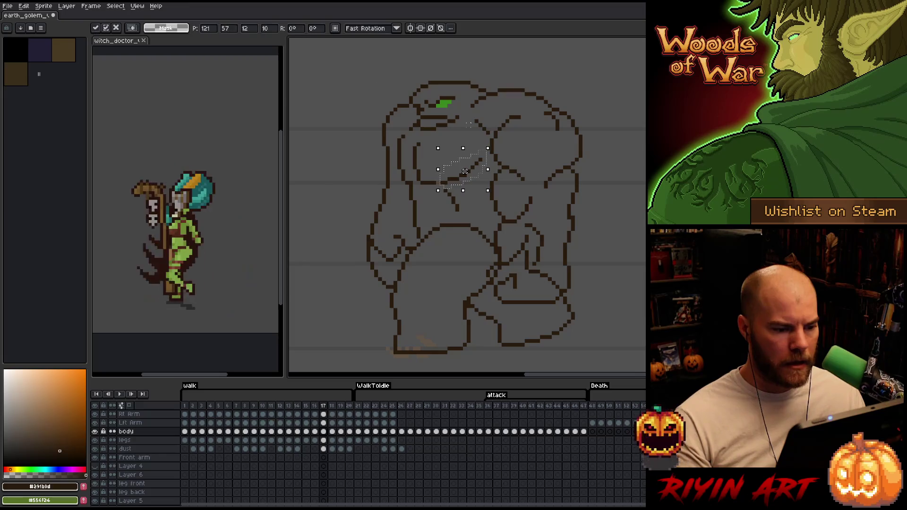
pyautogui.press('b')
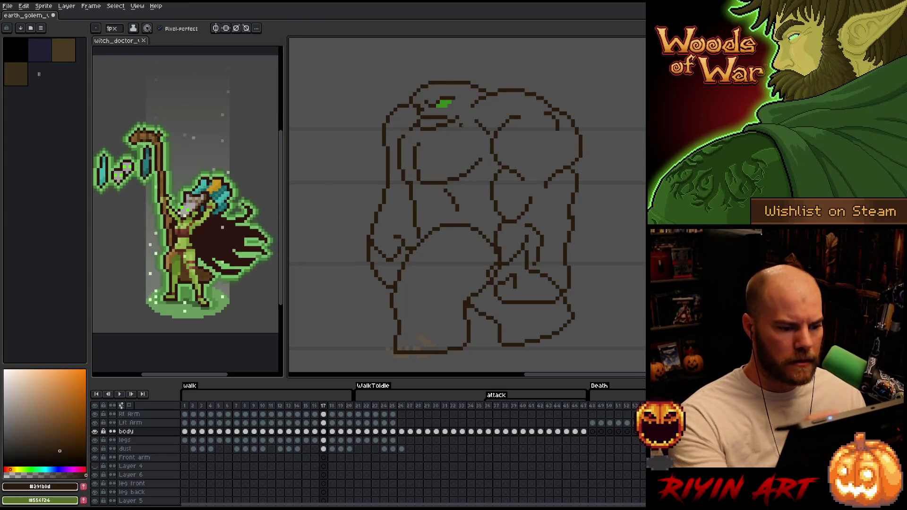
# - On walk frame 18, marquee the chest line and nudge it a few pixels right and down
pyautogui.press('Left')
pyautogui.press('Right')
pyautogui.press('Left')
pyautogui.press('Right')
pyautogui.press('Right')
pyautogui.press('q')
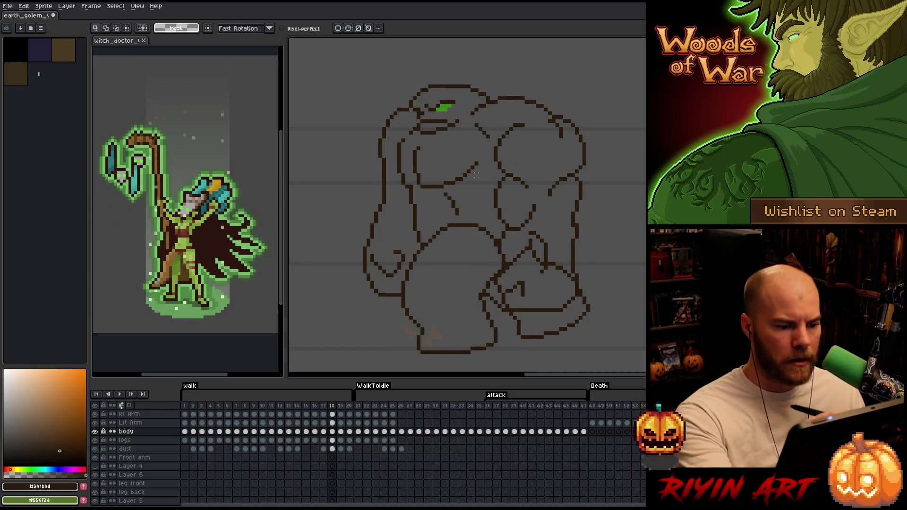
pyautogui.moveTo(440, 188); pyautogui.dragTo(488, 152)
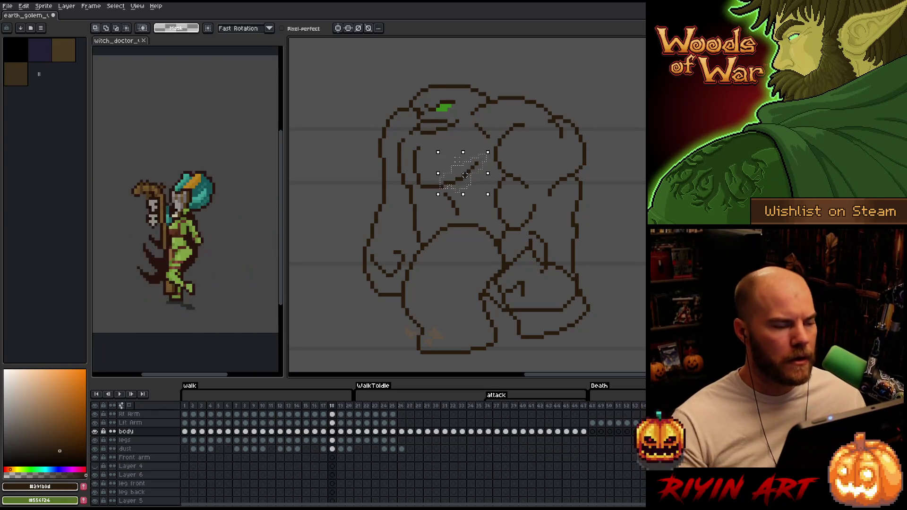
pyautogui.moveTo(464, 171); pyautogui.dragTo(468, 174)
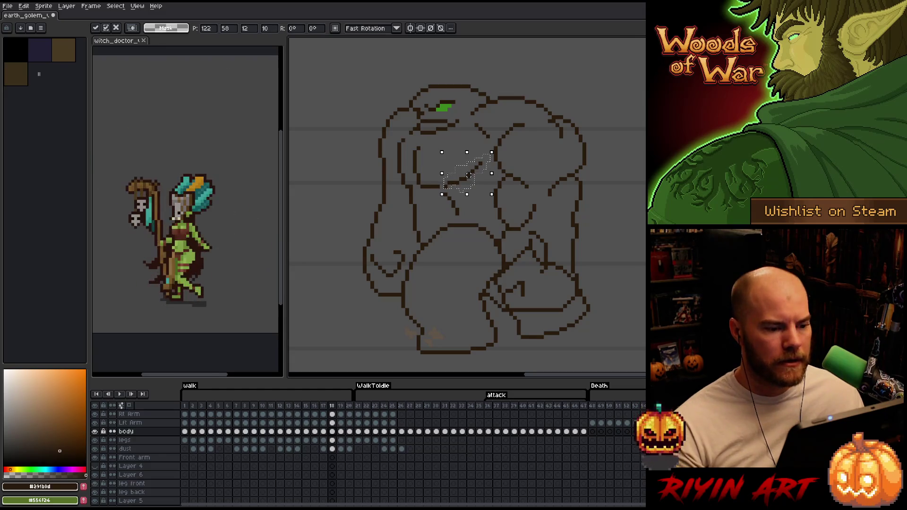
pyautogui.hotkey('ctrl', 'd')
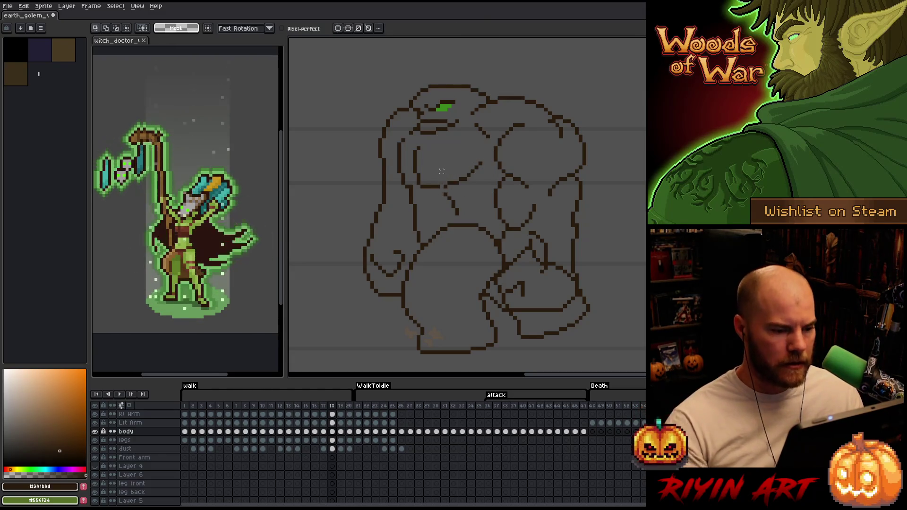
pyautogui.press('b')
pyautogui.press('Left')
pyautogui.press('Right')
pyautogui.press('Left')
pyautogui.press('Right')
pyautogui.press('Left')
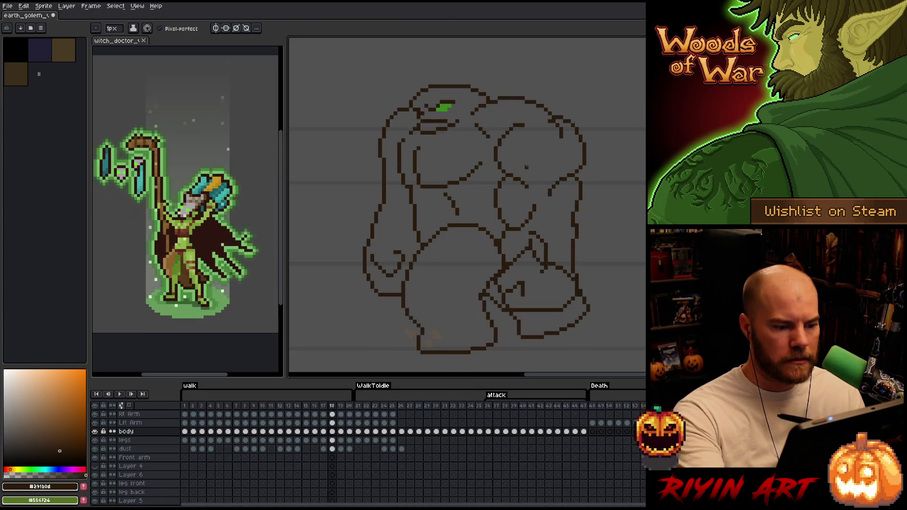
pyautogui.press('Right')
pyautogui.press('Right')
pyautogui.press('Left')
pyautogui.press('Left')
pyautogui.press('Right')
pyautogui.press('m')
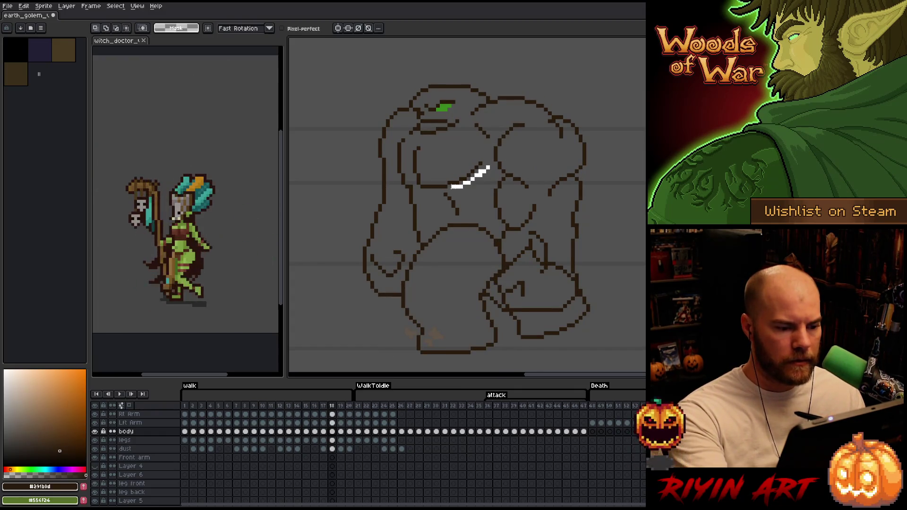
pyautogui.moveTo(438, 161); pyautogui.dragTo(490, 191)
pyautogui.hotkey('ctrl', 'd')
pyautogui.press('b')
pyautogui.press('Left')
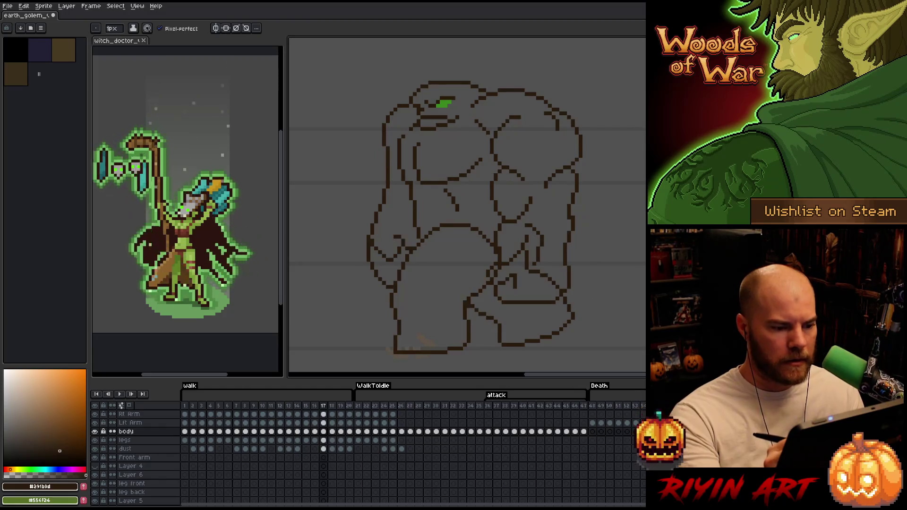
pyautogui.press('Right')
pyautogui.press('Left')
pyautogui.press('Right')
pyautogui.press('Left')
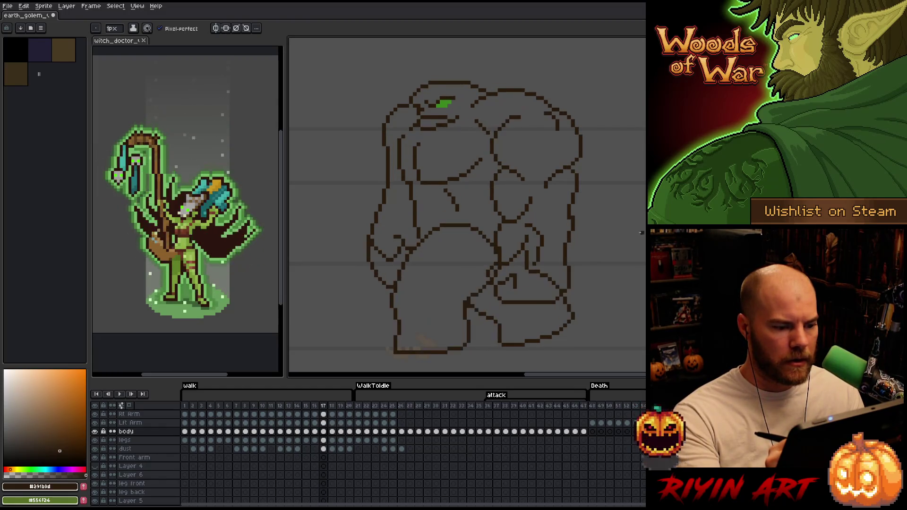
pyautogui.press('Right')
pyautogui.press('Left')
pyautogui.press('m')
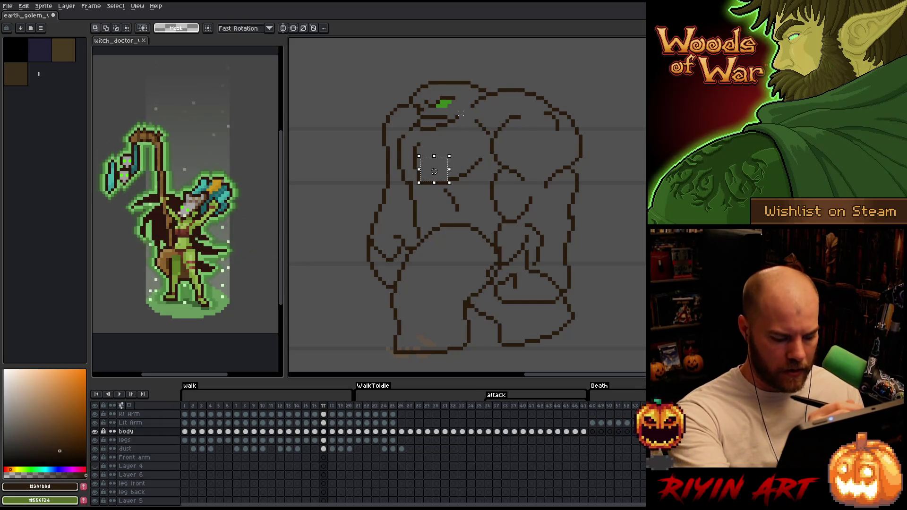
# - Flip between walk frames 16–19 to compare the chest outline across poses
pyautogui.press('Left')
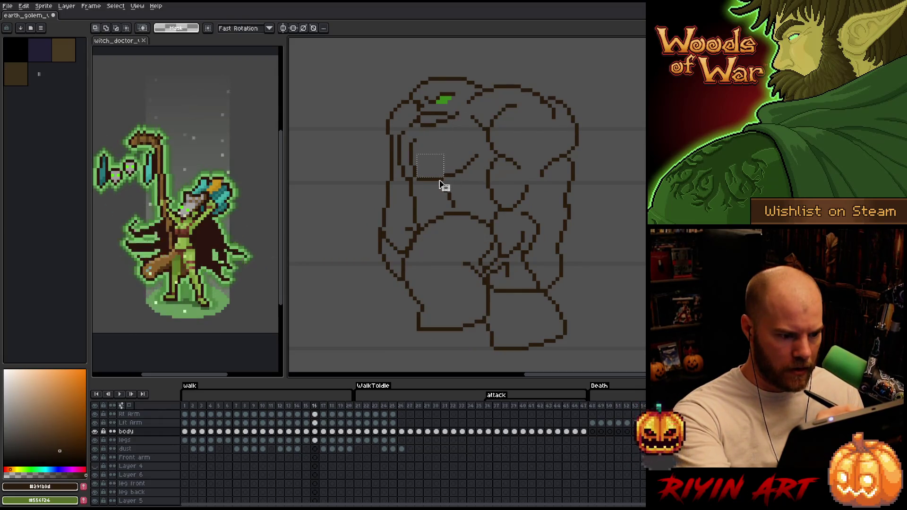
pyautogui.press('Right')
pyautogui.press('Right')
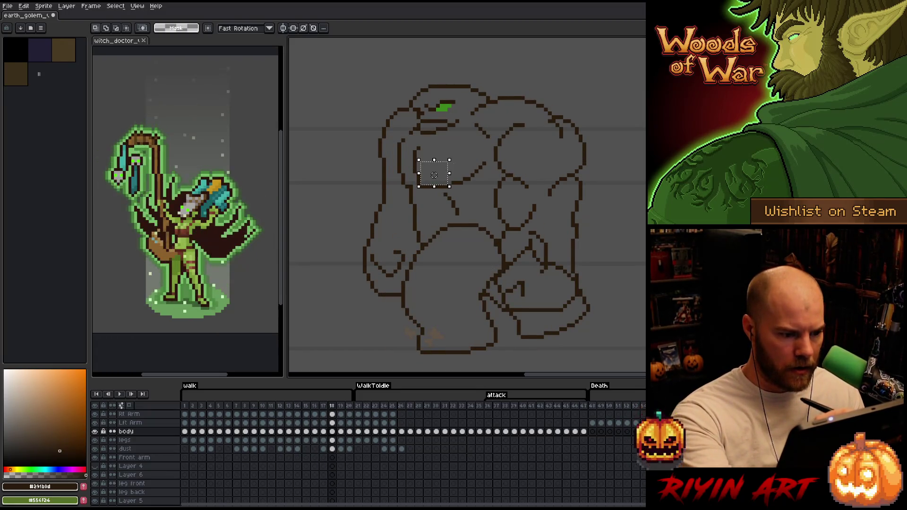
pyautogui.press('Left')
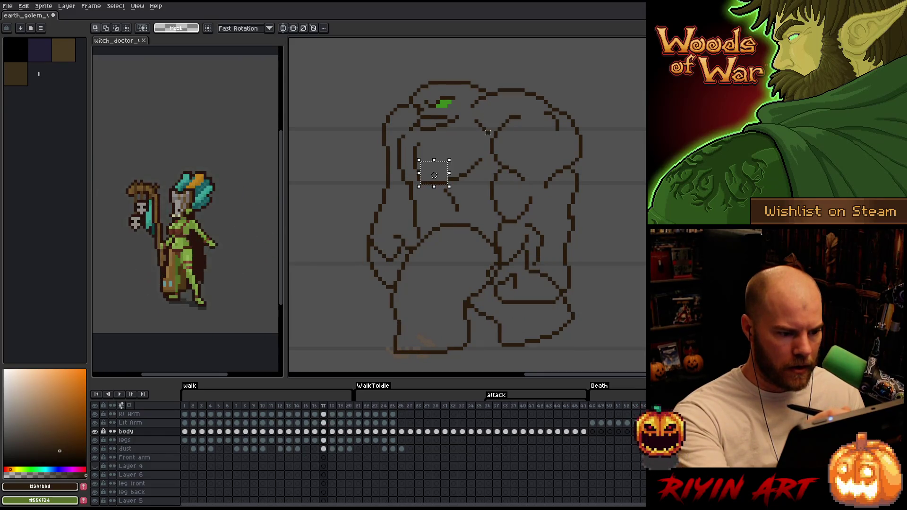
pyautogui.press('Right')
pyautogui.press('Right')
pyautogui.press('Left')
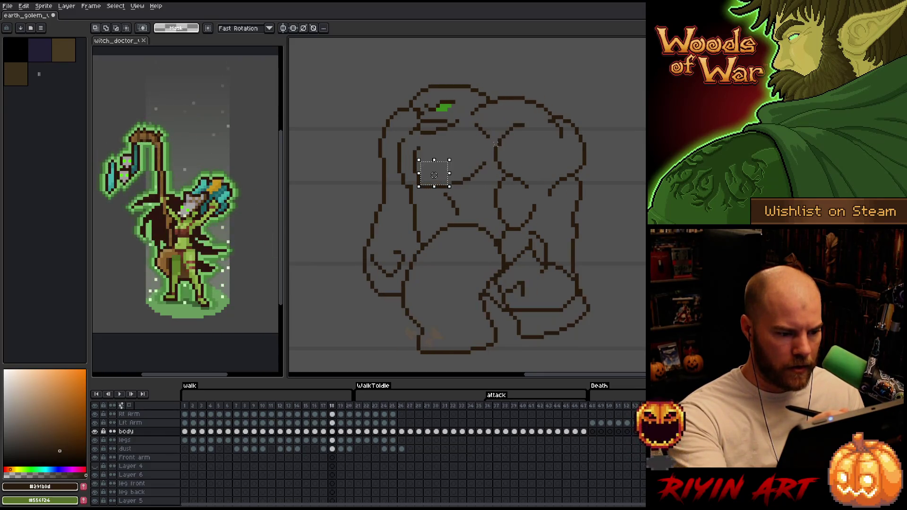
pyautogui.press('Right')
pyautogui.press('Left')
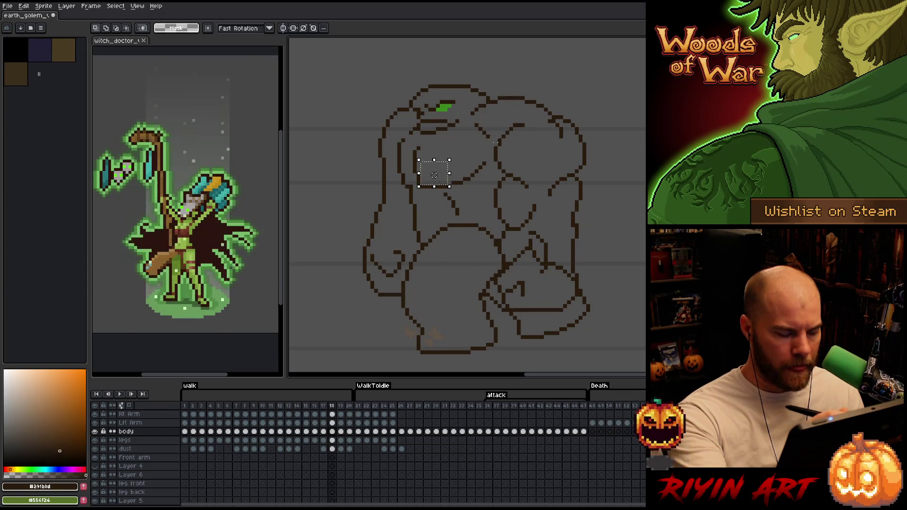
pyautogui.press('Right')
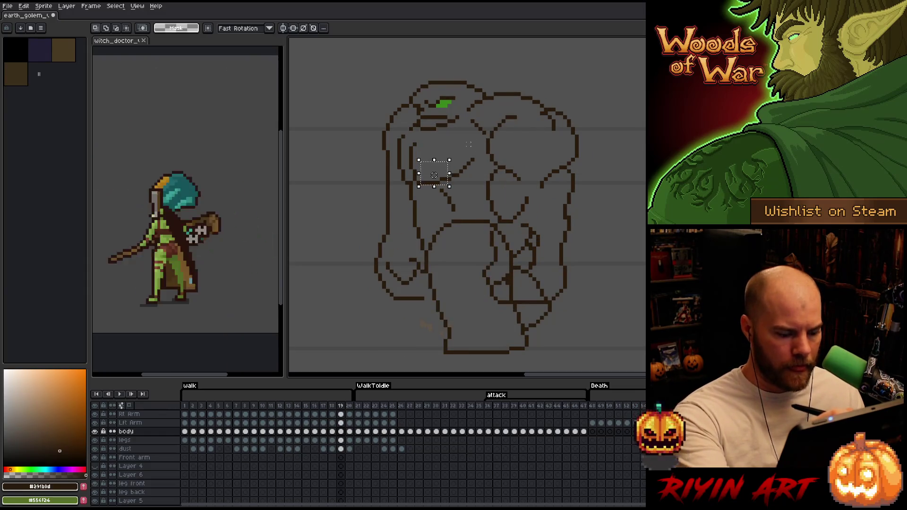
pyautogui.press('Left')
pyautogui.press('Right')
pyautogui.press('Left')
pyautogui.press('Right')
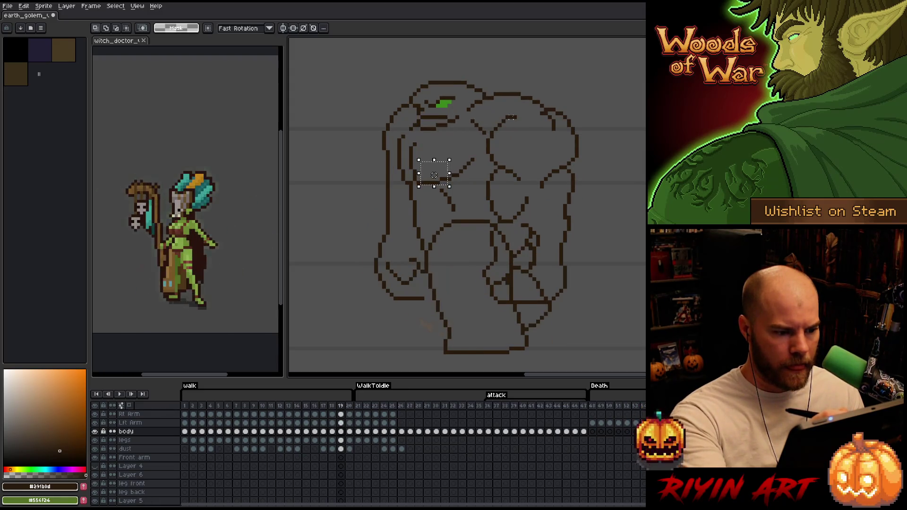
pyautogui.press('Left')
pyautogui.press('Left')
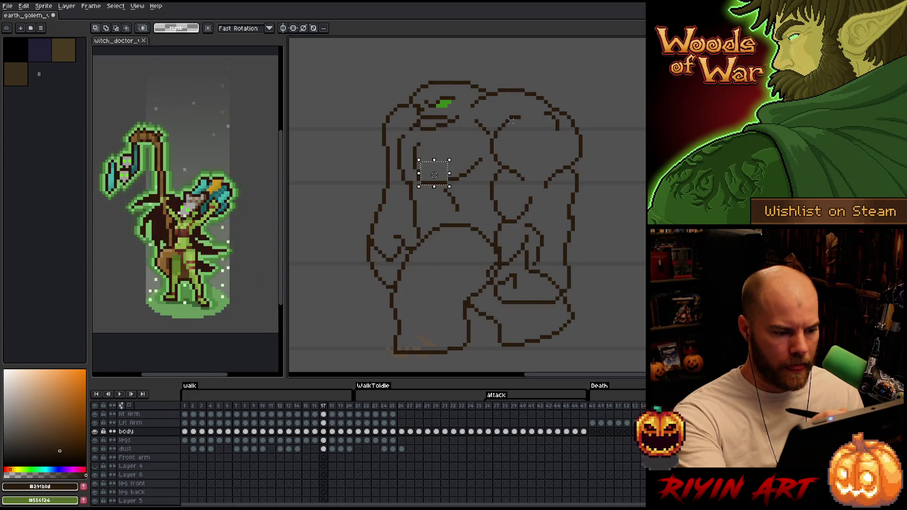
pyautogui.press('Right')
pyautogui.press('Right')
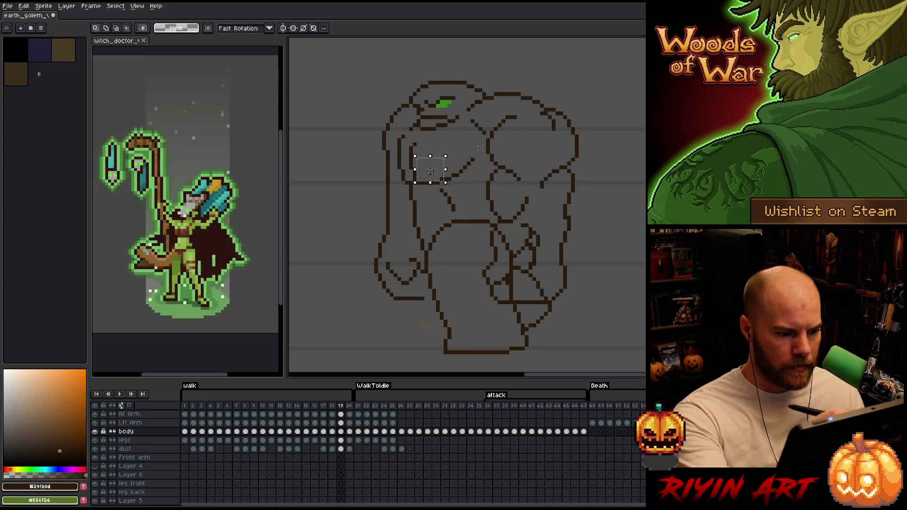
# - Select the golem's chest outline on frame 19, reshape it and drop the selection
pyautogui.moveTo(483, 145); pyautogui.dragTo(434, 186)
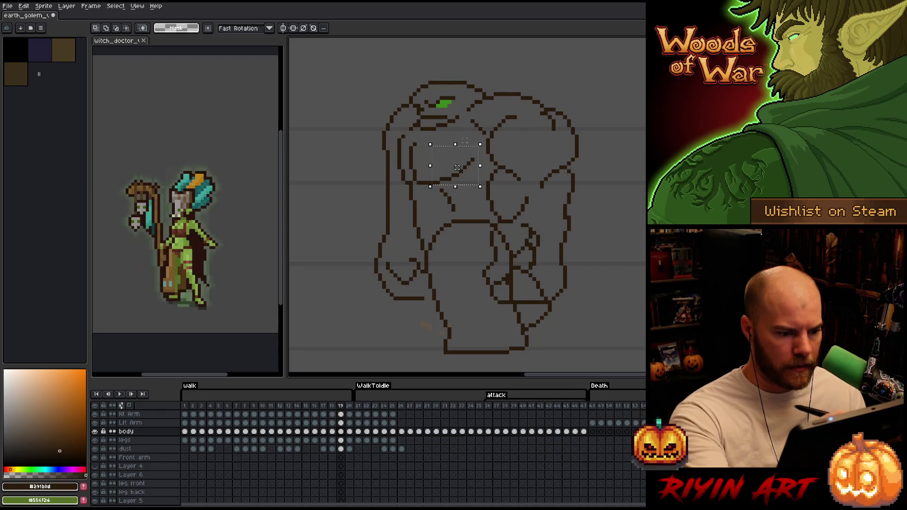
pyautogui.hotkey('ctrl', 'd')
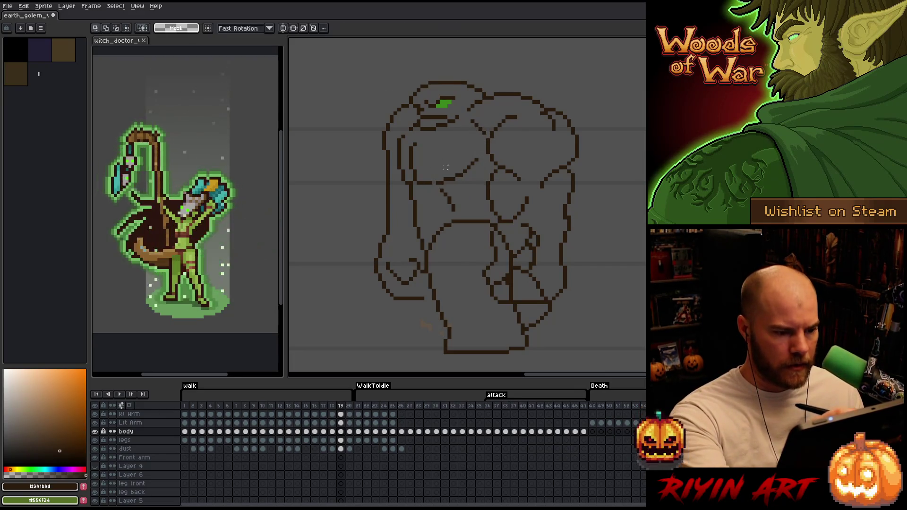
pyautogui.press('b')
# - Step through frames 19–20 and wrap around to walk frame 1 with the lasso ready
pyautogui.press('Right')
pyautogui.press('Left')
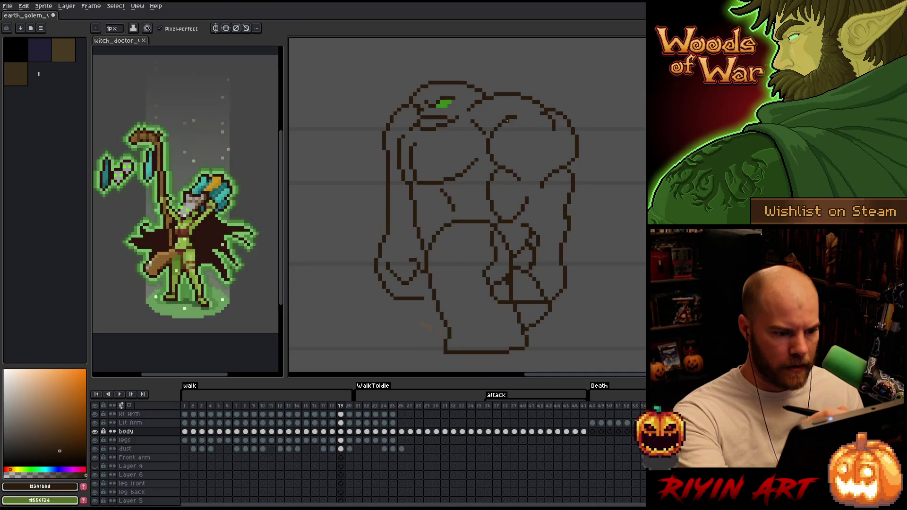
pyautogui.press('Right')
pyautogui.press('Right')
pyautogui.press('Left')
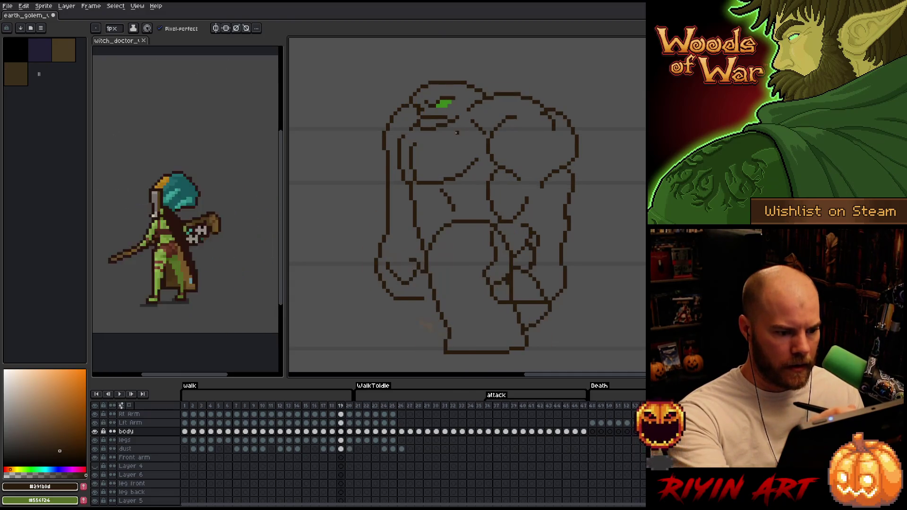
pyautogui.press('Right')
pyautogui.press('Left')
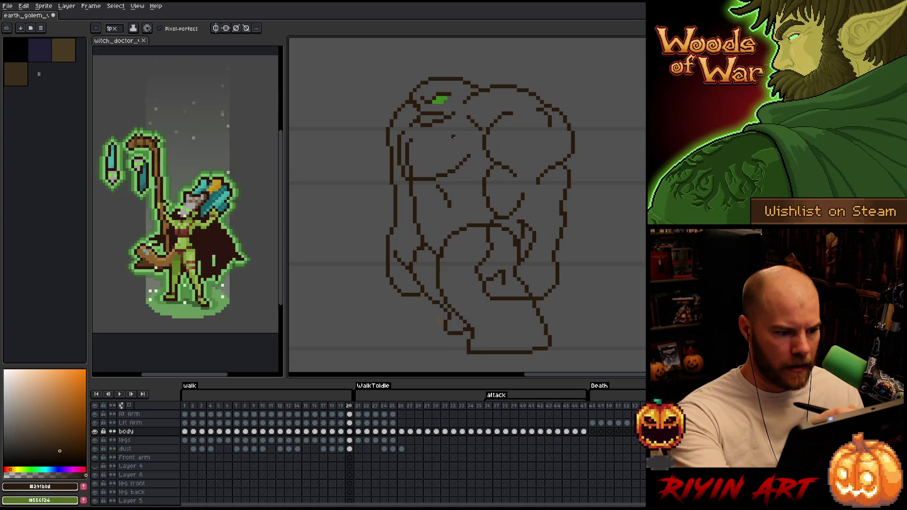
pyautogui.press('Right')
pyautogui.press('m')
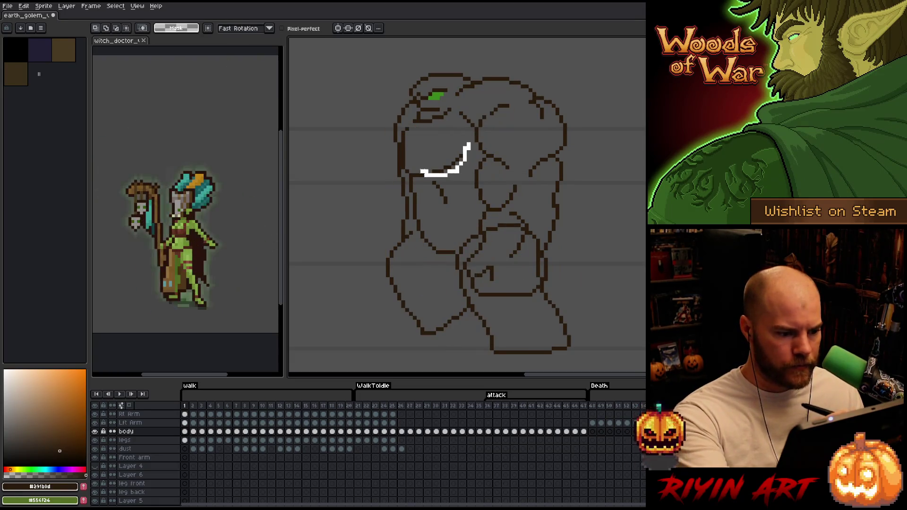
# - Lasso the chest line under the golem's head on frame 1 and commit the move
pyautogui.moveTo(424, 172); pyautogui.dragTo(419, 142)
pyautogui.hotkey('ctrl', 'd')
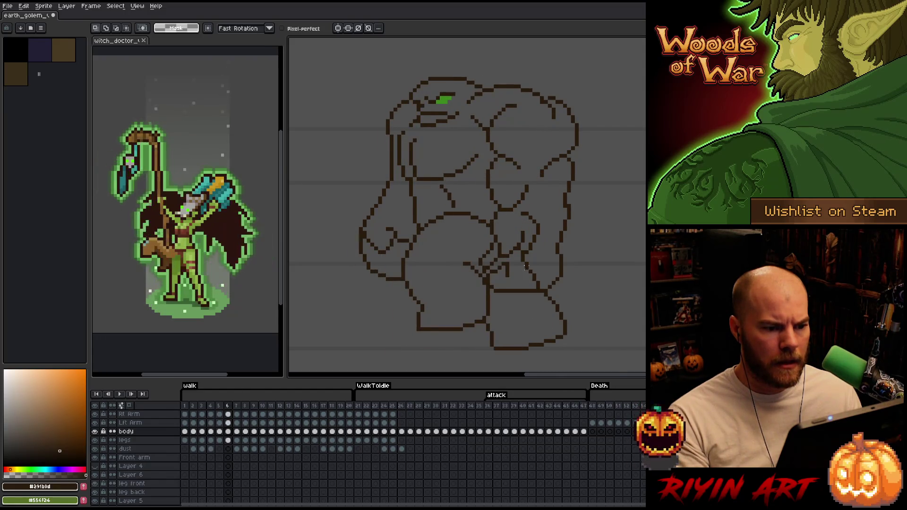
# - Stop playback, step through walk frames 8–16, then replay the cycle to check the chest edits
pyautogui.press('Return')
pyautogui.press('b')
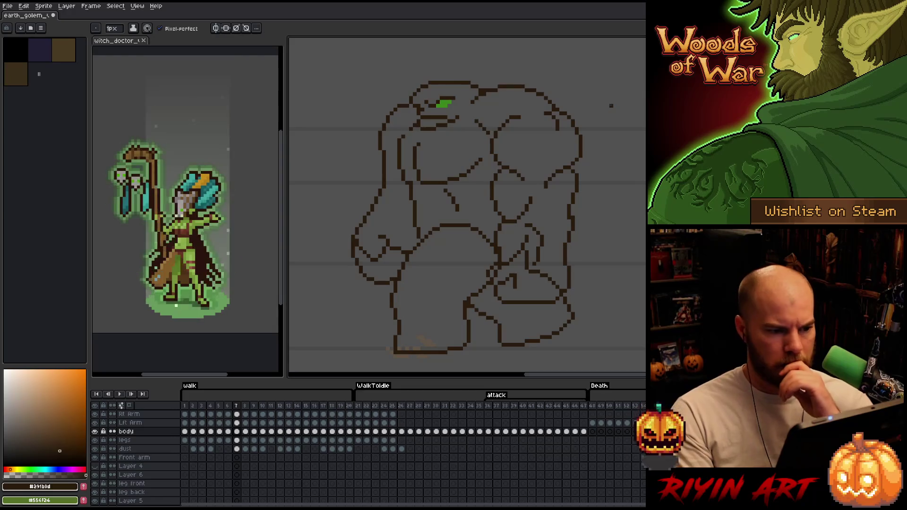
pyautogui.press('Right')
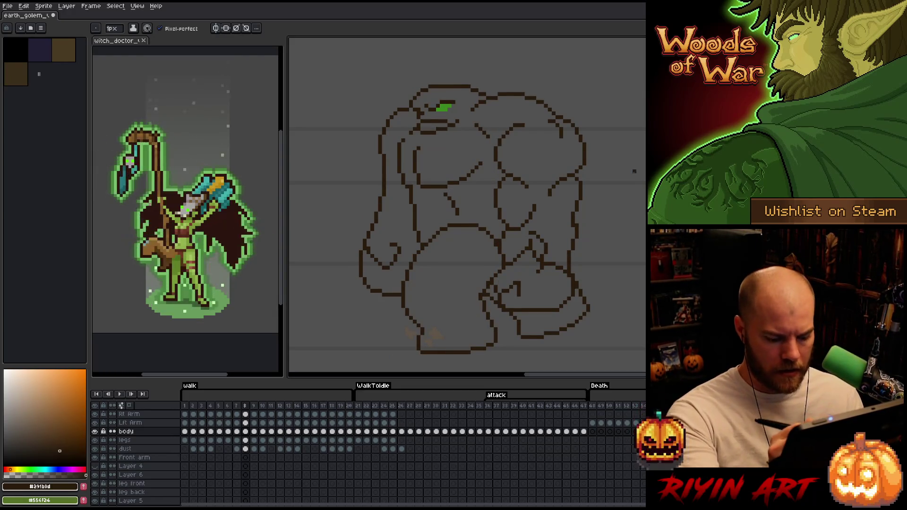
pyautogui.press('Right')
pyautogui.press('Right')
pyautogui.press('Right')
pyautogui.press('Right')
pyautogui.press('Right')
pyautogui.press('Right')
pyautogui.press('Right')
pyautogui.press('Right')
pyautogui.press('Right')
pyautogui.press('Right')
pyautogui.press('Right')
pyautogui.press('Left')
pyautogui.press('Left')
pyautogui.press('Left')
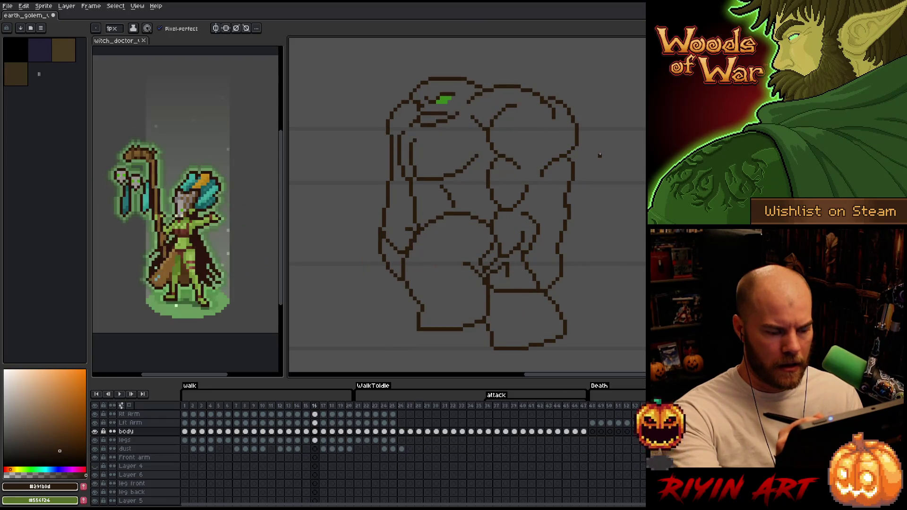
pyautogui.press('Return')
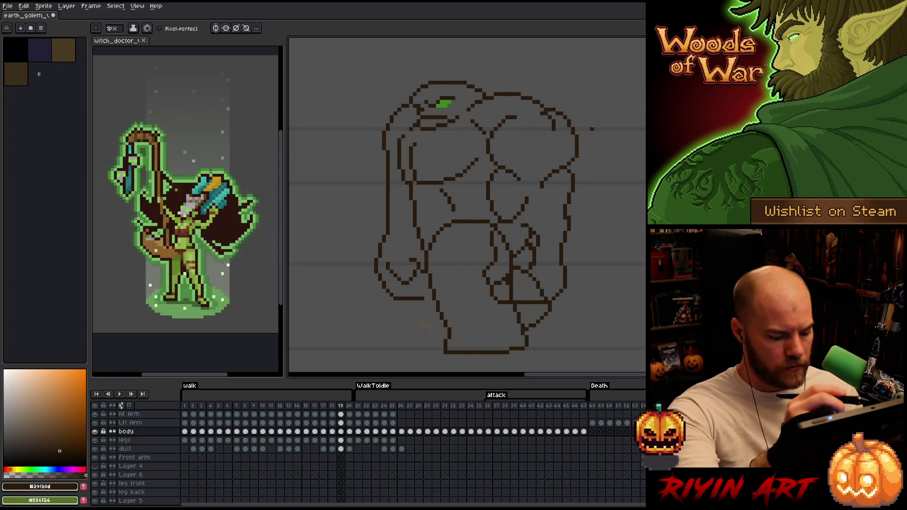
pyautogui.press('m')
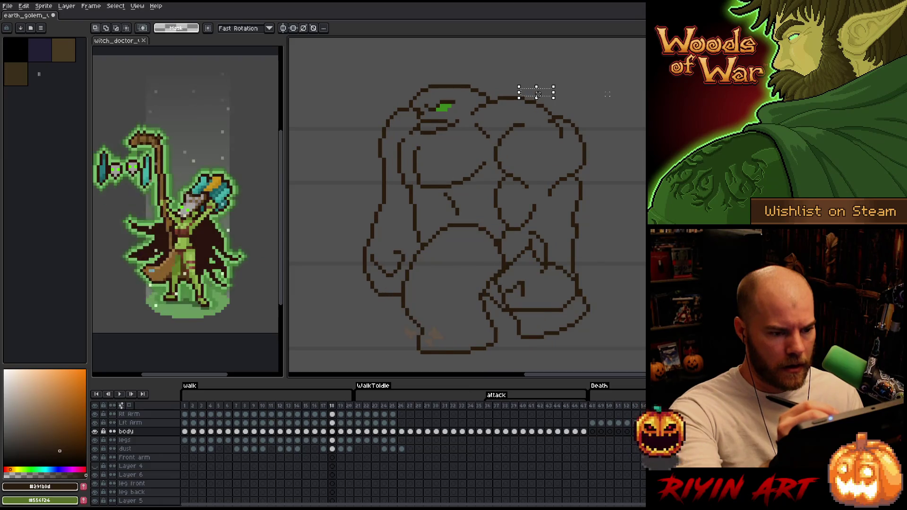
# - Compare walk frames 18–20 with the previous/next frame keys
pyautogui.press('.')
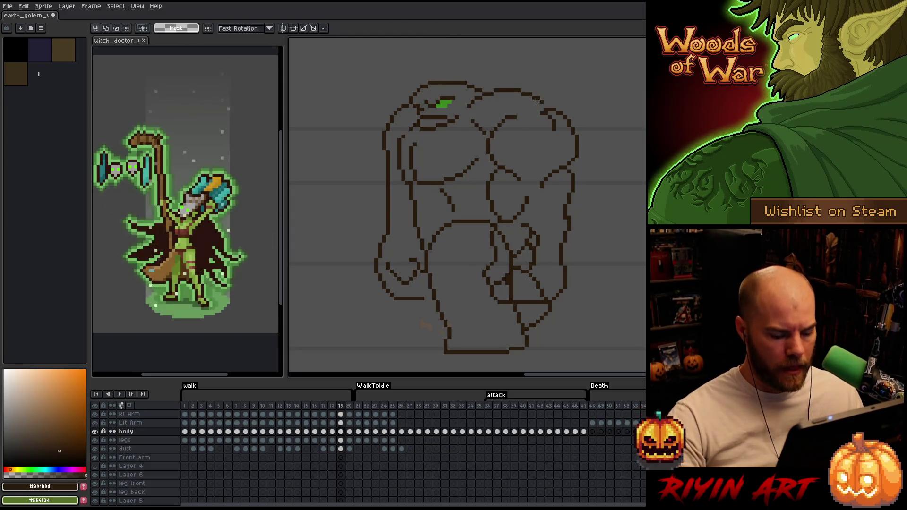
pyautogui.press(',')
pyautogui.press('.')
pyautogui.press('.')
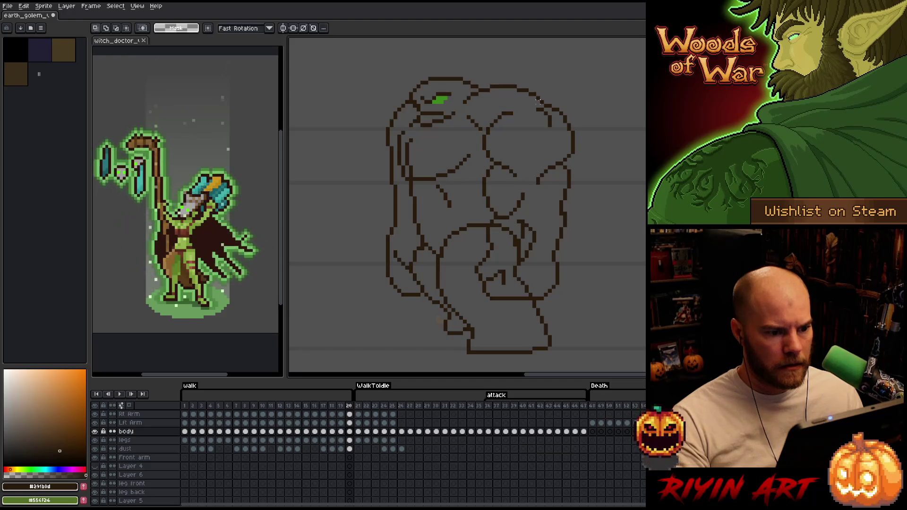
pyautogui.press(',')
pyautogui.press('.')
pyautogui.press(',')
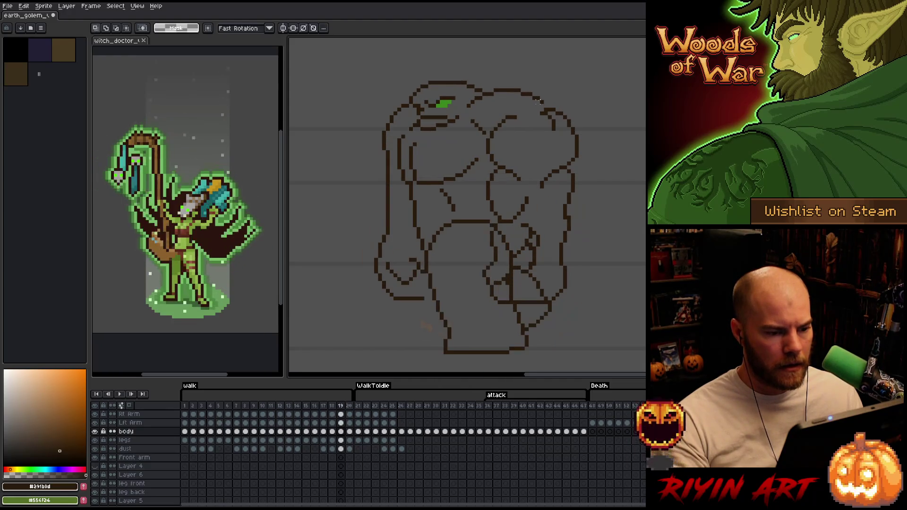
# - Wrap around to walk frame 1 and ready the marquee for the shoulder-top outline
pyautogui.press('b')
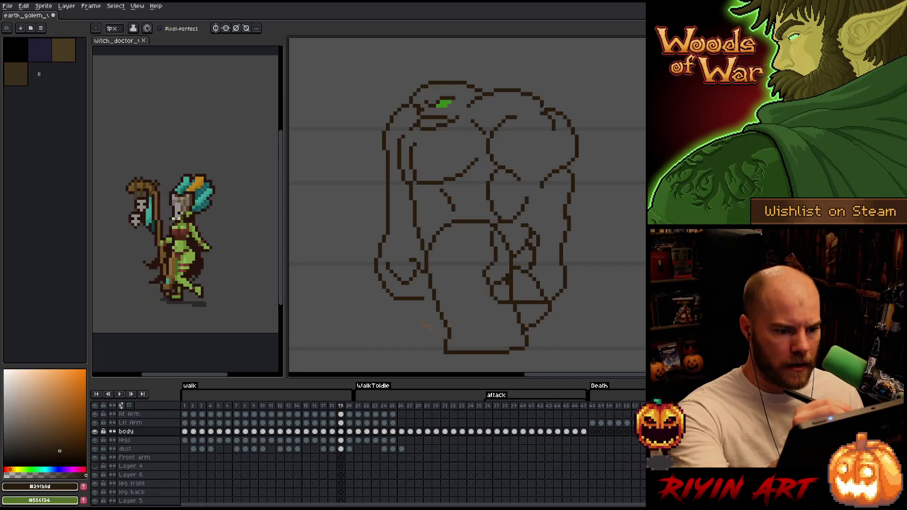
pyautogui.press('.')
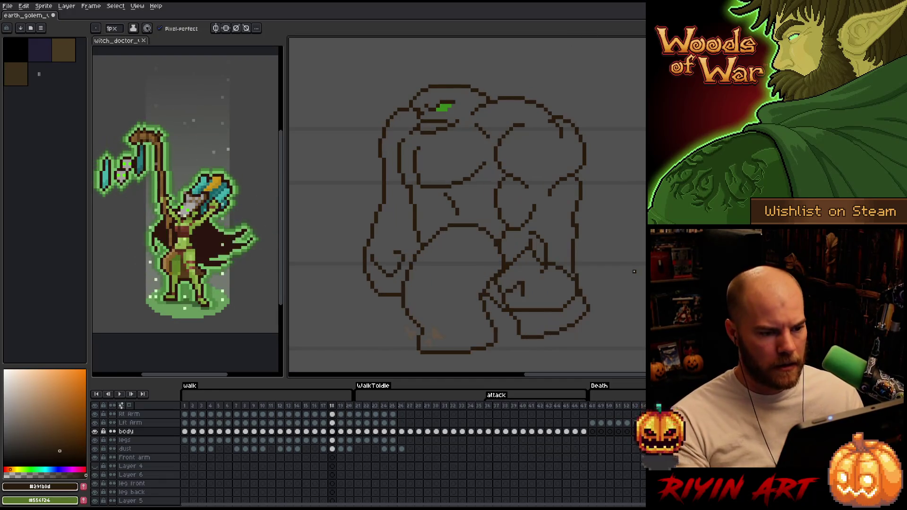
pyautogui.press(',')
pyautogui.press('.')
pyautogui.press('.')
pyautogui.press('.')
pyautogui.press(',')
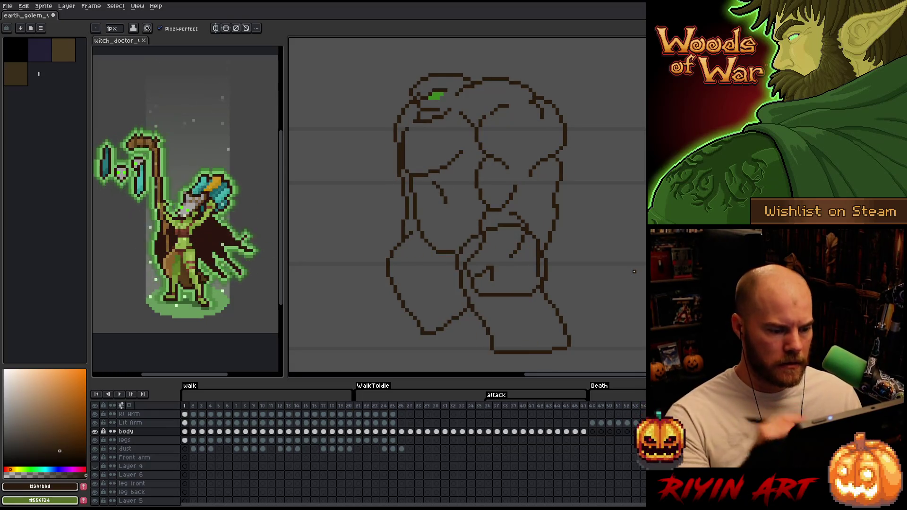
pyautogui.press('m')
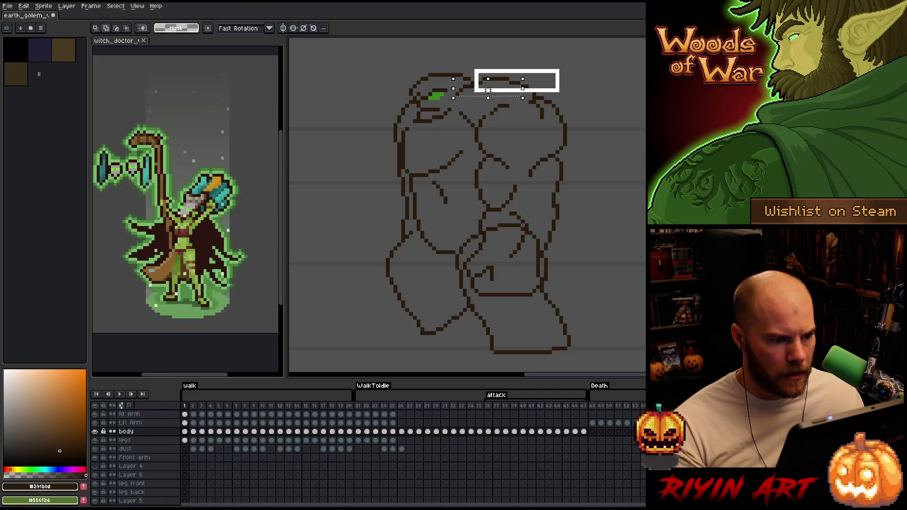
# - Select the shoulder-top outline on frame 1, nudge it down one pixel and commit
pyautogui.moveTo(487, 91); pyautogui.dragTo(506, 99)
pyautogui.press('Return')
pyautogui.press('Down')
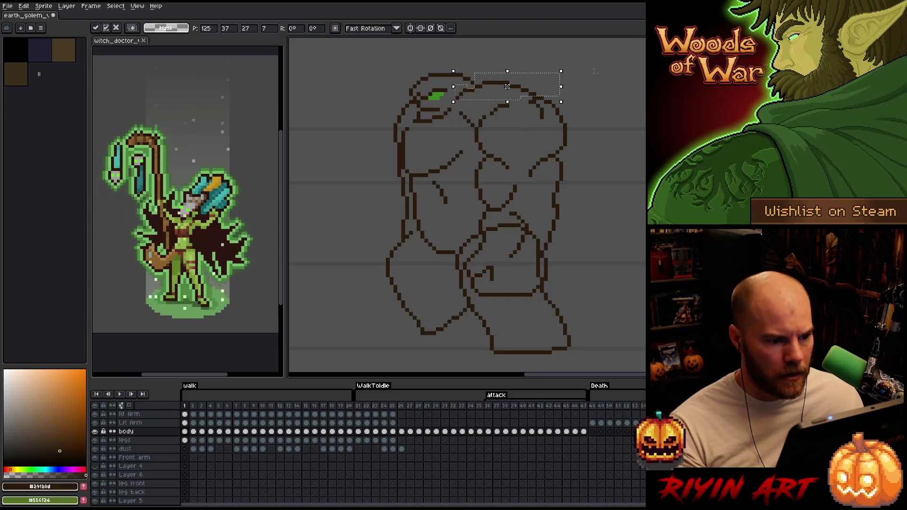
pyautogui.hotkey('ctrl', 'd')
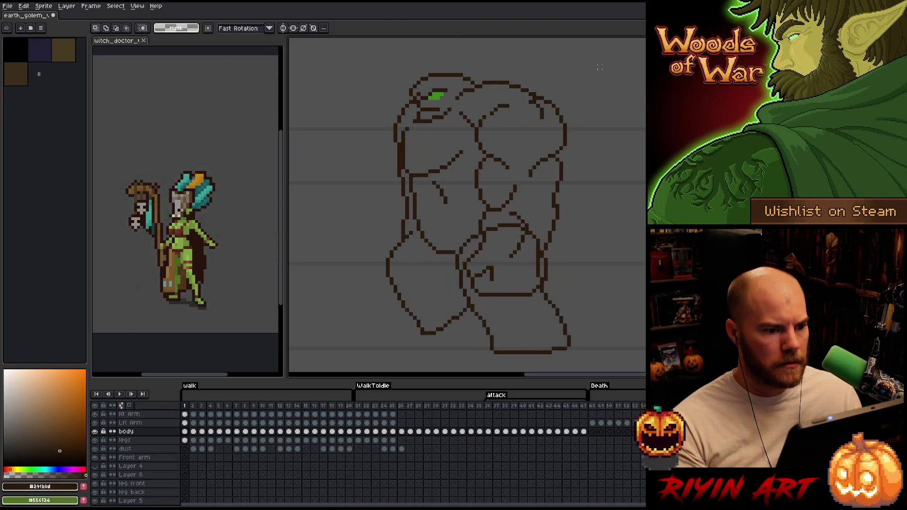
pyautogui.press('b')
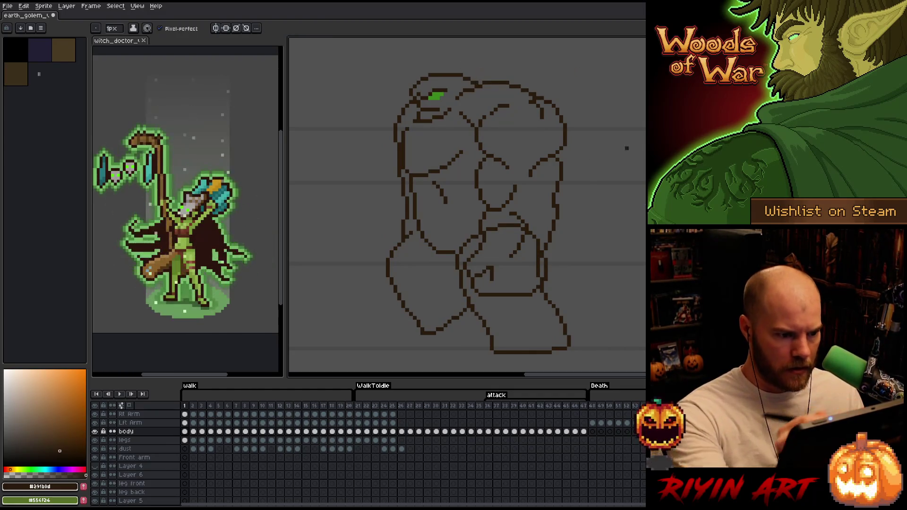
# - Flip between frame 20 and frame 1 to compare, then step forward to walk frame 4
pyautogui.press('Left')
pyautogui.press('Right')
pyautogui.press('Left')
pyautogui.press('Left')
pyautogui.press('Left')
pyautogui.press('Right')
pyautogui.press('Right')
pyautogui.press('Right')
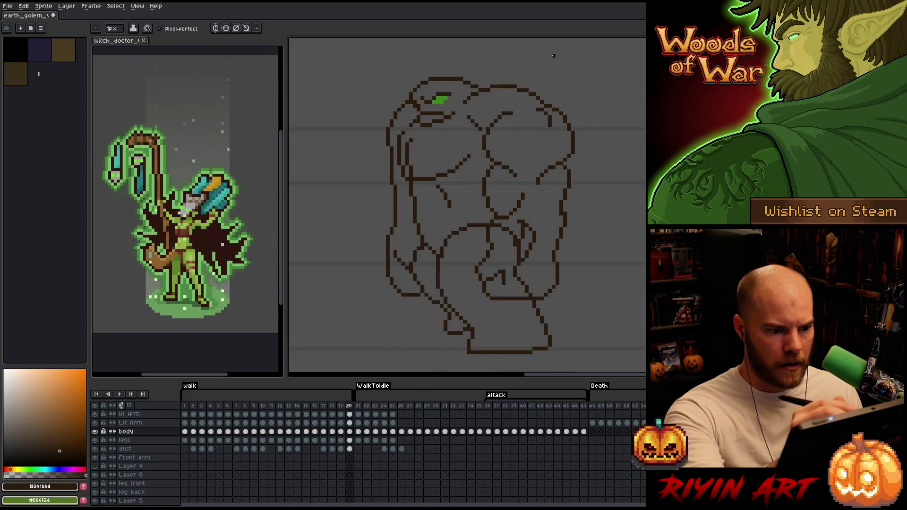
pyautogui.press('b')
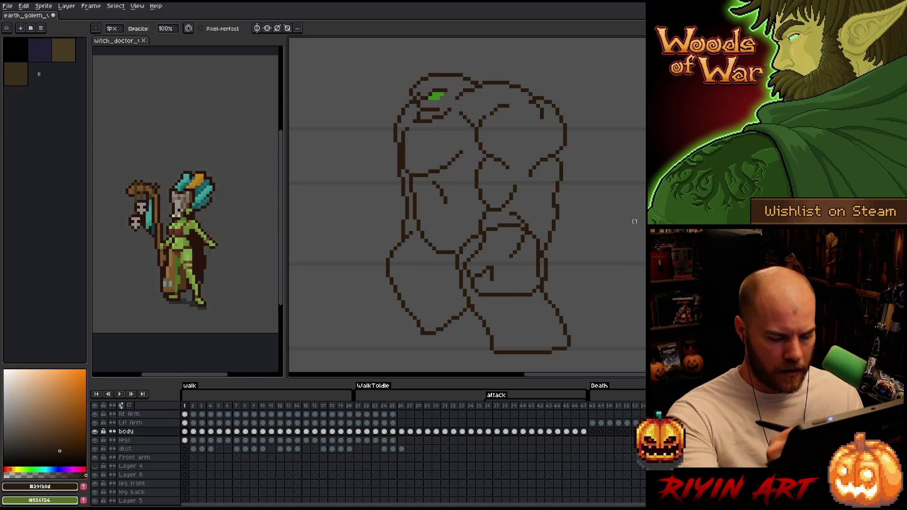
pyautogui.press('Left')
pyautogui.press('Right')
pyautogui.press('Right')
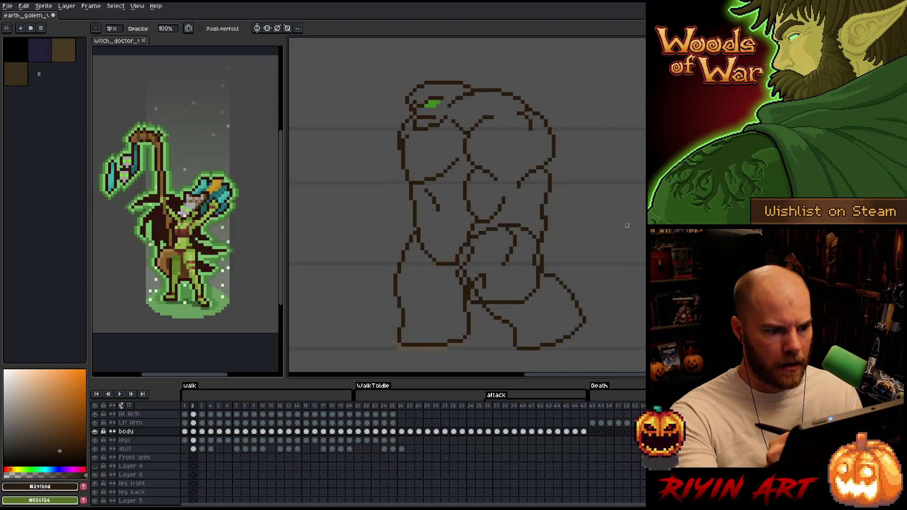
pyautogui.press('Right')
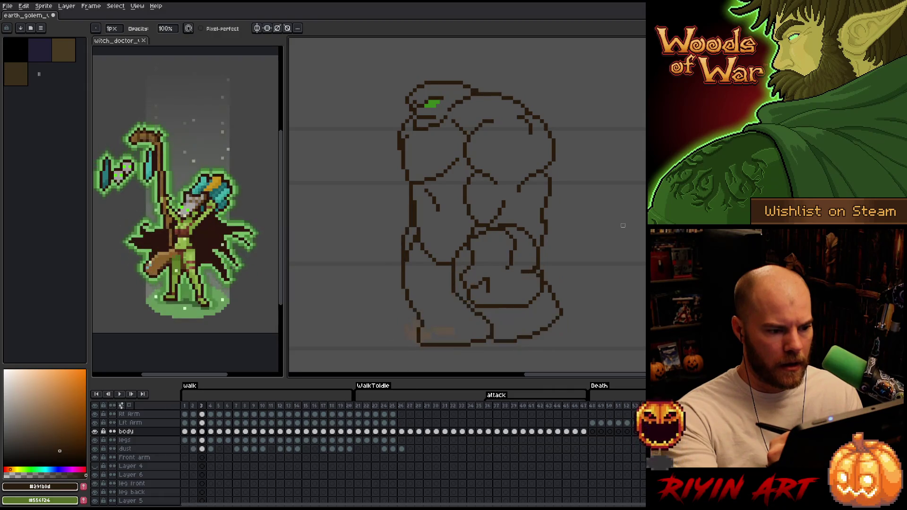
pyautogui.press('Right')
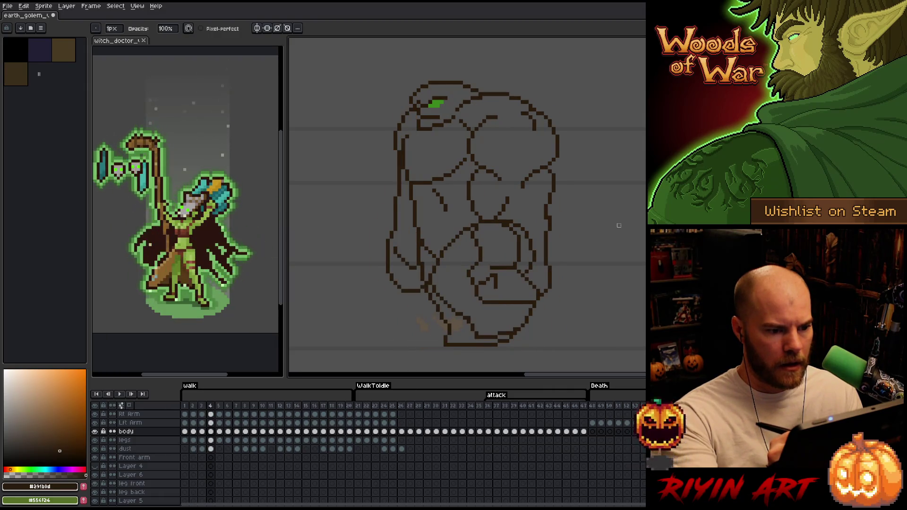
pyautogui.press('Right')
pyautogui.press('Right')
pyautogui.press('Right')
pyautogui.press('Right')
pyautogui.press('Right')
pyautogui.press('Right')
pyautogui.press('Right')
pyautogui.press('Right')
pyautogui.press('Right')
pyautogui.press('Right')
pyautogui.press('Right')
pyautogui.press('Right')
pyautogui.press('Right')
pyautogui.press('Right')
pyautogui.press('Right')
pyautogui.press('Right')
pyautogui.press('Right')
pyautogui.press('Right')
pyautogui.press('Right')
pyautogui.press('Right')
pyautogui.press('Right')
pyautogui.press('Right')
pyautogui.press('Right')
pyautogui.press('Right')
pyautogui.press('Right')
pyautogui.press('Right')
pyautogui.press('Right')
pyautogui.press('Right')
pyautogui.press('Right')
pyautogui.press('Right')
# - Step back and forth through walk frames 2–6 comparing the shoulder lines
pyautogui.press('Right')
pyautogui.press('Right')
pyautogui.press('Right')
pyautogui.press('Right')
pyautogui.press('Right')
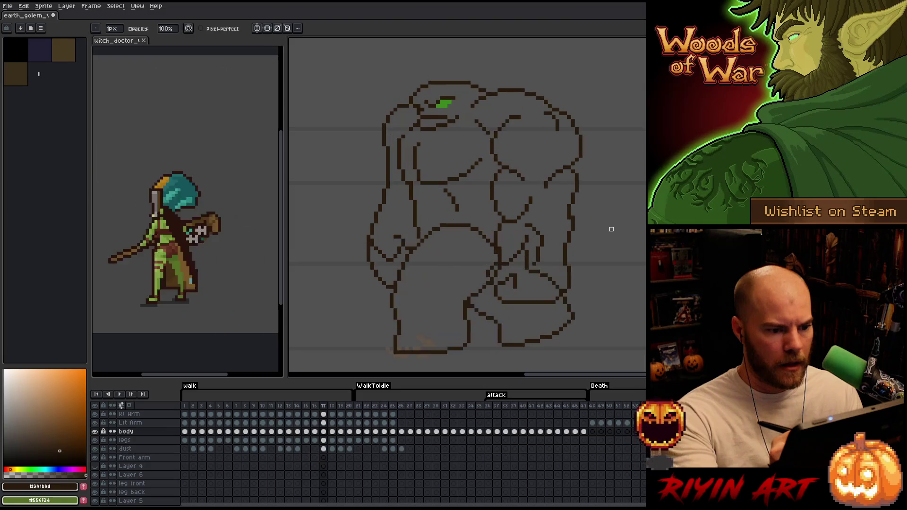
pyautogui.press('Right')
pyautogui.press('Right')
pyautogui.press('Right')
pyautogui.press('Right')
pyautogui.press('Right')
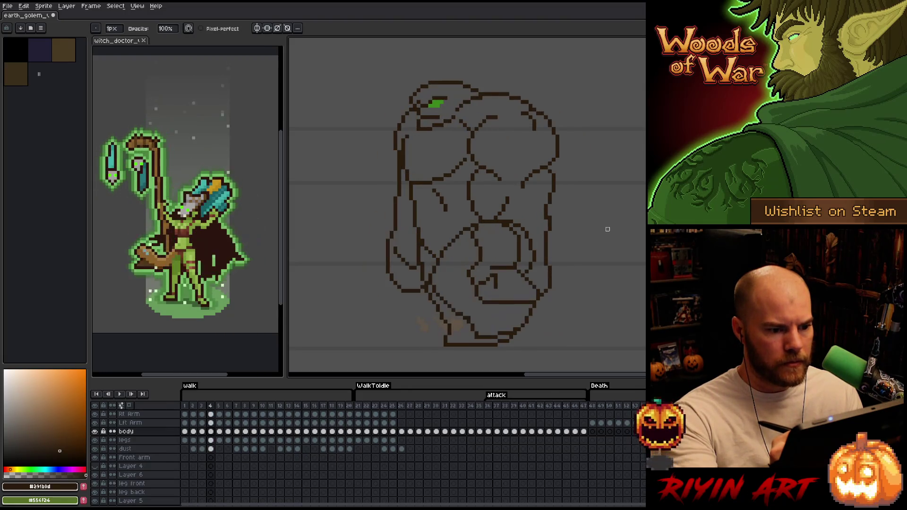
pyautogui.press('Right')
pyautogui.press('Right')
pyautogui.press('Left')
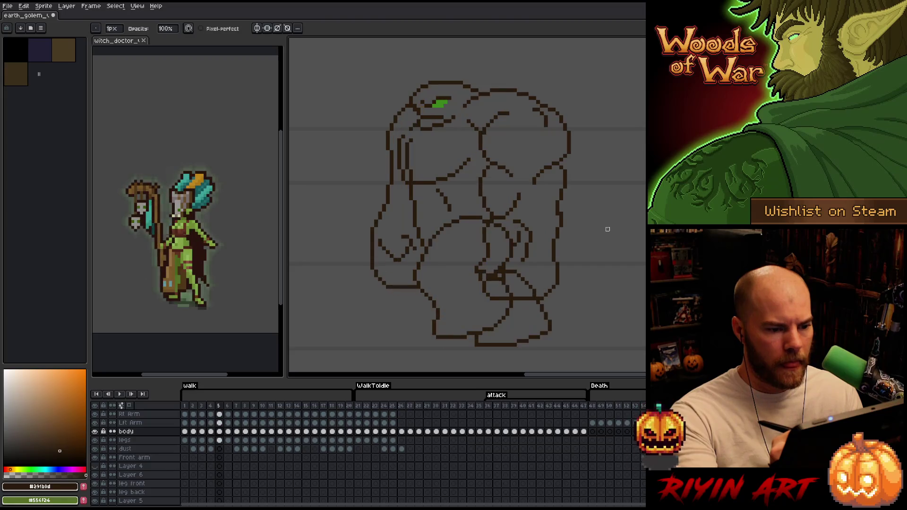
pyautogui.press('Right')
pyautogui.press('Left')
pyautogui.press('Left')
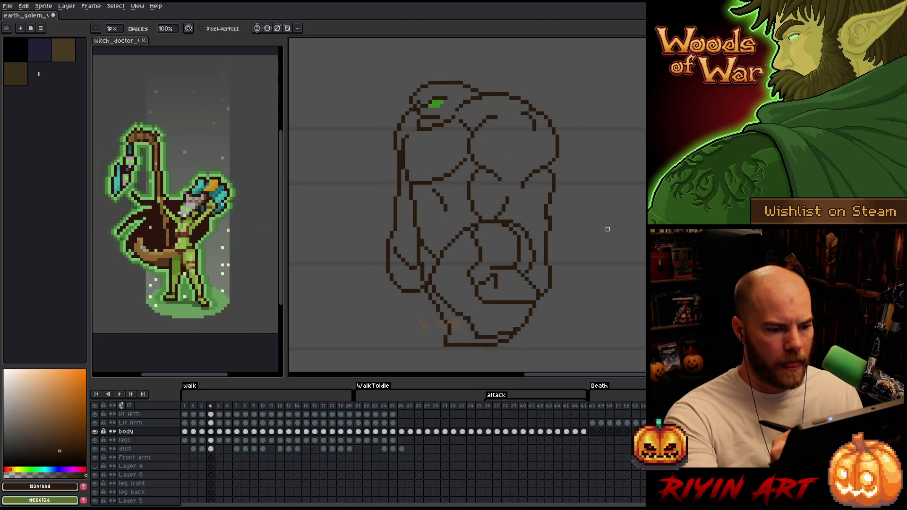
pyautogui.press('Right')
pyautogui.press('Right')
pyautogui.press('Left')
pyautogui.press('Left')
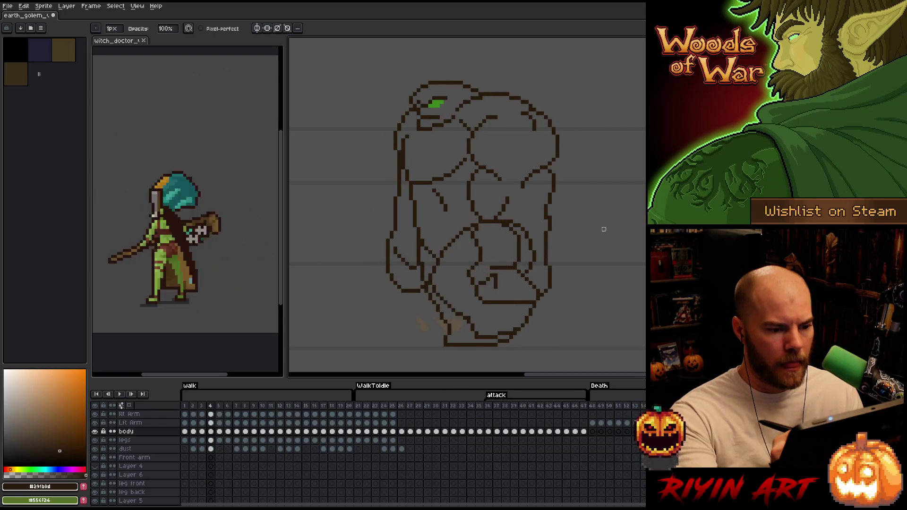
pyautogui.press('Left')
pyautogui.press('Left')
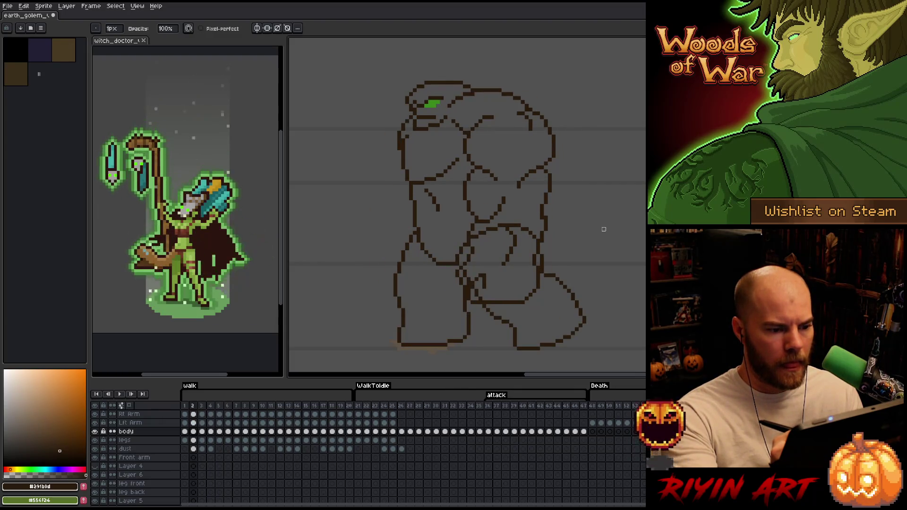
pyautogui.press('Right')
pyautogui.press('Right')
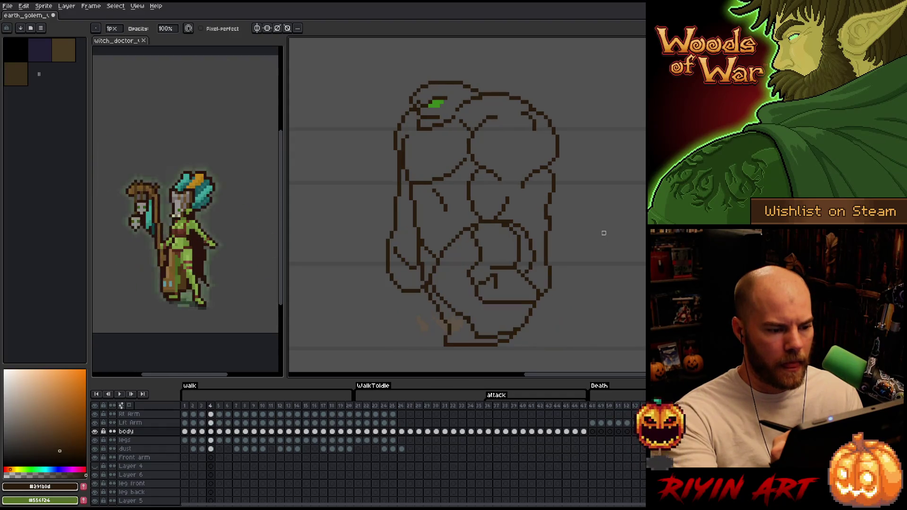
pyautogui.press('Right')
pyautogui.press('Right')
pyautogui.press('Right')
pyautogui.press('Right')
pyautogui.press('Right')
pyautogui.press('Right')
pyautogui.press('Right')
pyautogui.press('Right')
# - Play the golem's walk animation to review the edits in motion
pyautogui.press('v')
pyautogui.press('b')
pyautogui.press('Return')
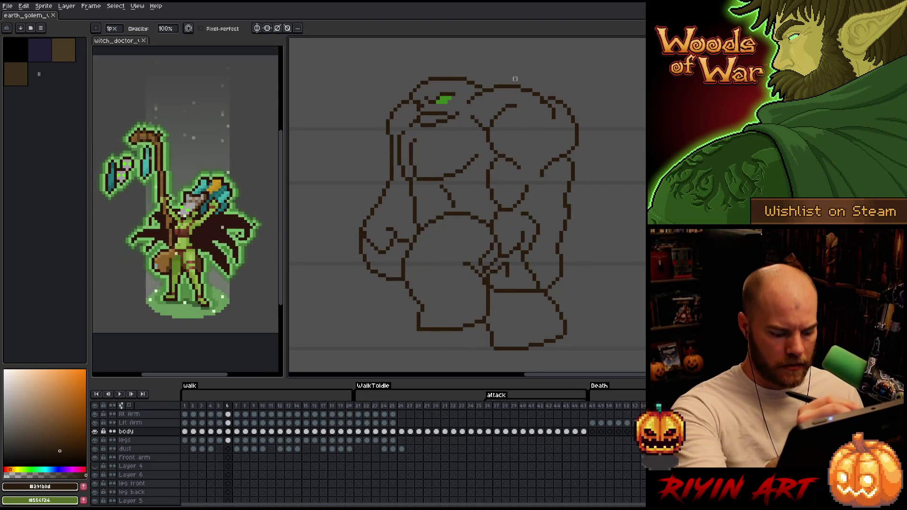
# - Marquee the shoulder-top outline near the head on frame 6, shift it slightly lower and commit
pyautogui.press('m')
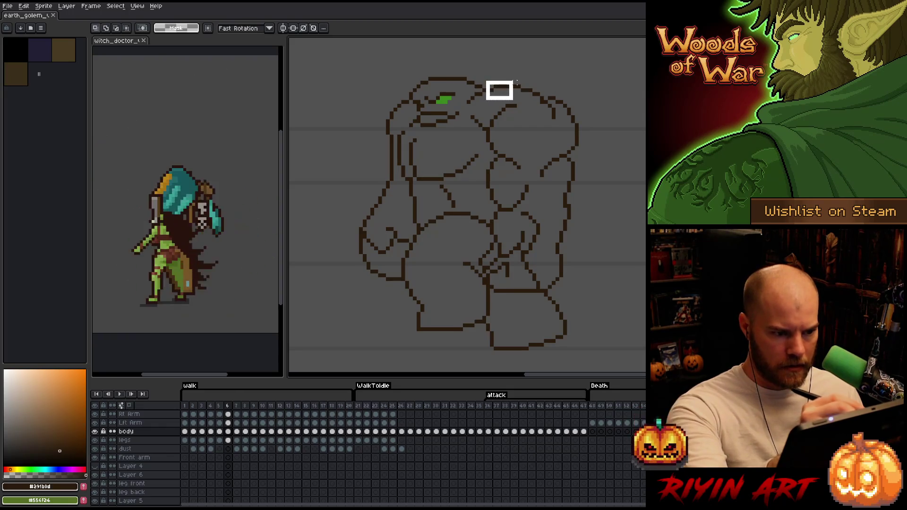
pyautogui.moveTo(547, 85); pyautogui.dragTo(545, 83)
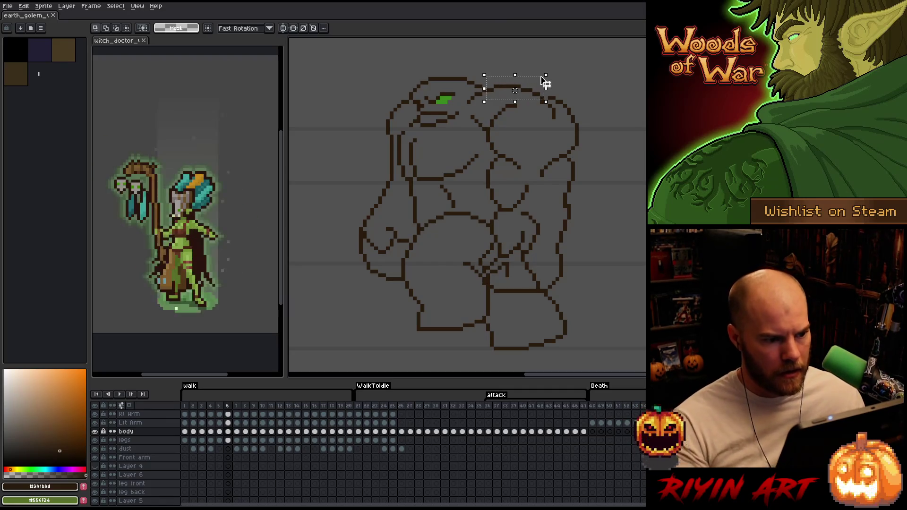
pyautogui.moveTo(456, 75); pyautogui.dragTo(489, 134)
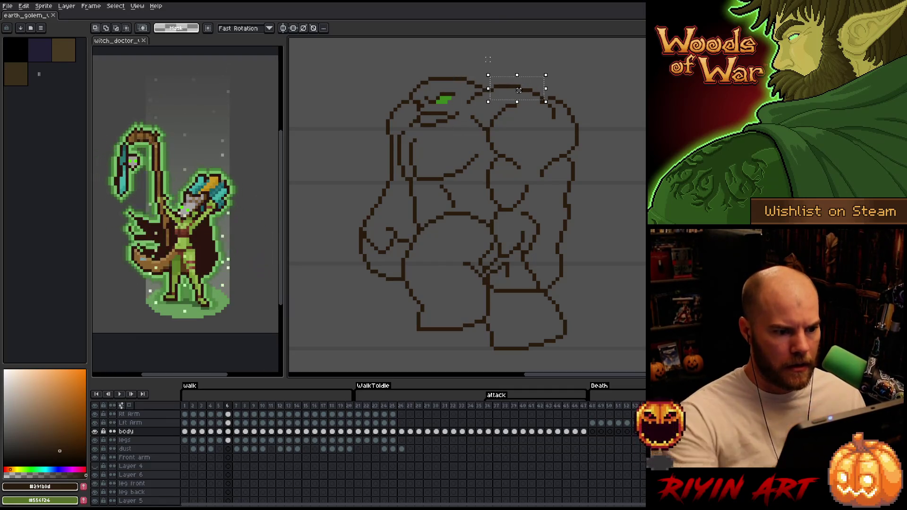
pyautogui.hotkey('ctrl', 'd')
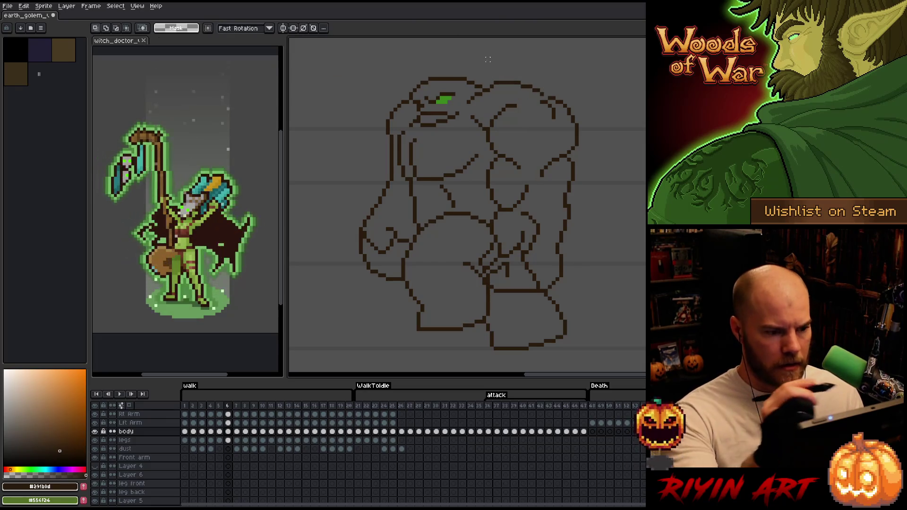
pyautogui.press('b')
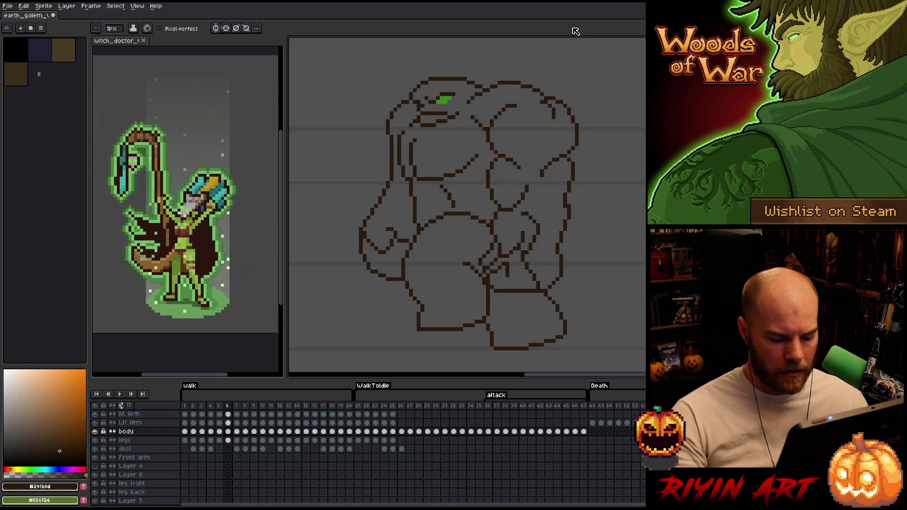
# - Flip back and forth between walk frames 5, 6 and 7 to compare the golem's leg poses
pyautogui.press('Right')
pyautogui.press('Left')
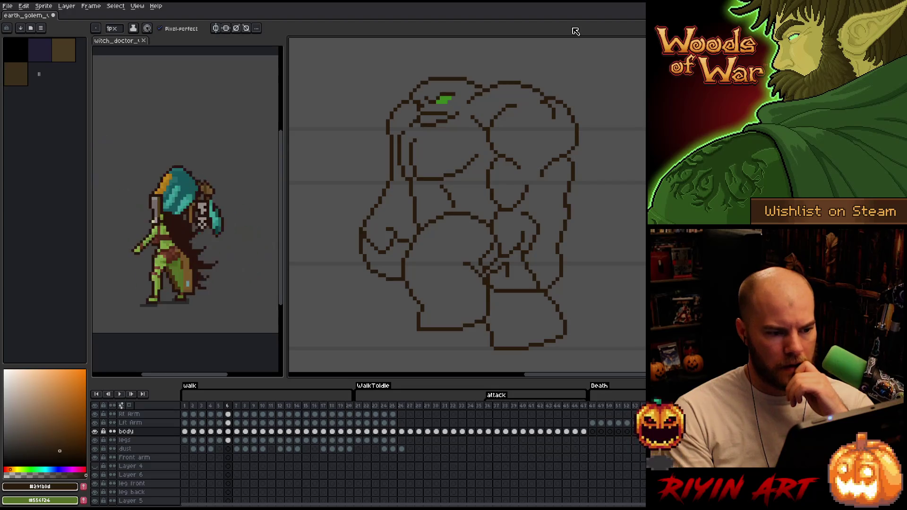
pyautogui.press('Left')
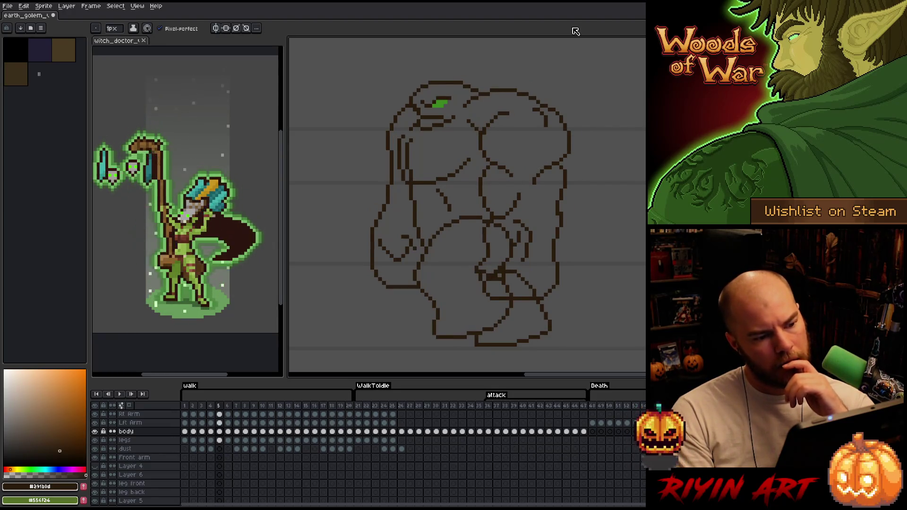
pyautogui.press('Right')
pyautogui.press('Right')
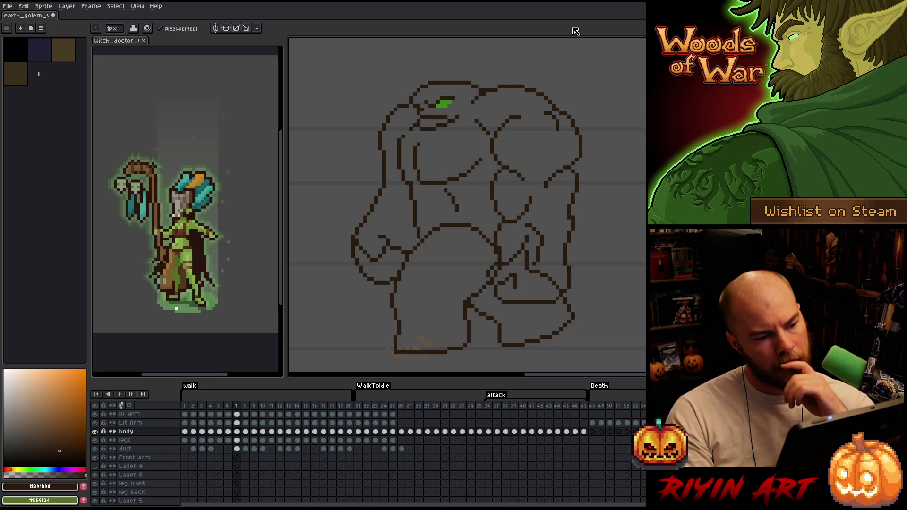
pyautogui.press('Left')
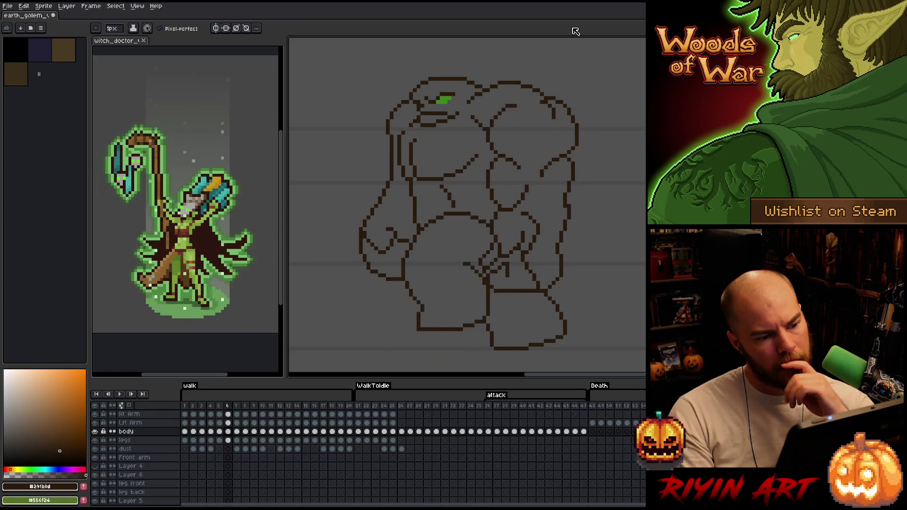
pyautogui.press('Left')
pyautogui.press('Right')
pyautogui.press('Left')
pyautogui.press('Right')
pyautogui.press('Right')
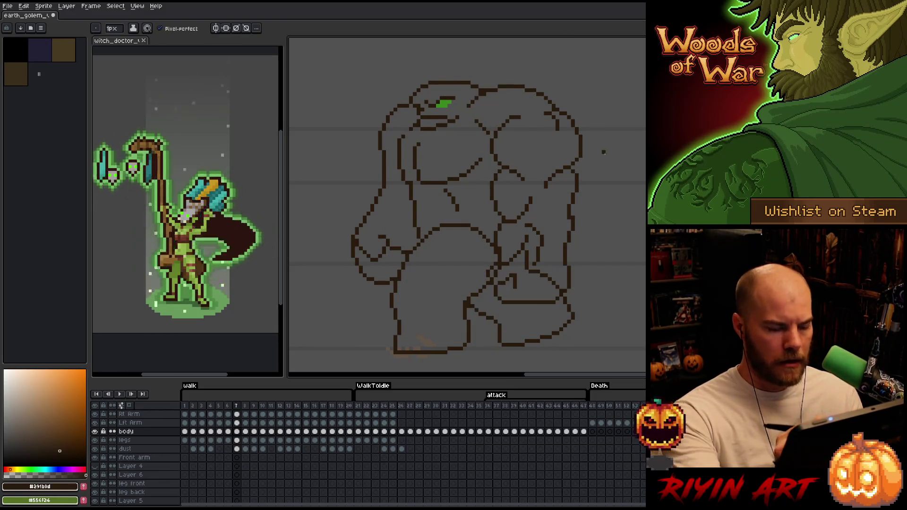
# - Flip between walk frames 7 and 8 to compare the legs, then land on frame 9
pyautogui.press('Right')
pyautogui.press('Left')
pyautogui.press('Right')
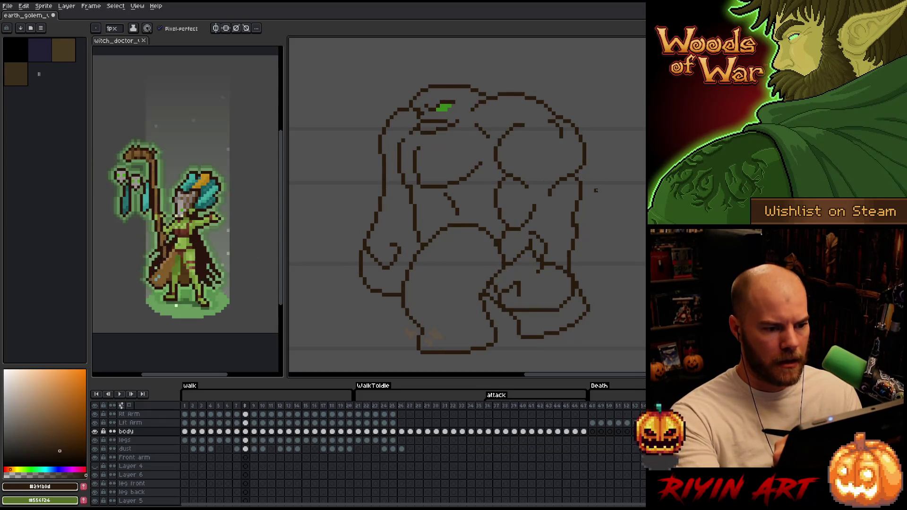
pyautogui.press('Left')
pyautogui.press('Right')
pyautogui.press('Right')
pyautogui.press('Right')
pyautogui.press('Right')
pyautogui.press('Right')
pyautogui.press('Right')
pyautogui.press('Right')
pyautogui.press('Right')
pyautogui.press('Right')
pyautogui.press('Right')
pyautogui.press('Right')
pyautogui.press('Right')
pyautogui.press('Right')
pyautogui.press('Right')
pyautogui.press('Right')
pyautogui.press('Right')
pyautogui.press('Right')
pyautogui.press('Right')
pyautogui.press('Right')
pyautogui.press('Right')
pyautogui.press('Right')
pyautogui.press('Right')
pyautogui.press('Right')
pyautogui.press('Right')
pyautogui.press('Right')
pyautogui.press('Right')
pyautogui.press('Right')
pyautogui.press('Right')
pyautogui.press('Right')
pyautogui.press('Right')
pyautogui.press('Right')
pyautogui.press('Right')
pyautogui.press('Right')
# - Step through walk frames 2 to 8 comparing neighbours, then play the walk animation to review the flow
pyautogui.press('Right')
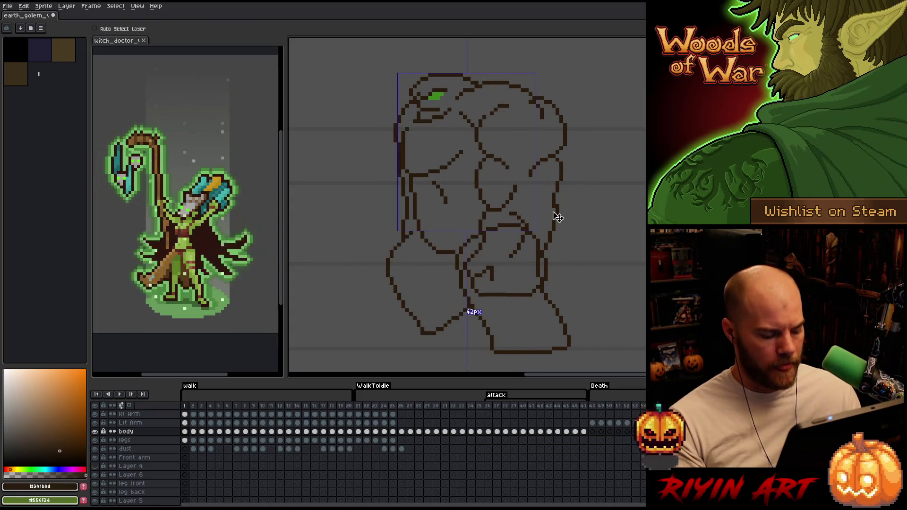
pyautogui.press('Right')
pyautogui.press('Right')
pyautogui.press('Right')
pyautogui.press('Right')
pyautogui.press('Right')
pyautogui.press('Right')
pyautogui.press('Right')
pyautogui.press('Right')
pyautogui.press('Right')
pyautogui.press('Right')
pyautogui.press('Right')
pyautogui.press('Right')
pyautogui.press('Right')
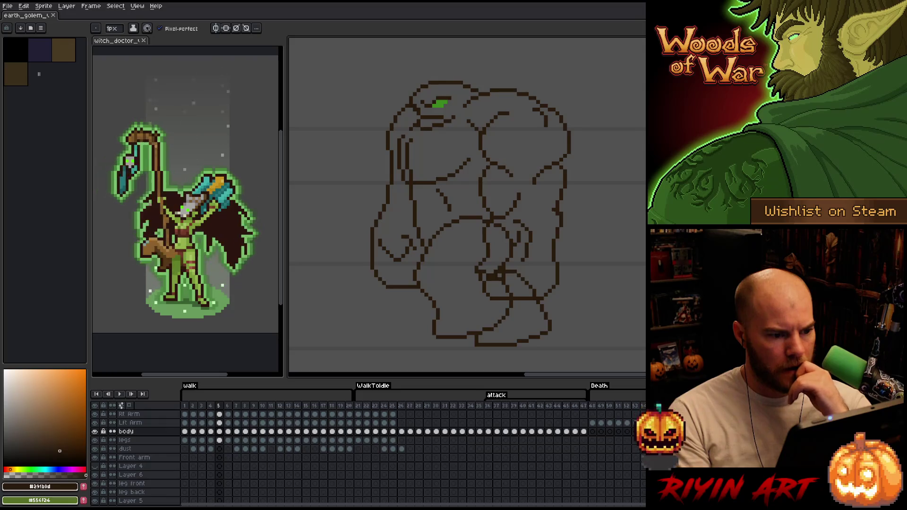
pyautogui.press('Right')
pyautogui.press('Right')
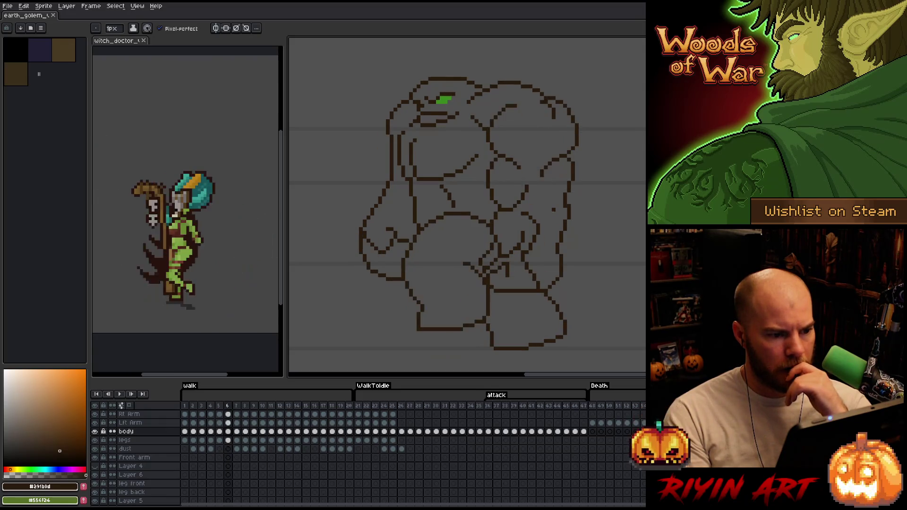
pyautogui.press('Left')
pyautogui.press('Right')
pyautogui.press('b')
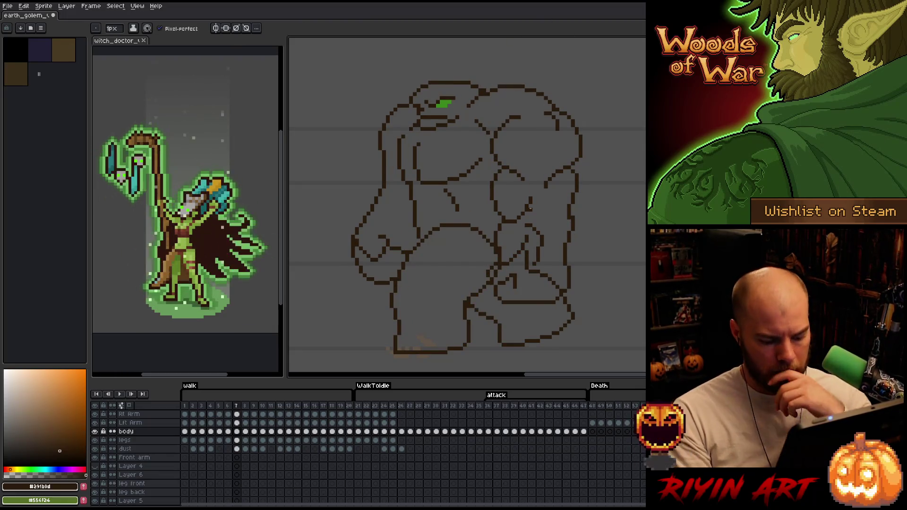
pyautogui.press('Left')
pyautogui.press('Right')
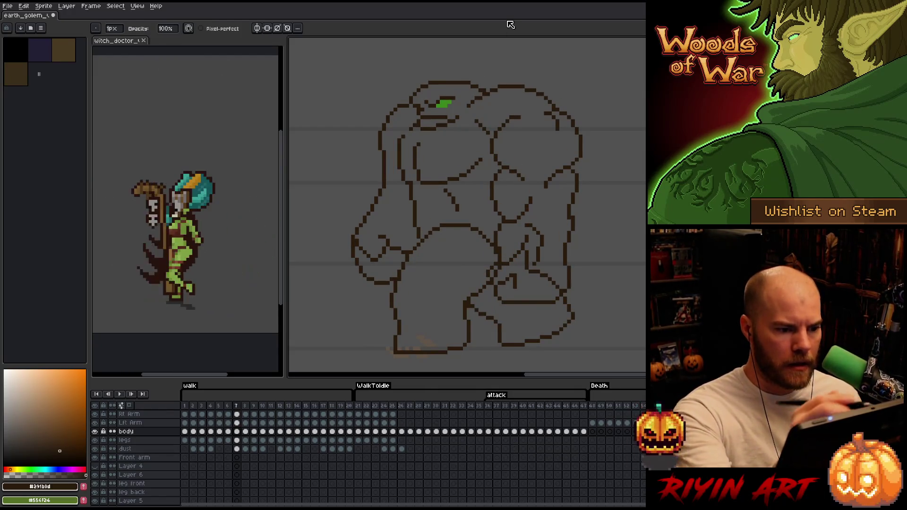
pyautogui.press('Right')
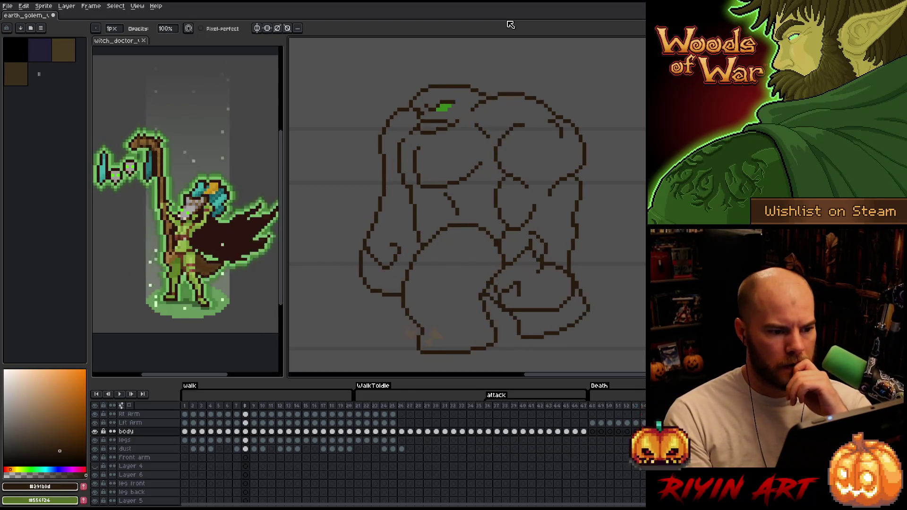
pyautogui.press('Return')
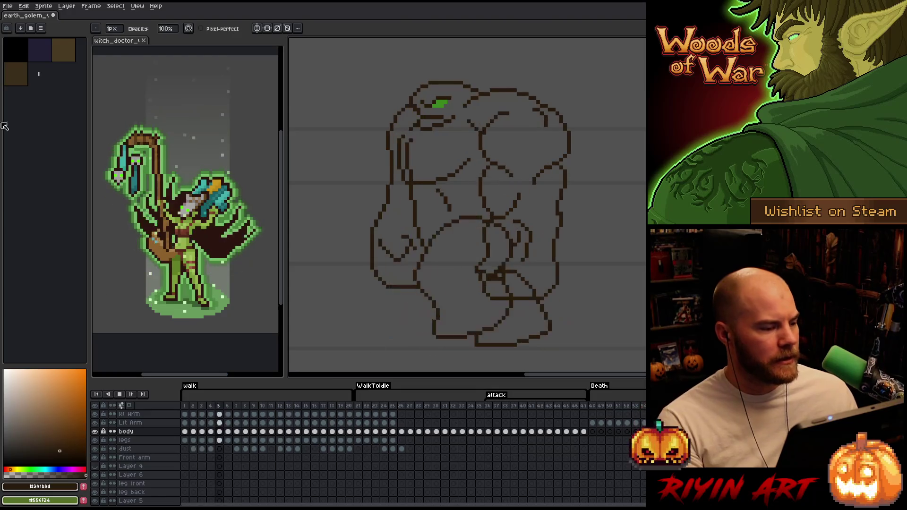
# - Glance at the witch doctor sprite, return to the earth golem, step forward and ready the rectangular marquee
pyautogui.click(108, 41)
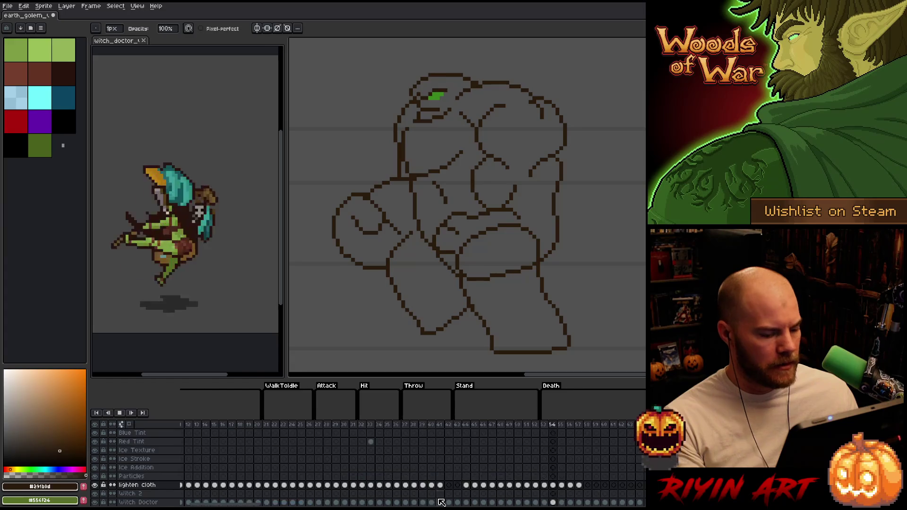
pyautogui.click(40, 16)
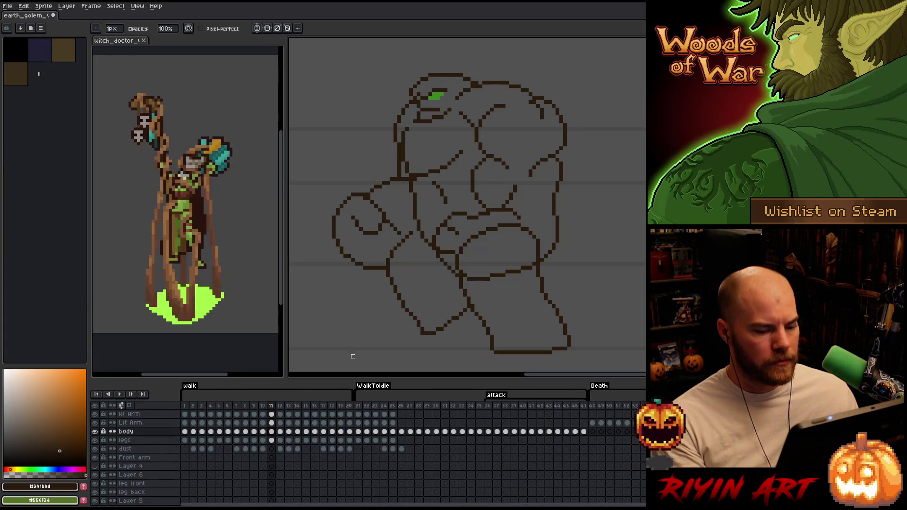
pyautogui.press('Return')
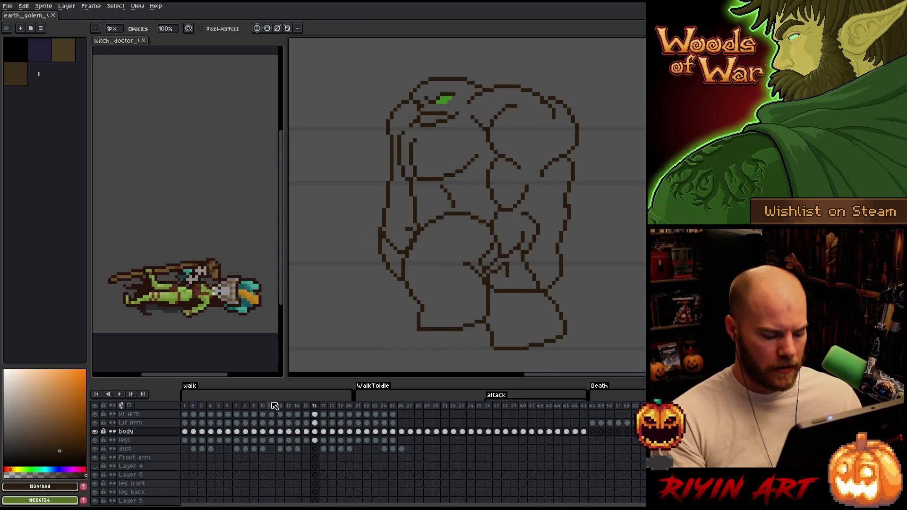
pyautogui.press('m')
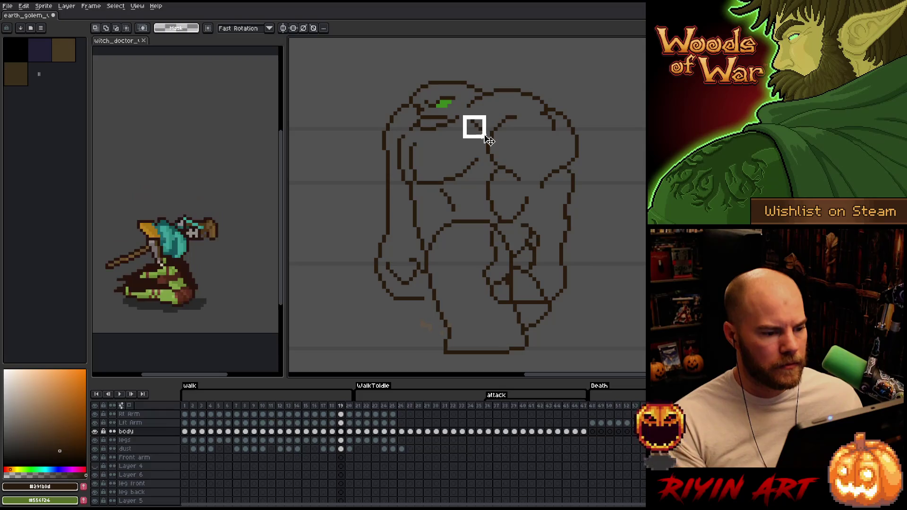
# - Flip around the loop point, comparing walk frames 20, 1, 2 and 3
pyautogui.press('Right')
pyautogui.press('Left')
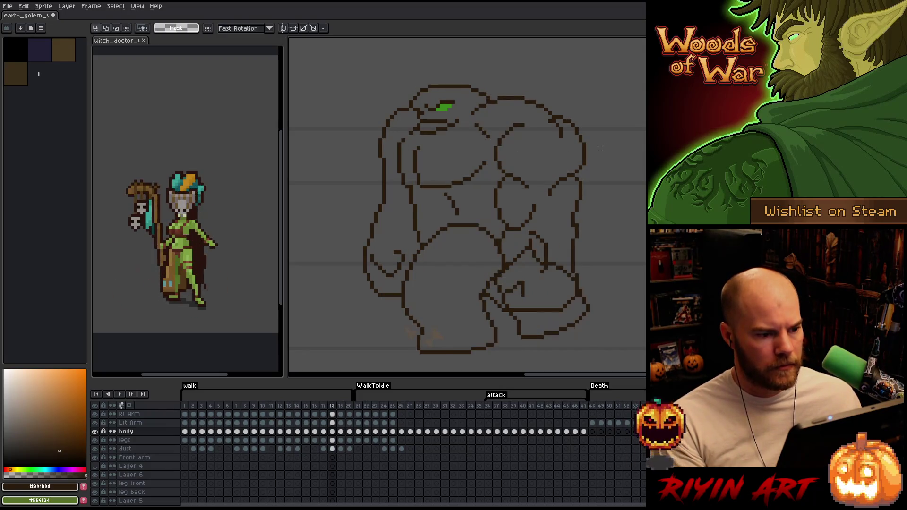
pyautogui.press('Right')
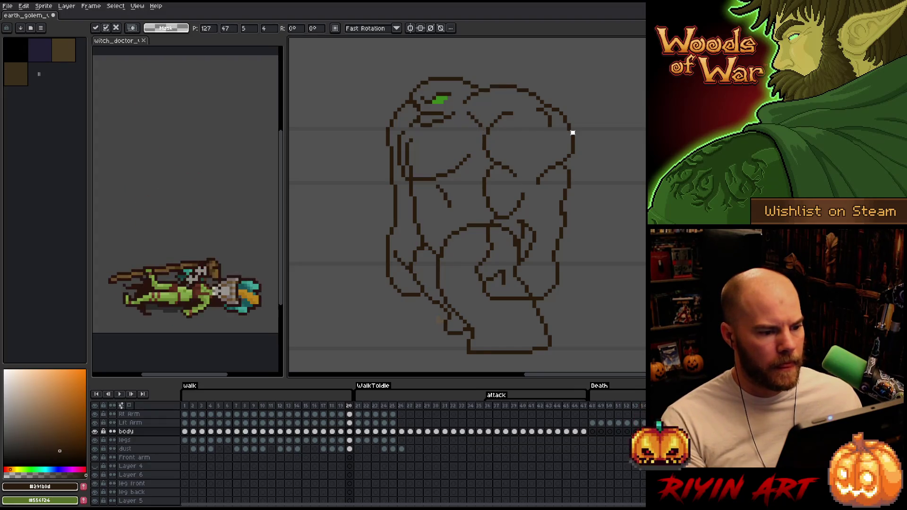
pyautogui.press('Home')
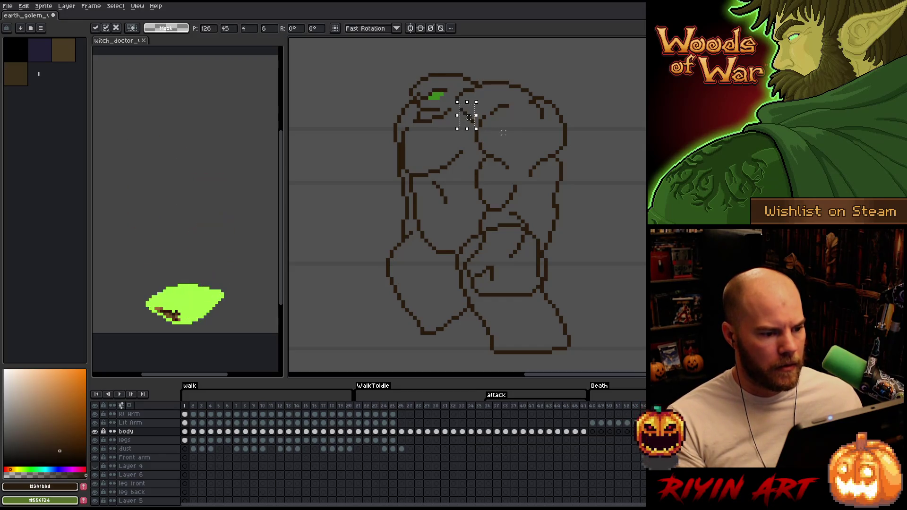
pyautogui.press('Left')
pyautogui.press('Left')
pyautogui.press('Left')
pyautogui.press('Right')
pyautogui.press('Right')
pyautogui.press('Right')
pyautogui.press('Right')
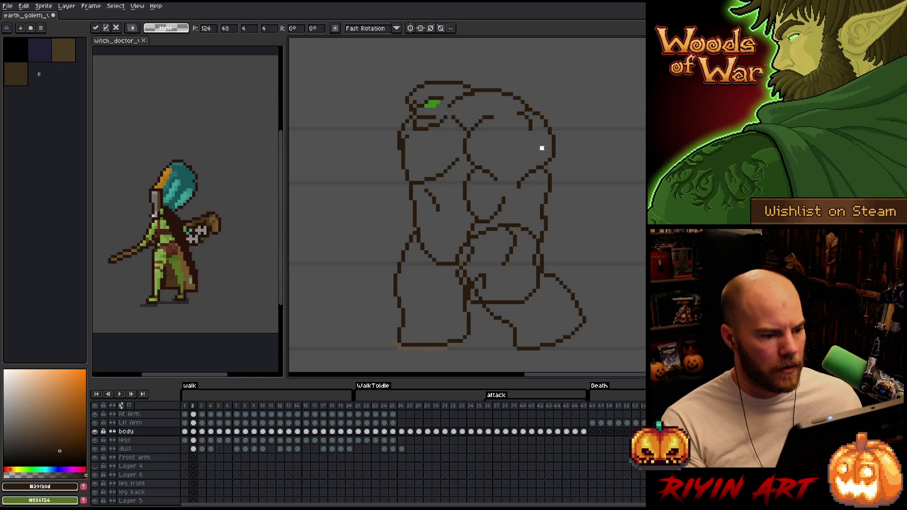
pyautogui.press('Right')
pyautogui.press('Right')
pyautogui.press('Left')
pyautogui.press('Right')
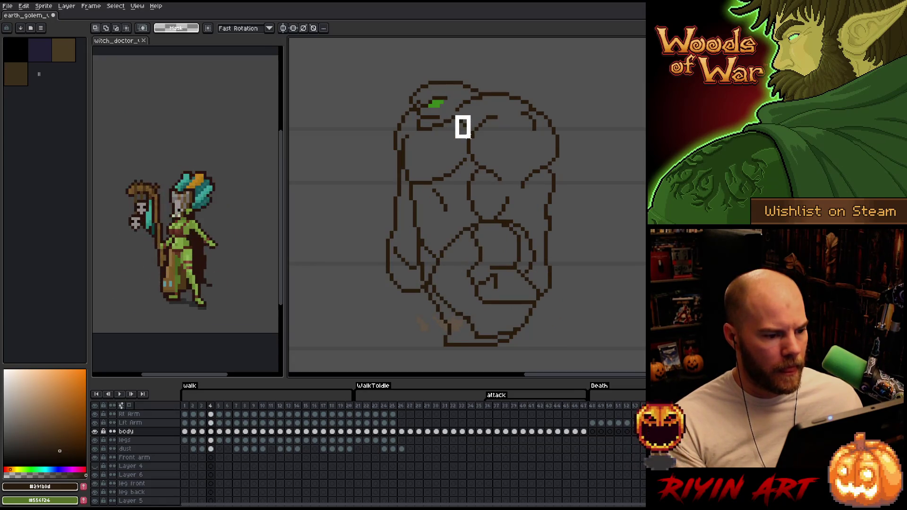
# - Compare walk frames 4 through 7, flipping back and forth between neighbours
pyautogui.press('Right')
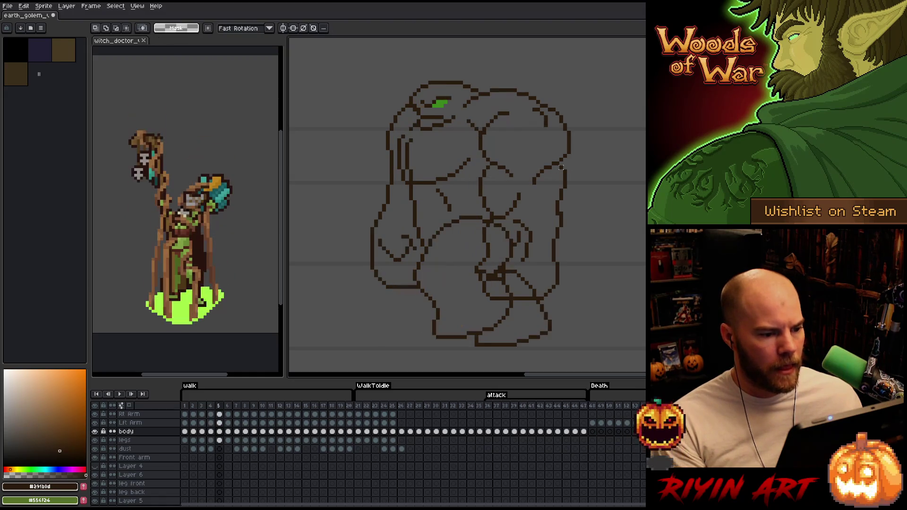
pyautogui.press('Left')
pyautogui.press('Right')
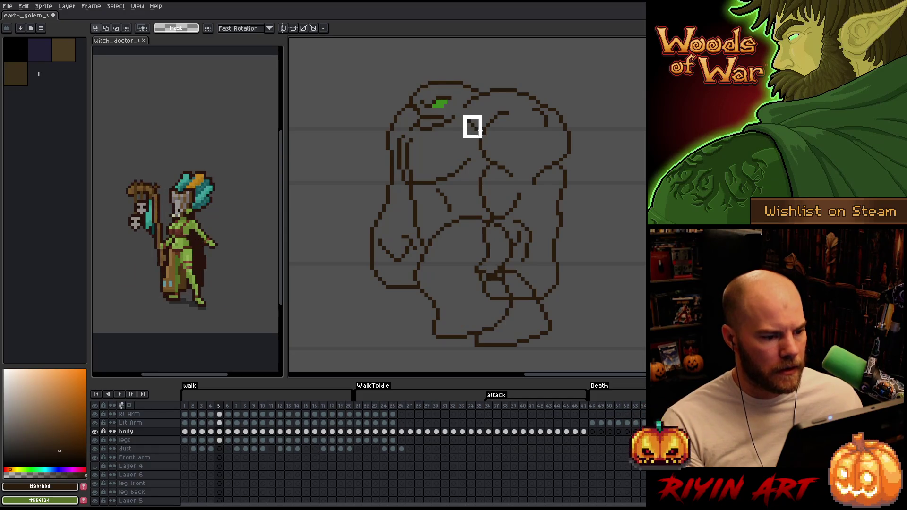
pyautogui.press('Right')
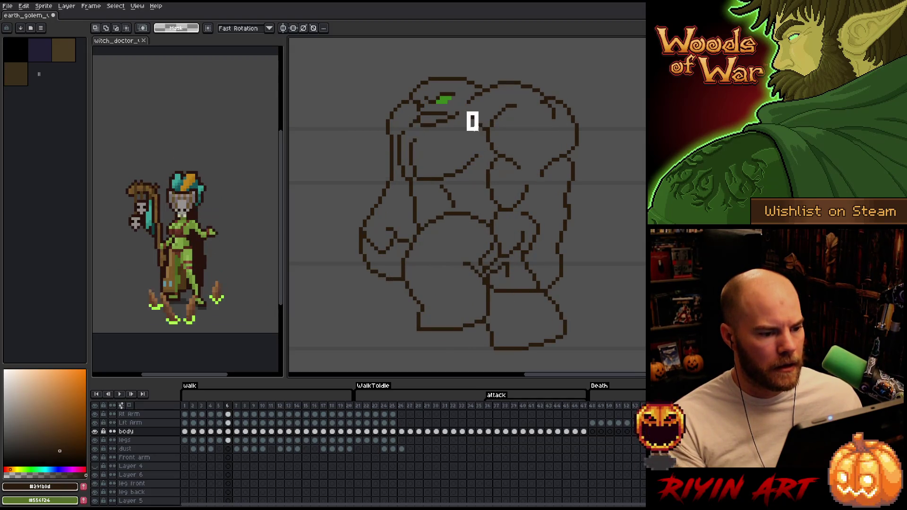
pyautogui.press('Left')
pyautogui.press('Right')
pyautogui.press('Left')
pyautogui.press('Right')
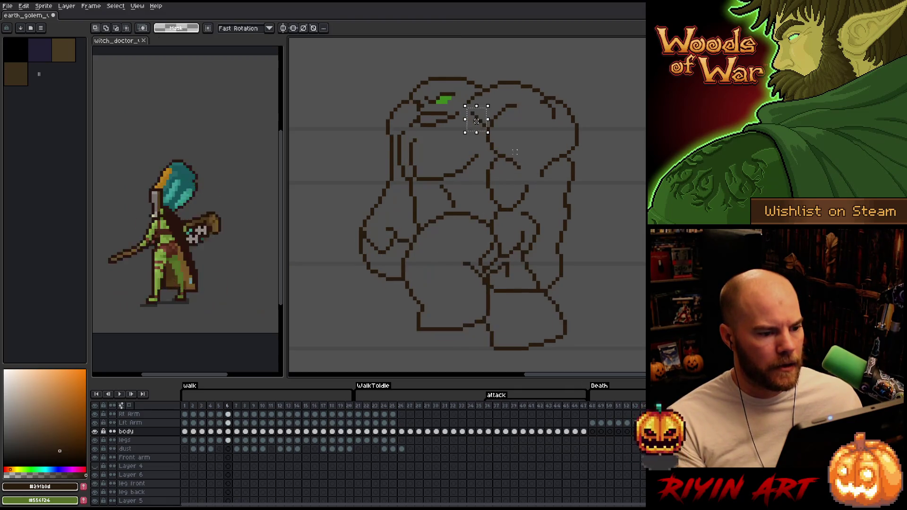
pyautogui.press('Right')
# - Shift the selected head outline patch up one pixel, check it against frames 6–8, and clear the selection
pyautogui.moveTo(476, 121); pyautogui.dragTo(476, 117)
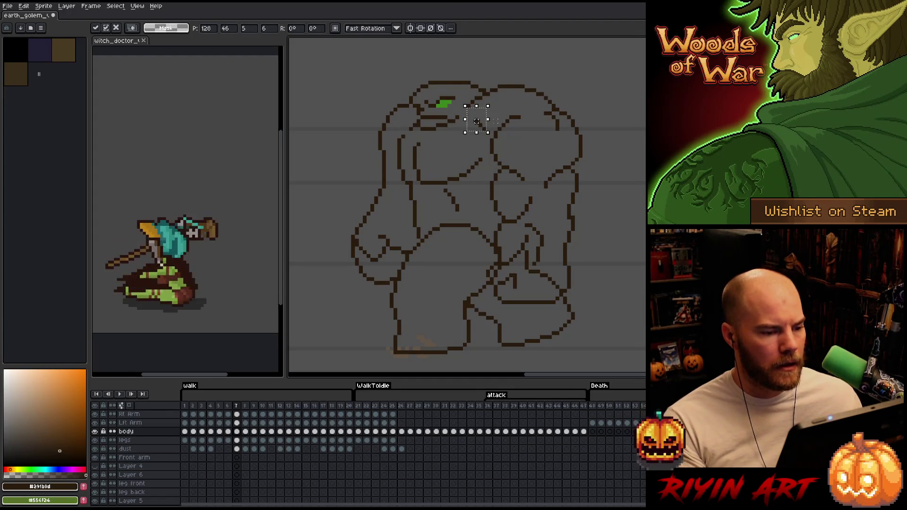
pyautogui.press('Left')
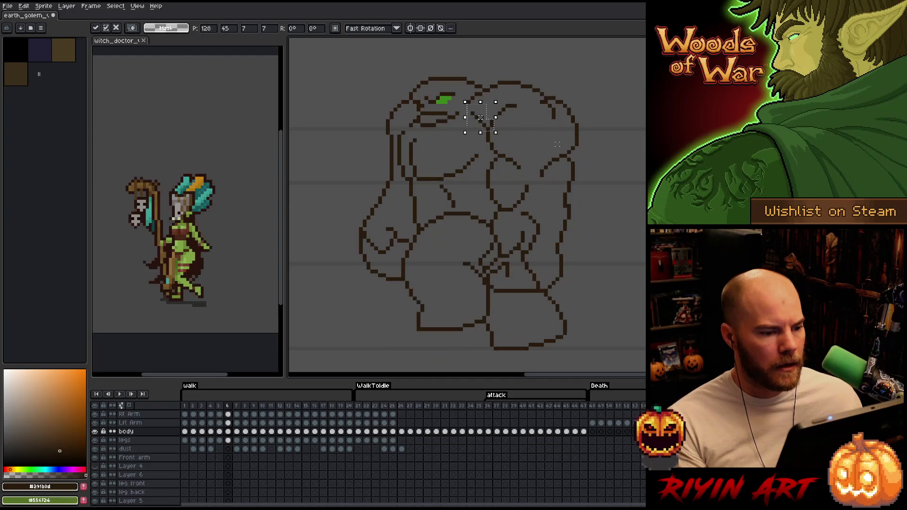
pyautogui.press('Return')
pyautogui.press('Right')
pyautogui.press('Right')
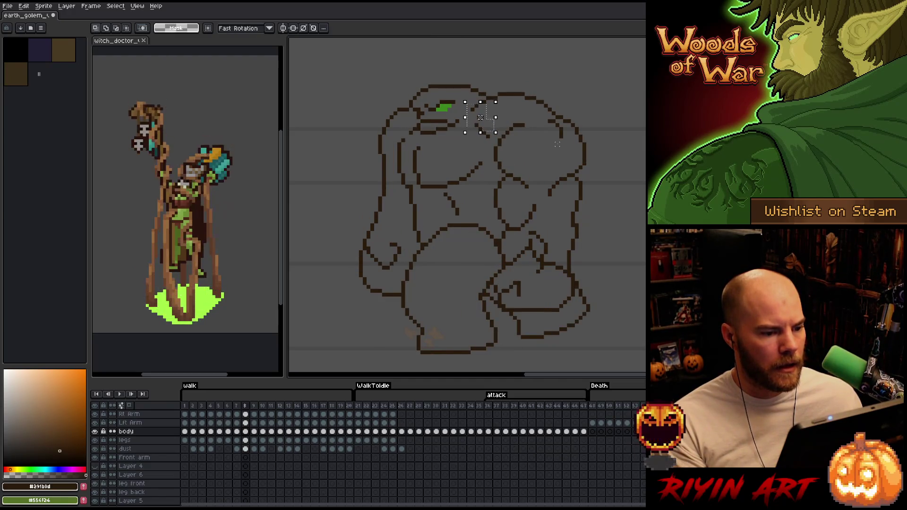
pyautogui.press('Right')
pyautogui.hotkey('ctrl', 'd')
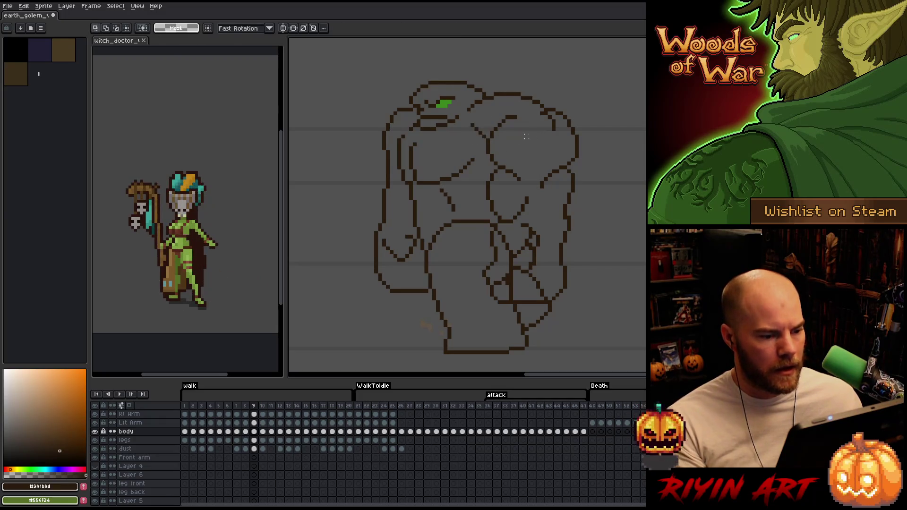
# - Step on through walk frames 8 to 12 reviewing the poses
pyautogui.press('Left')
pyautogui.press('Right')
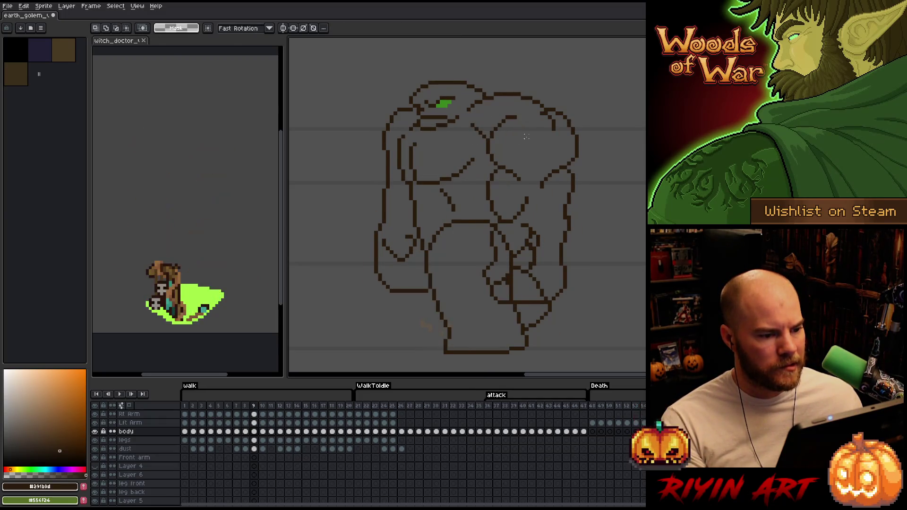
pyautogui.press('Right')
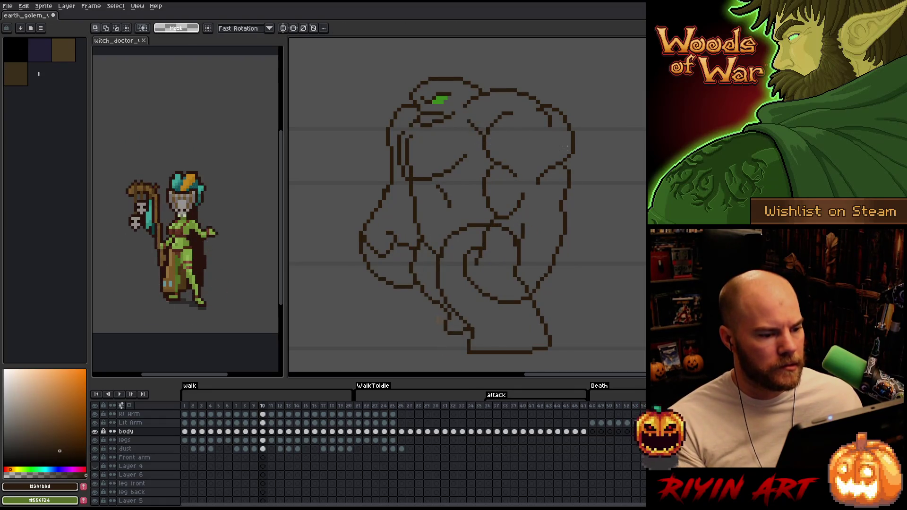
pyautogui.press('Right')
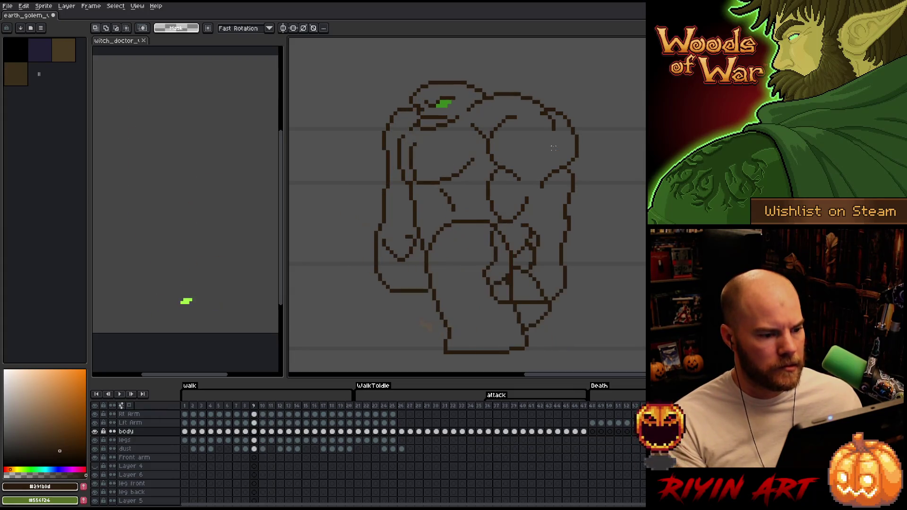
pyautogui.press('Right')
pyautogui.press('Right')
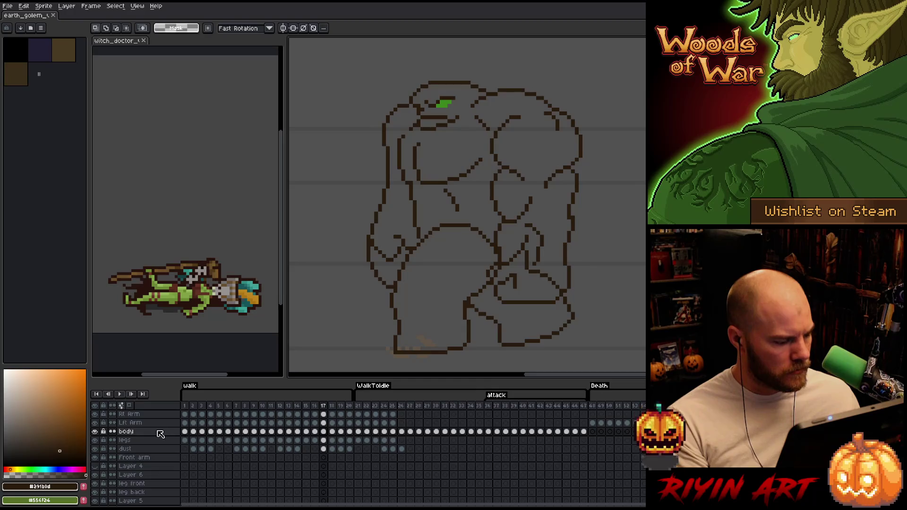
# - Return to the legs layer at walk frame 1 with the pencil tool active
pyautogui.click(185, 440)
pyautogui.press('Delete')
pyautogui.press('b')
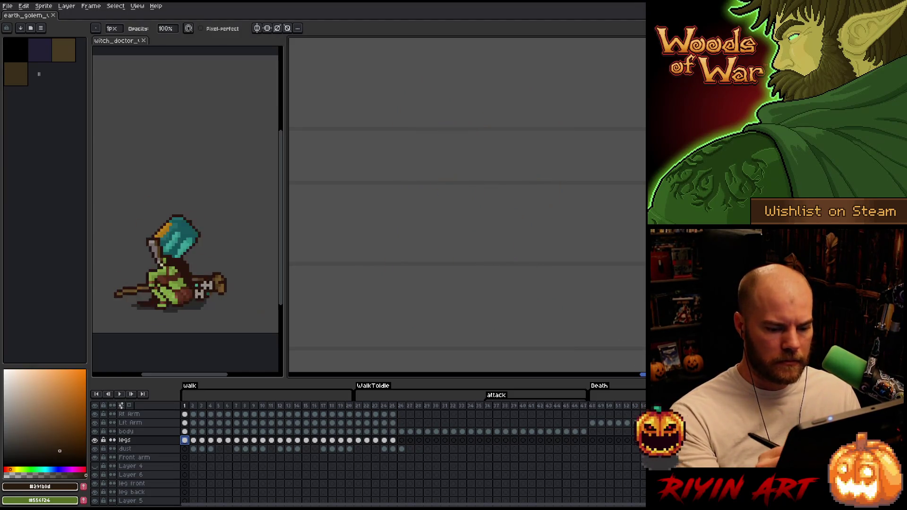
pyautogui.hscroll(5, 493, 371)
pyautogui.hscroll(3, 537, 367)
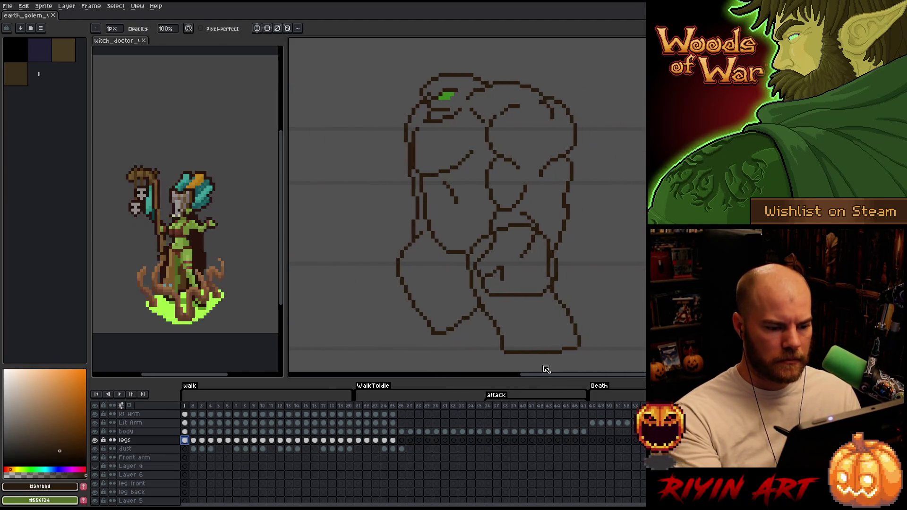
# - Save the golem animation as a new version with the file name changed from v7 to v8
pyautogui.click(8, 5)
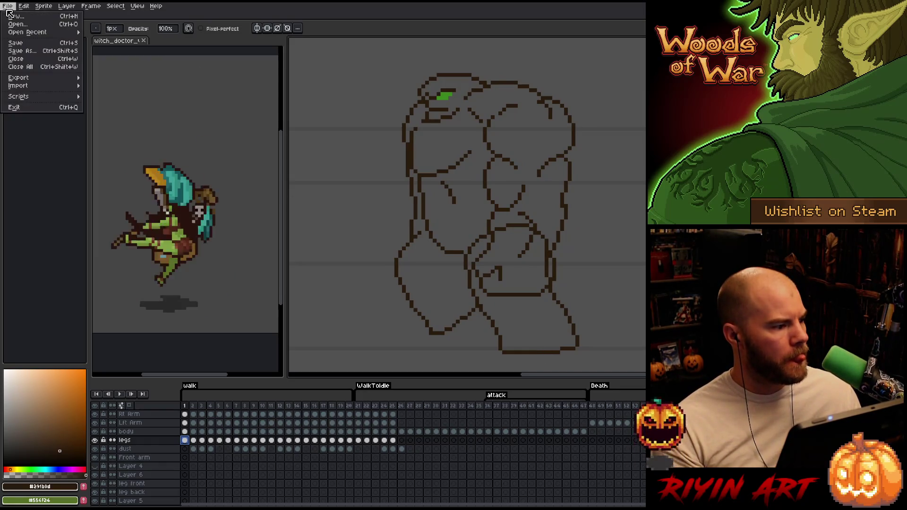
pyautogui.click(16, 50)
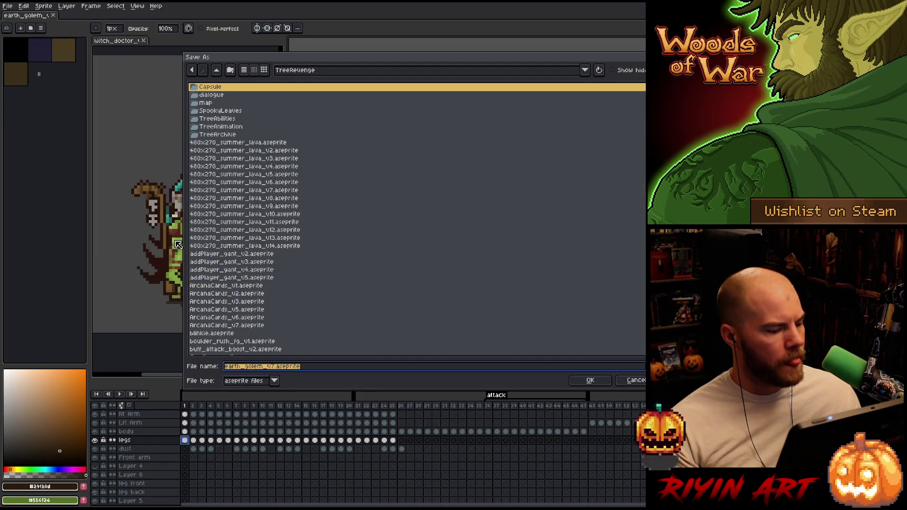
pyautogui.click(275, 367)
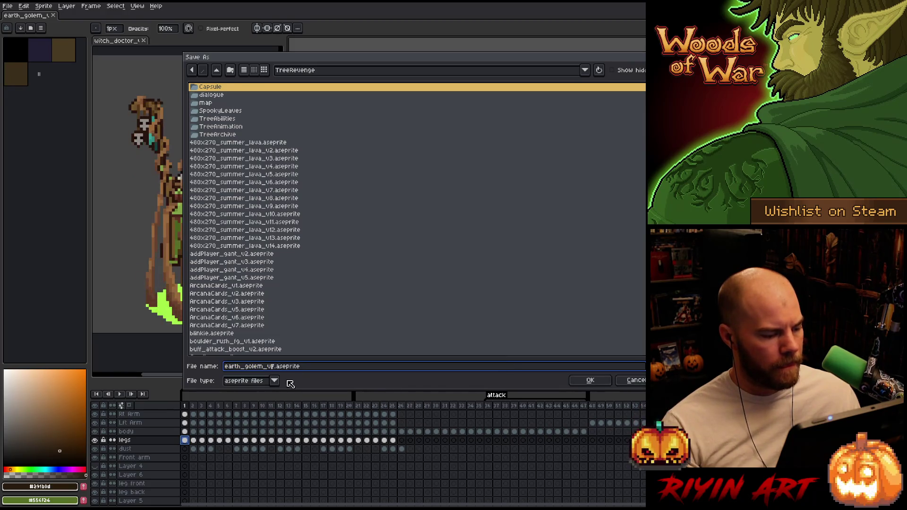
pyautogui.write('8')
pyautogui.press('Return')
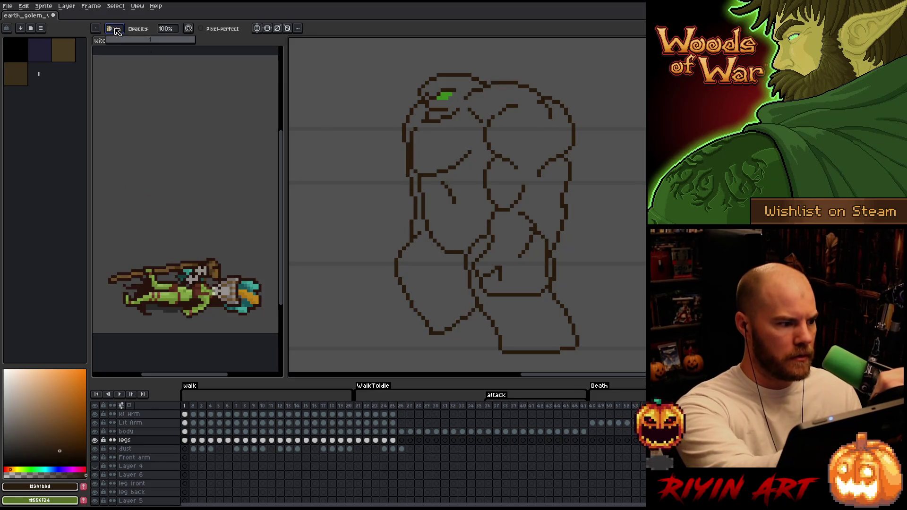
# - Set a square brush shape and reset the brush angle from 180 back to 0°
pyautogui.click(96, 29)
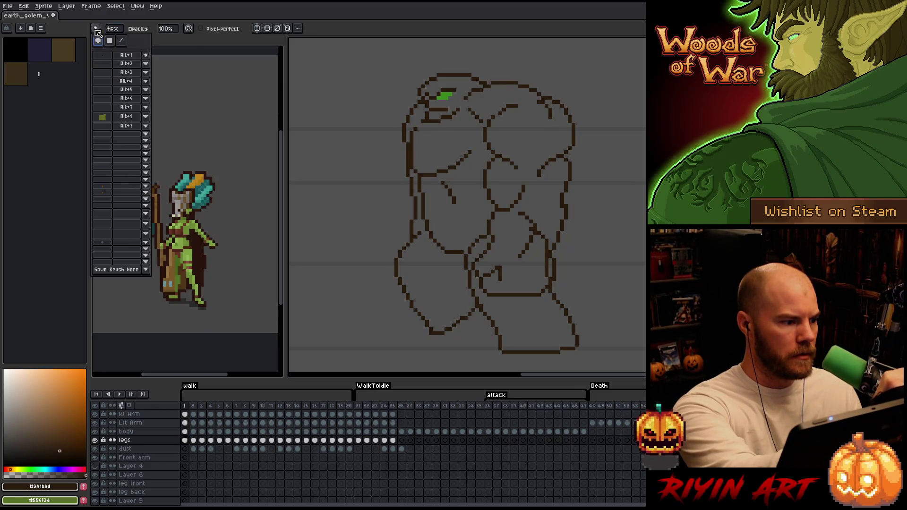
pyautogui.click(109, 42)
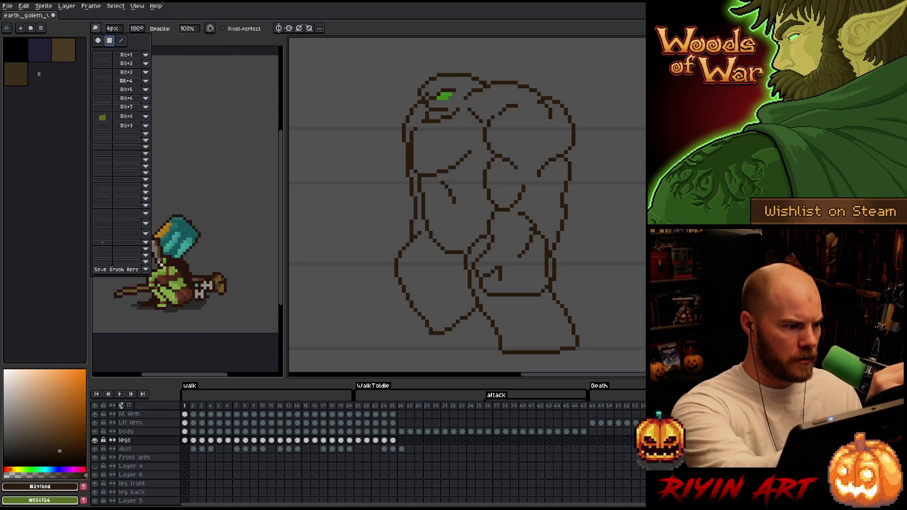
pyautogui.click(147, 27)
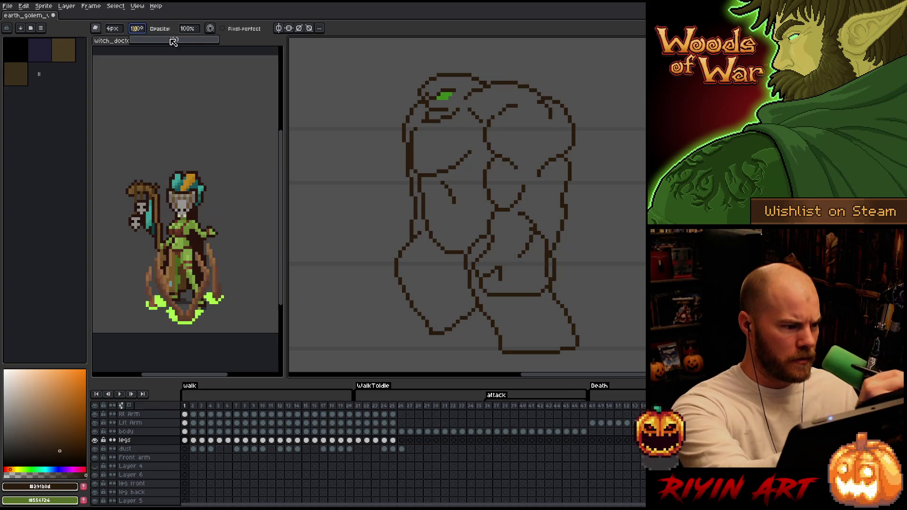
pyautogui.write('45')
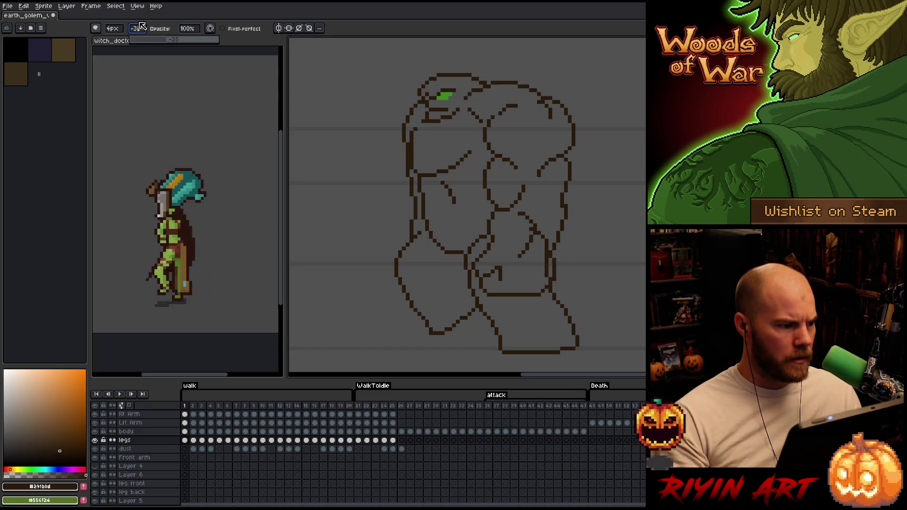
pyautogui.write('0')
pyautogui.press('Return')
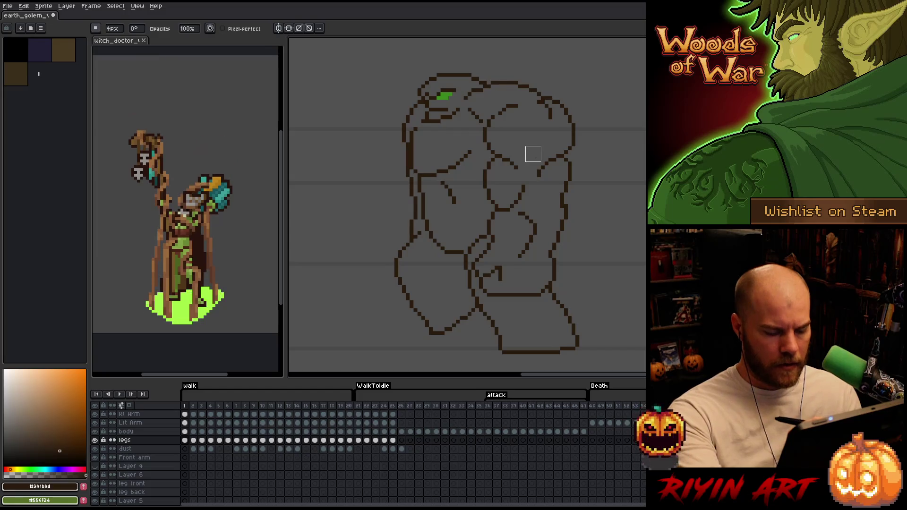
# - Review the golem walk sketch frame by frame from frame 1 through frame 9
pyautogui.press('Right')
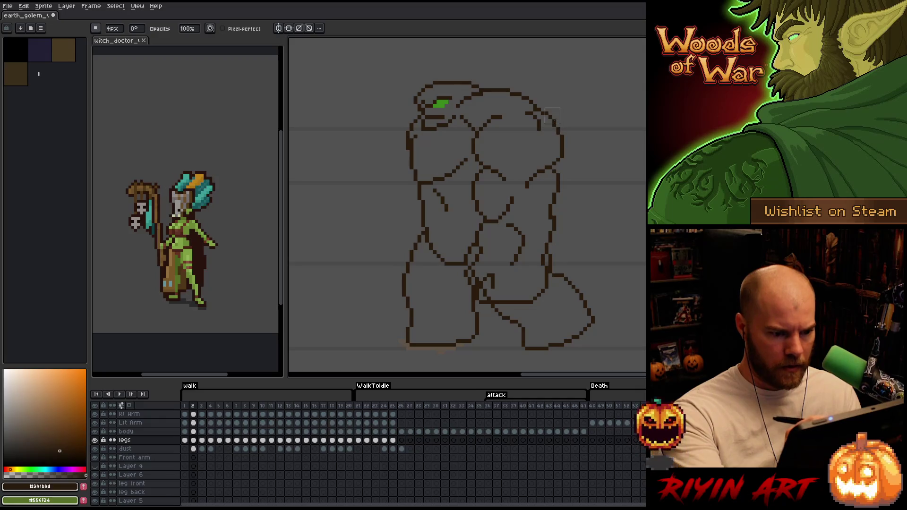
pyautogui.press('Right')
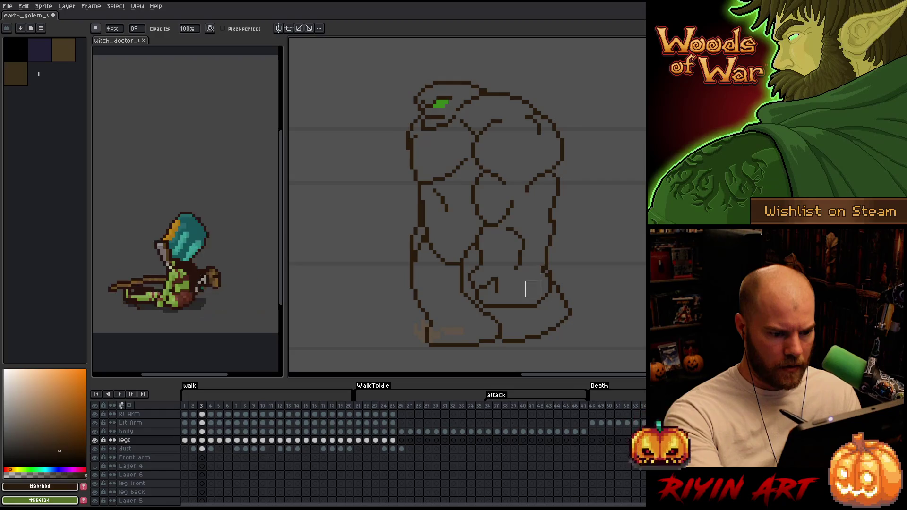
pyautogui.press('Right')
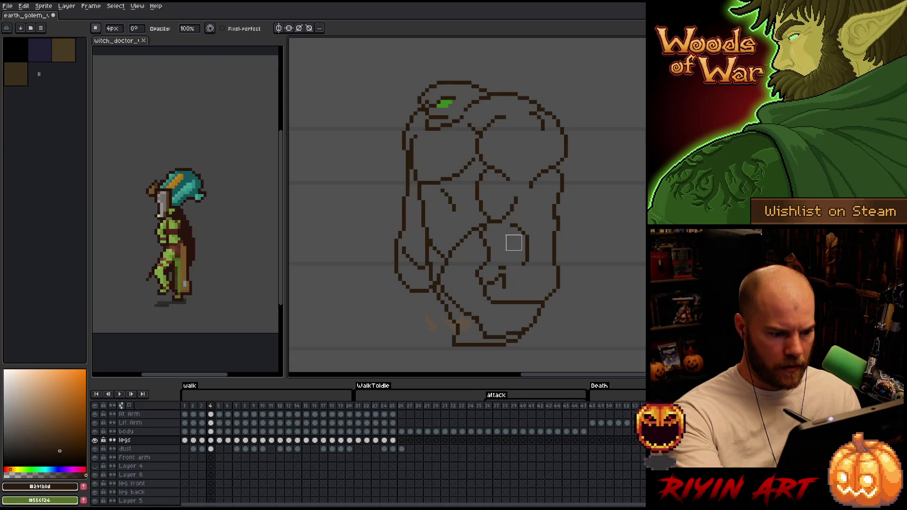
pyautogui.press('Right')
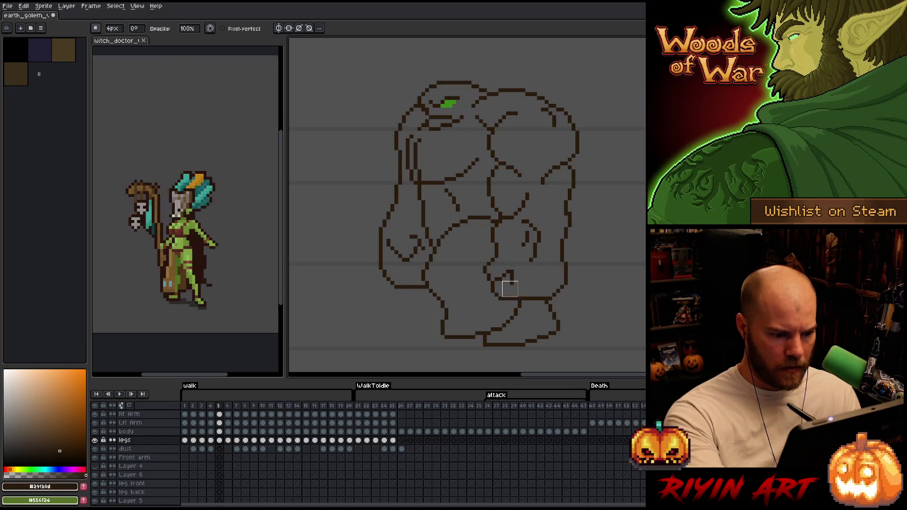
pyautogui.press('Right')
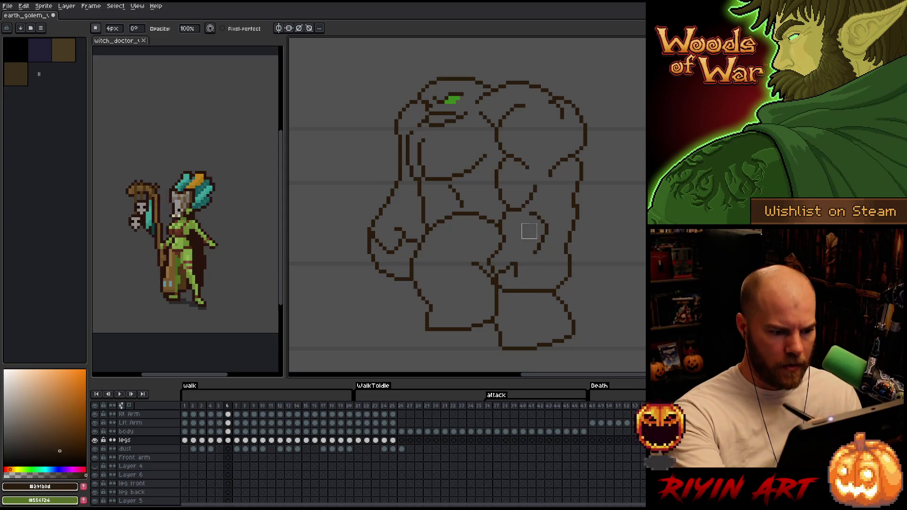
pyautogui.press('Right')
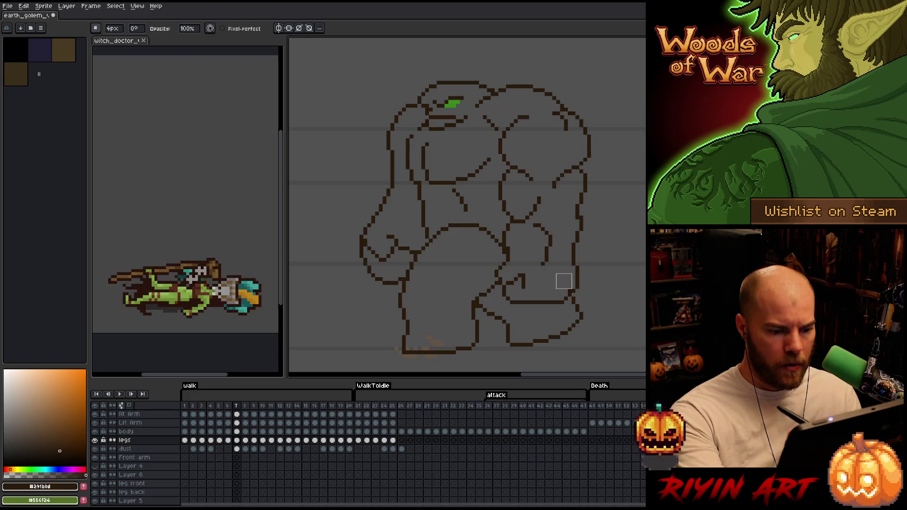
pyautogui.press('Right')
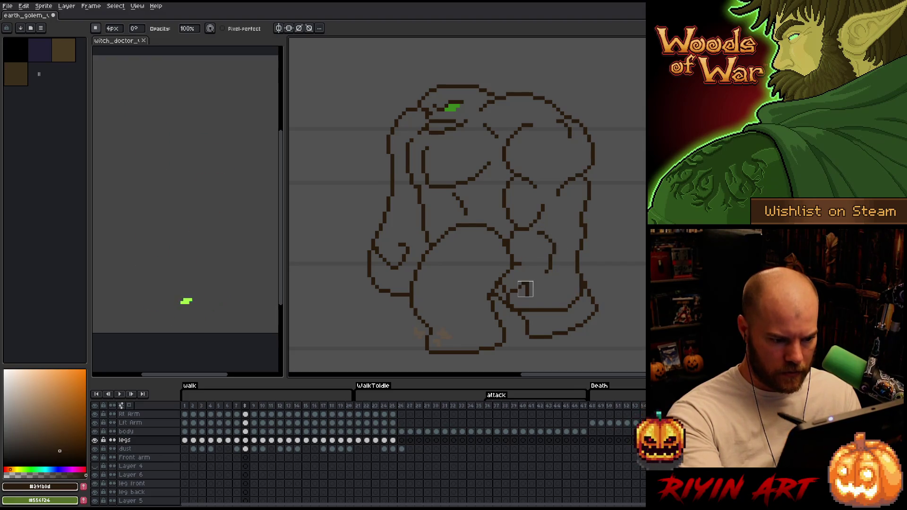
pyautogui.press('Right')
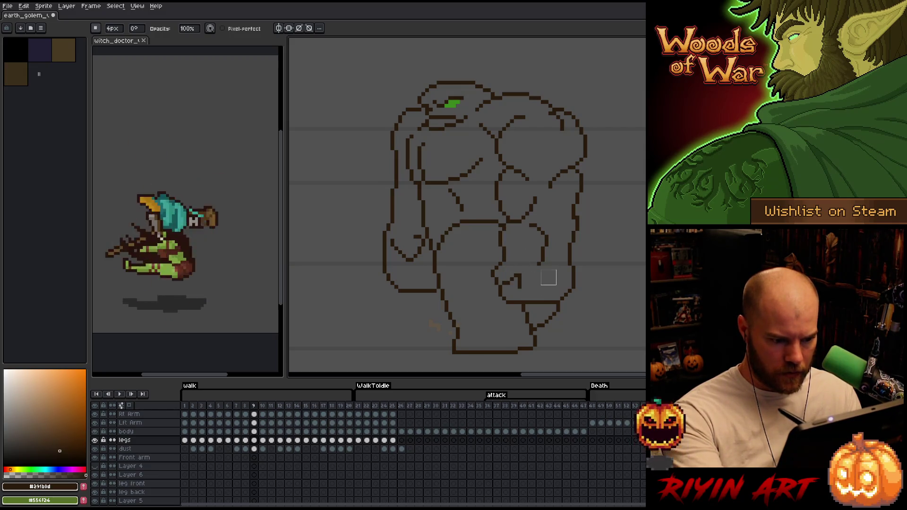
# - Continue to frame 11, undo the stray stroke there, and make the body layer active
pyautogui.press('Right')
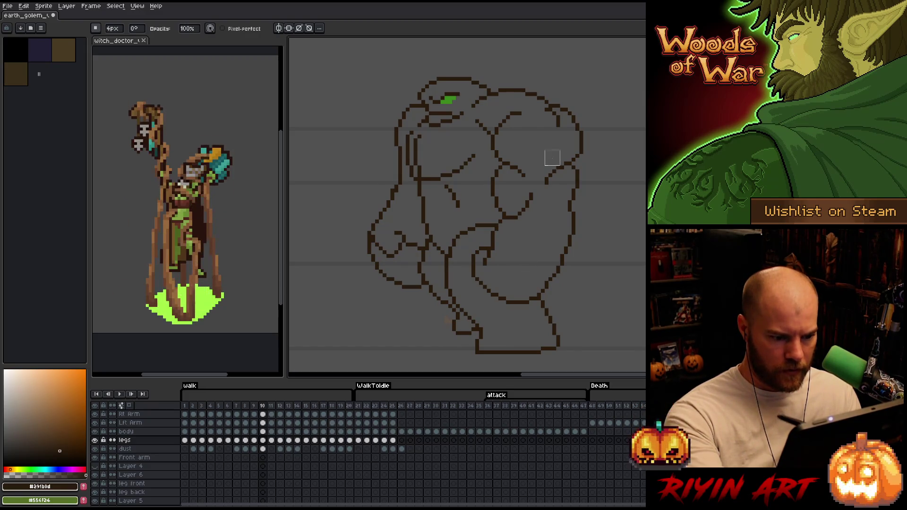
pyautogui.press('Right')
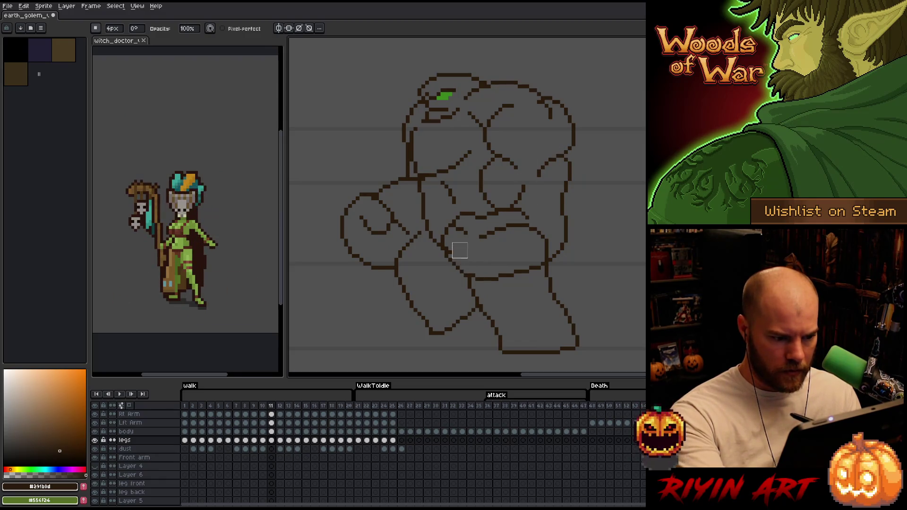
pyautogui.hotkey('ctrl', 'z')
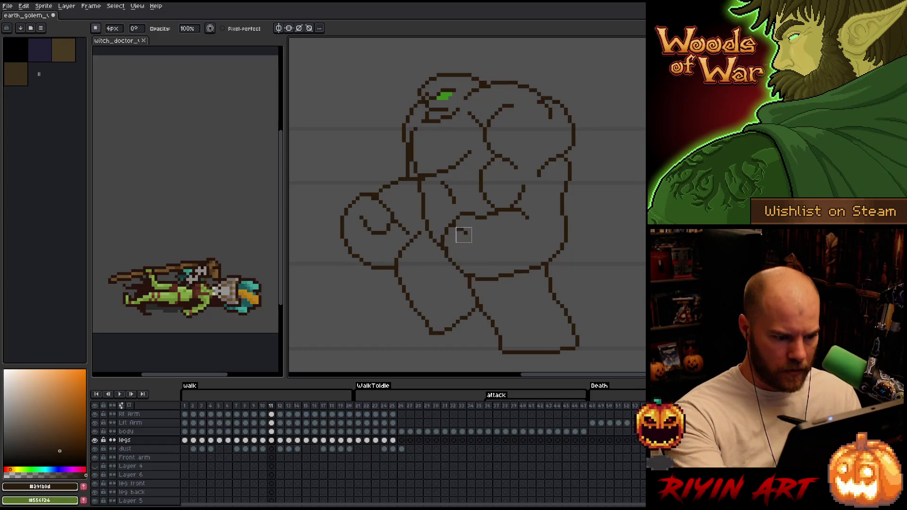
pyautogui.press('Up')
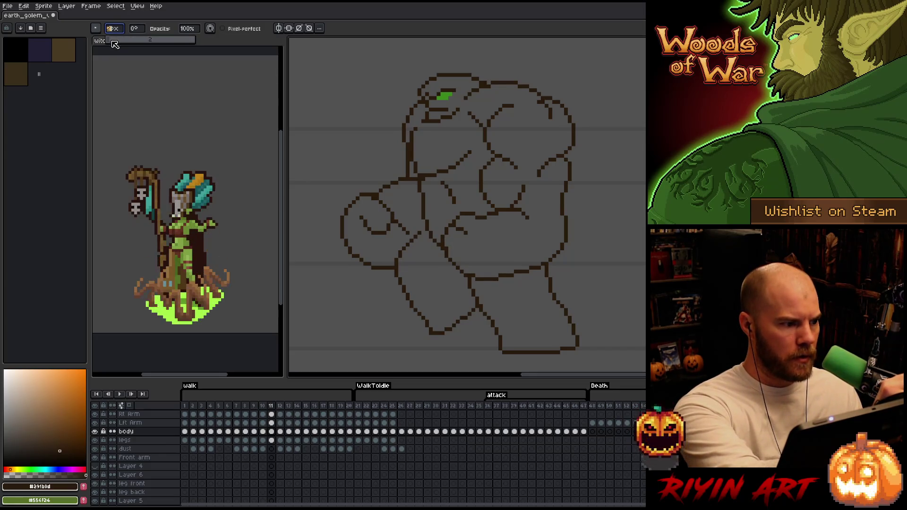
# - Pick the left arm and legs layers from the canvas and check walk frame 12 against its neighbour
pyautogui.press('v')
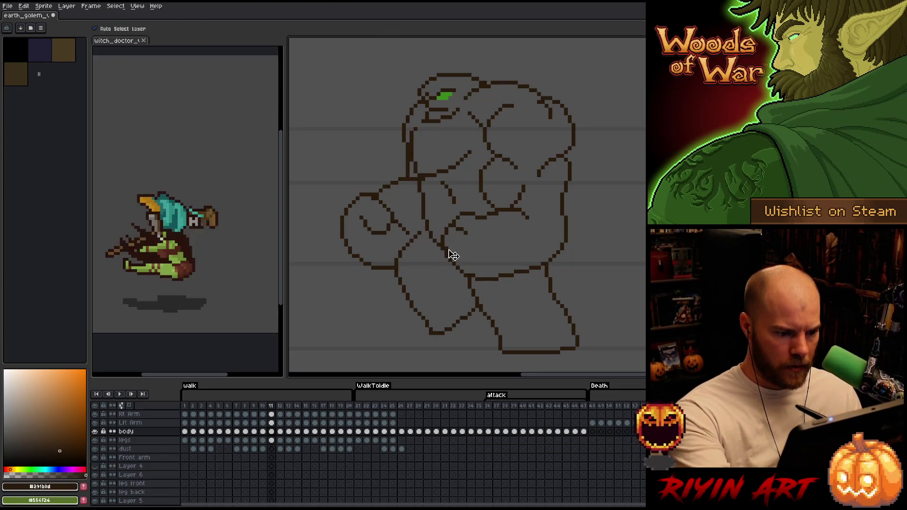
pyautogui.click(448, 247)
pyautogui.press('b')
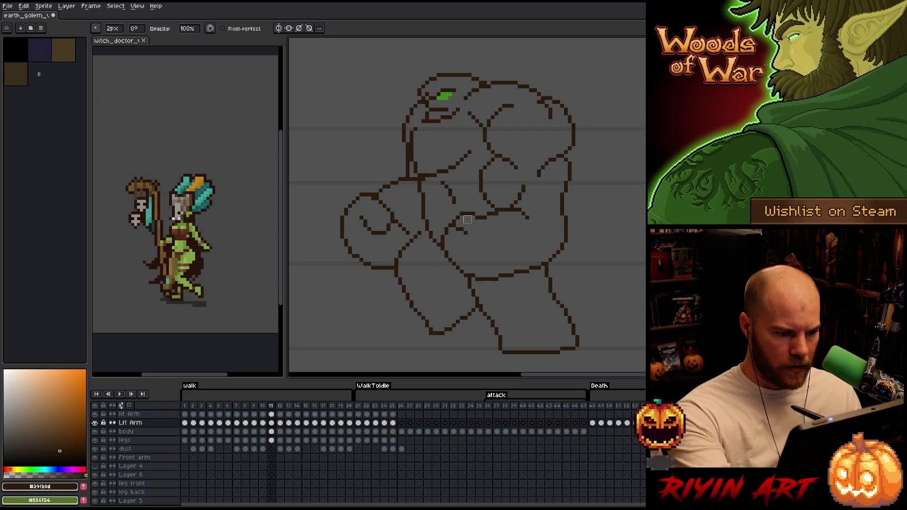
pyautogui.press('v')
pyautogui.click(555, 288)
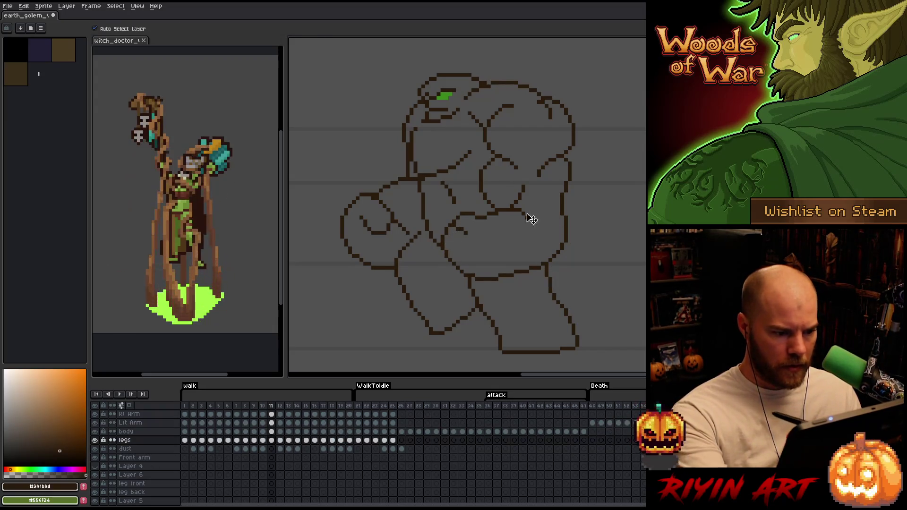
pyautogui.press('b')
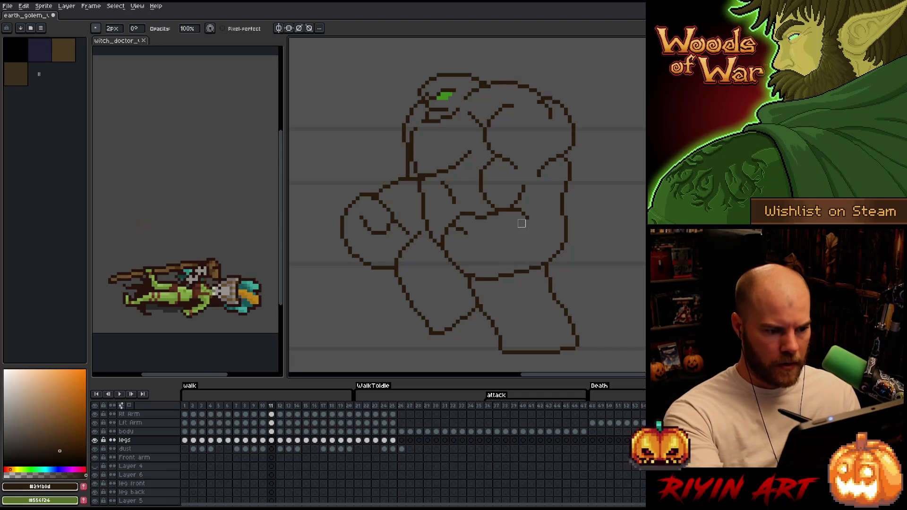
pyautogui.press('Right')
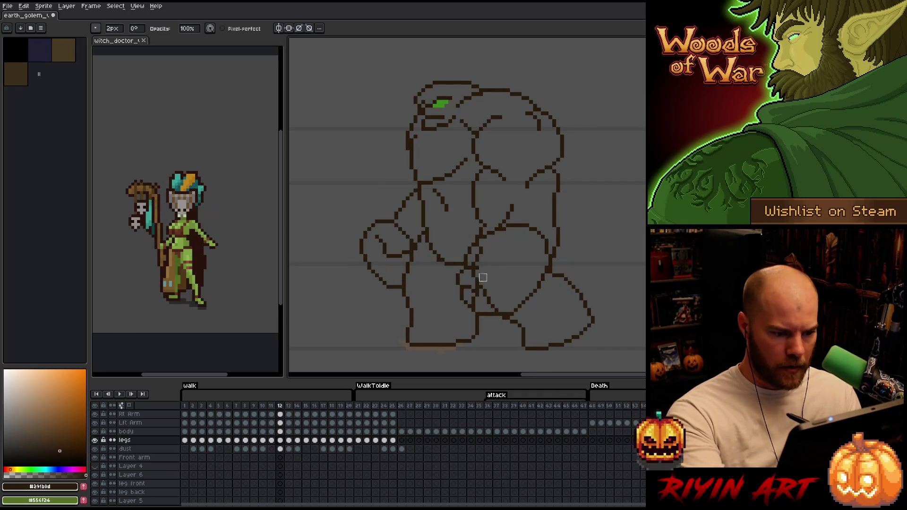
pyautogui.press('Left')
pyautogui.press('Right')
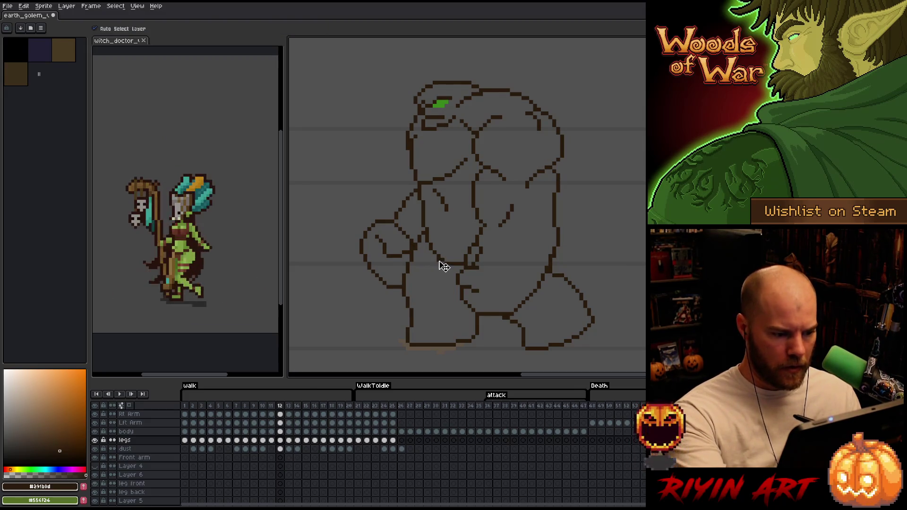
# - Switch between the right arm, left arm and legs layers, then advance to walk frame 13
pyautogui.press('Up')
pyautogui.press('Up')
pyautogui.press('Up')
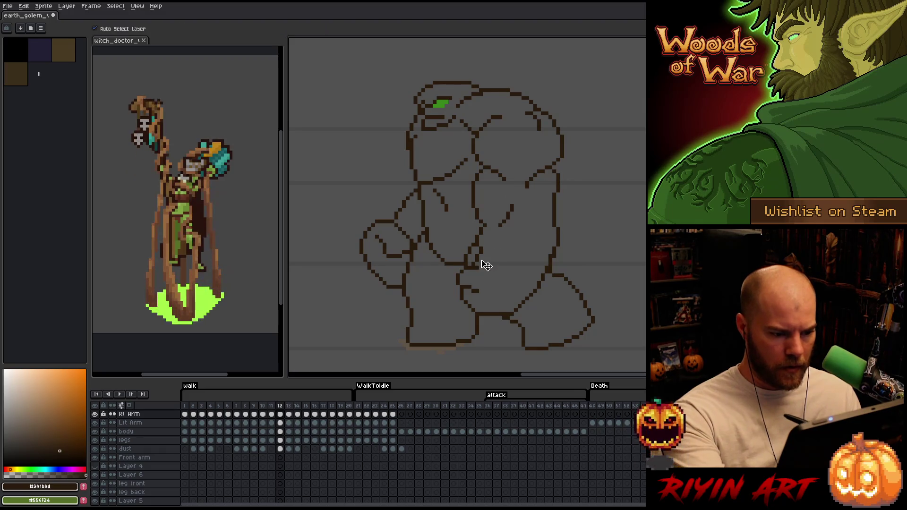
pyautogui.keyDown('ctrl'); pyautogui.click(507, 192); pyautogui.keyUp('ctrl')
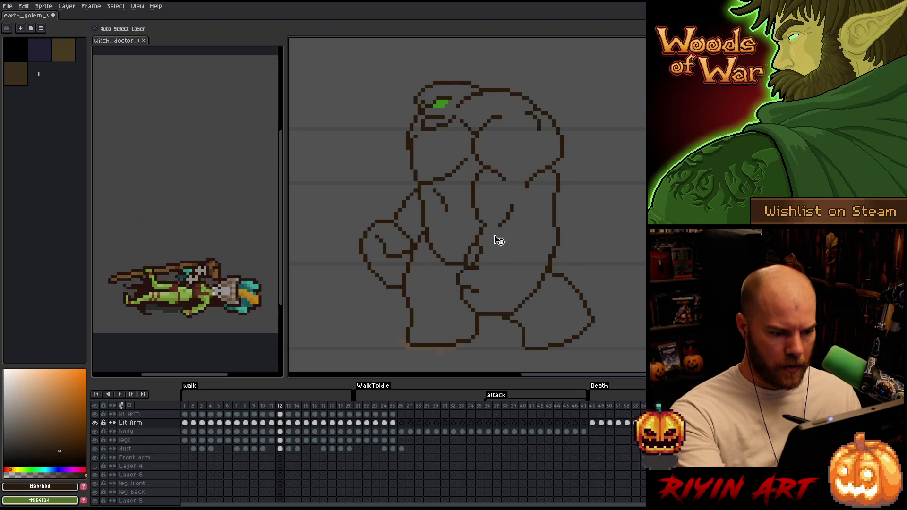
pyautogui.keyDown('ctrl'); pyautogui.click(558, 273); pyautogui.keyUp('ctrl')
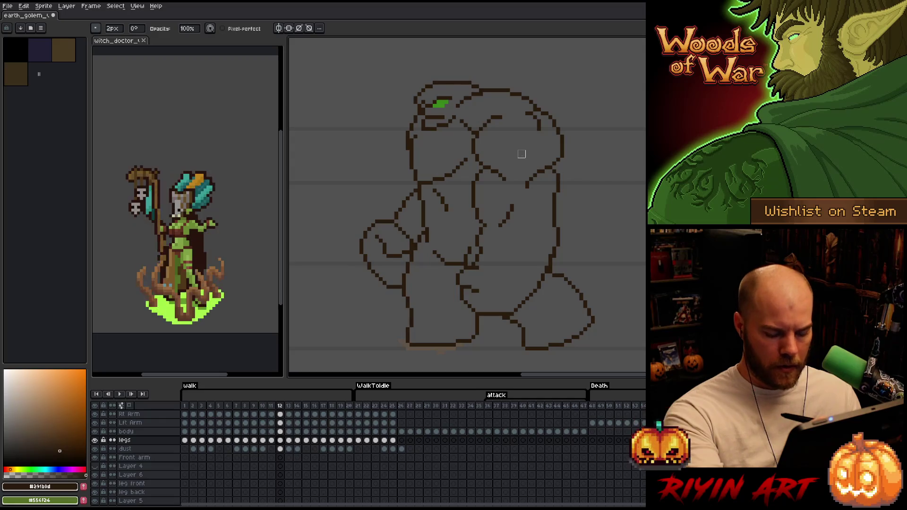
pyautogui.press('Right')
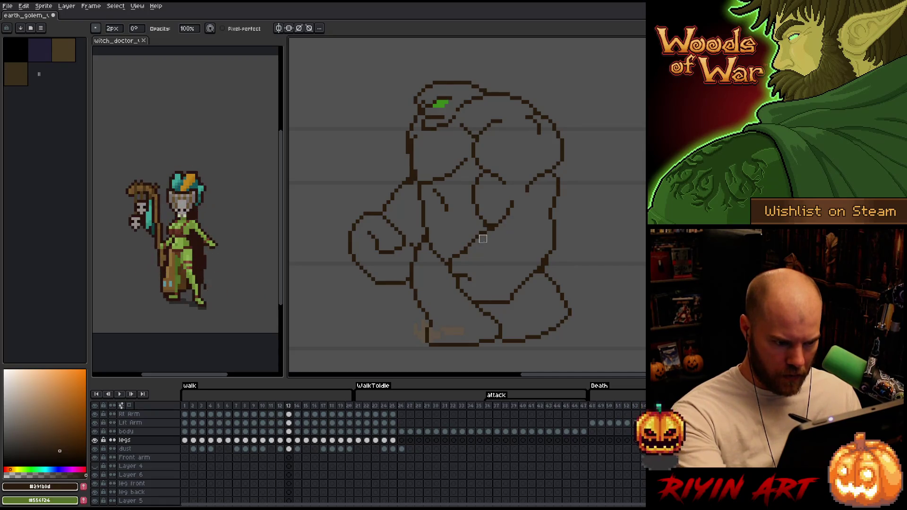
# - Redraw the left arm and legs lines on frame 13 with the pencil and eraser
pyautogui.keyDown('ctrl'); pyautogui.click(468, 261); pyautogui.keyUp('ctrl')
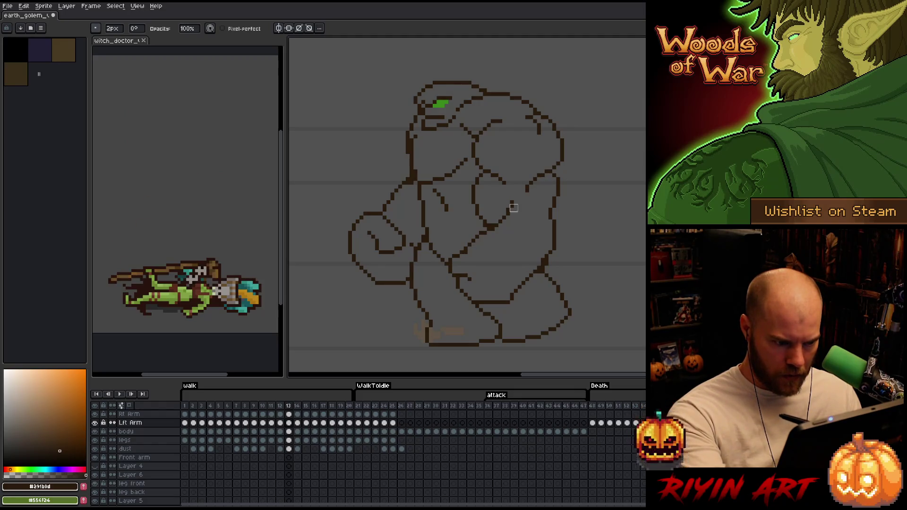
pyautogui.press('b')
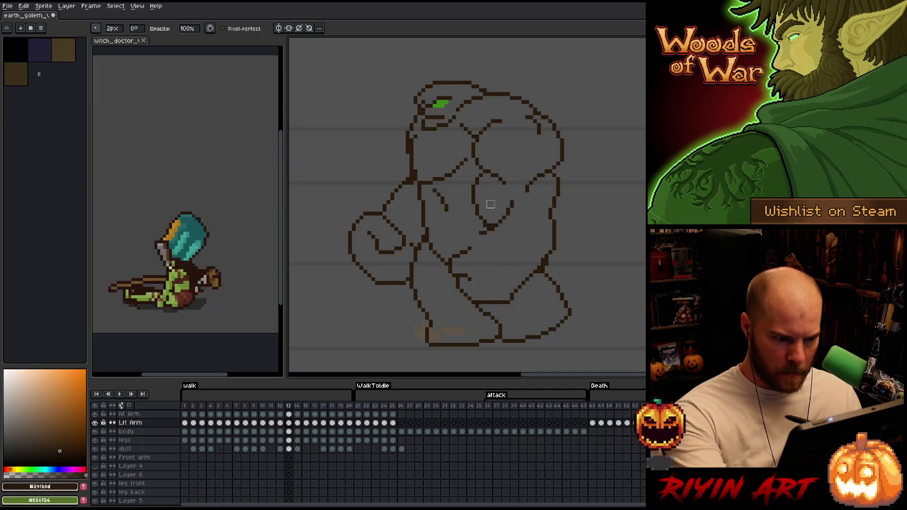
pyautogui.press('e')
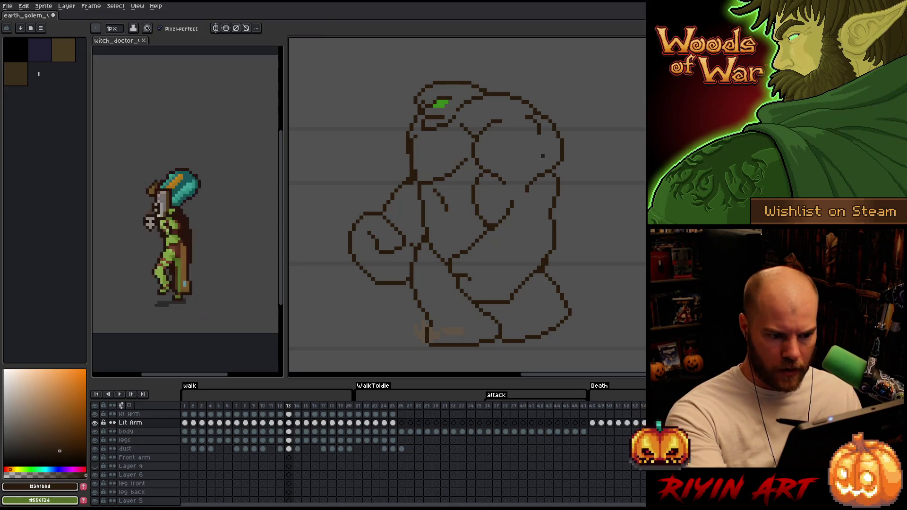
pyautogui.press('b')
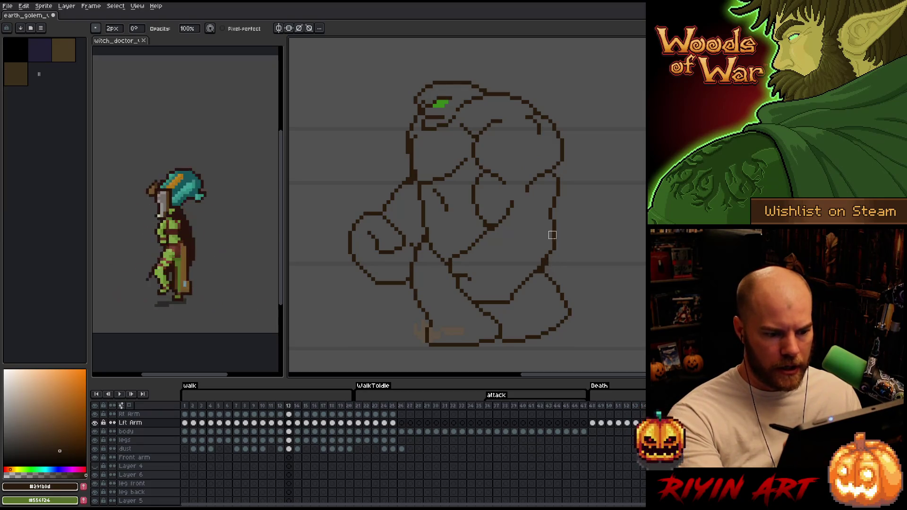
pyautogui.press('v')
pyautogui.click(546, 268)
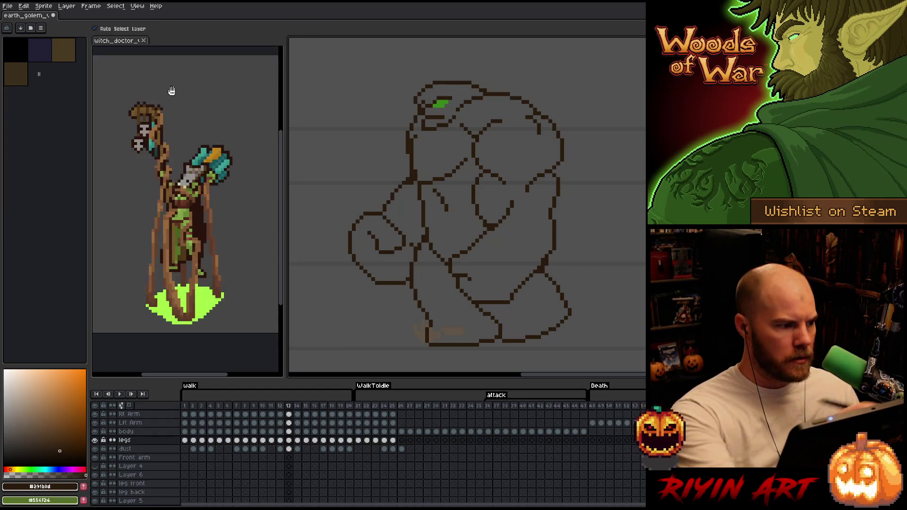
pyautogui.press('b')
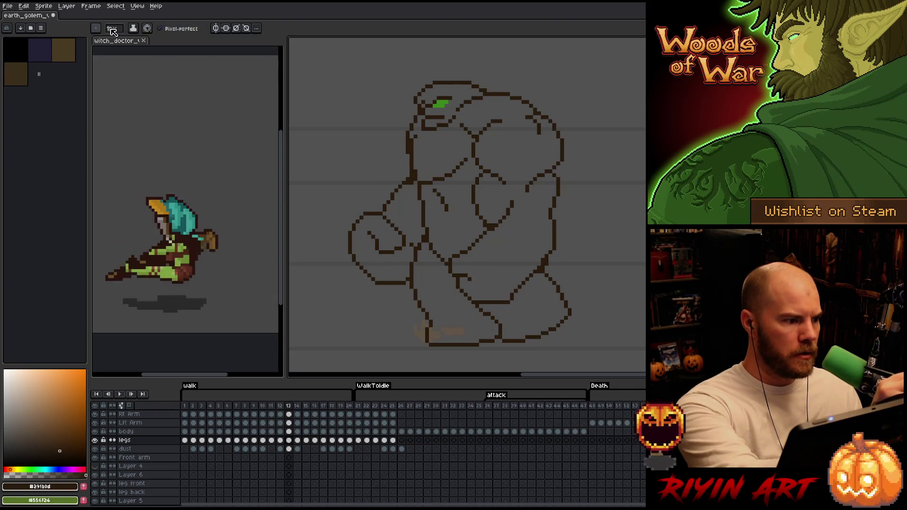
pyautogui.press('e')
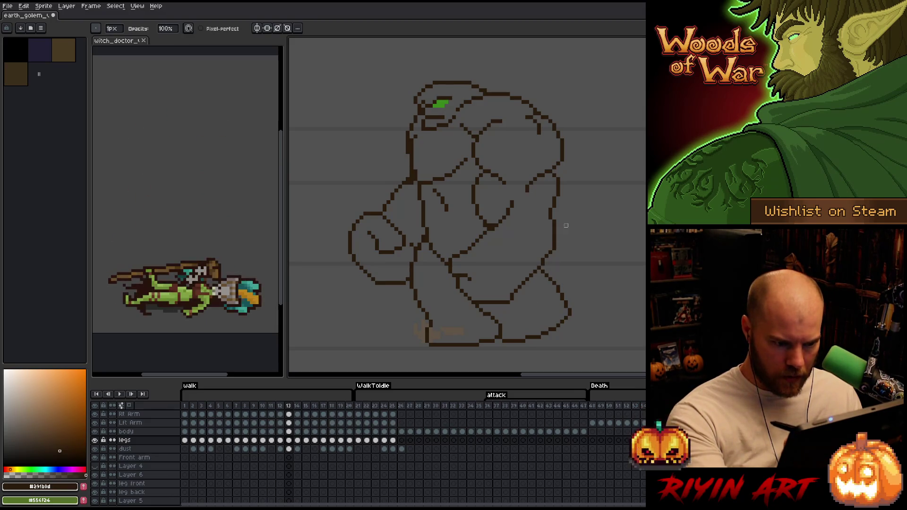
# - Touch up the left arm, legs and right arm layers on frame 13, then move to walk frame 14
pyautogui.press('Up')
pyautogui.press('Up')
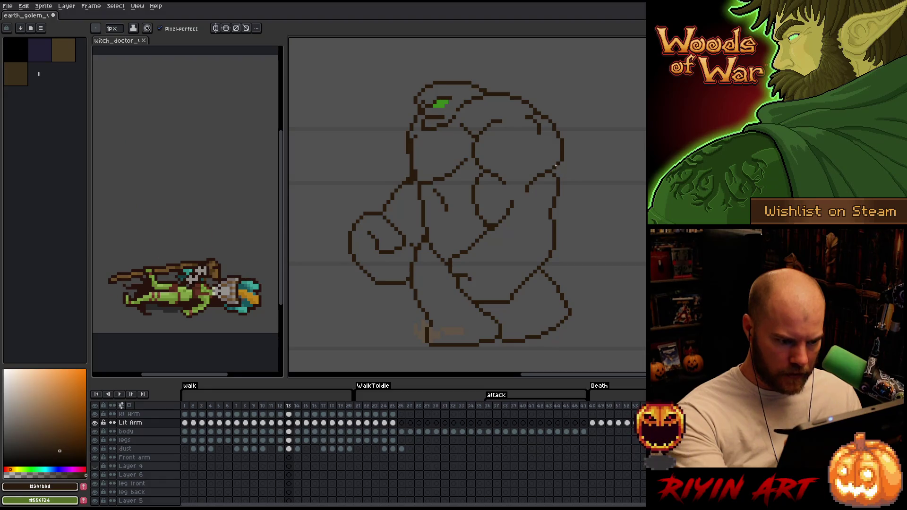
pyautogui.press('v')
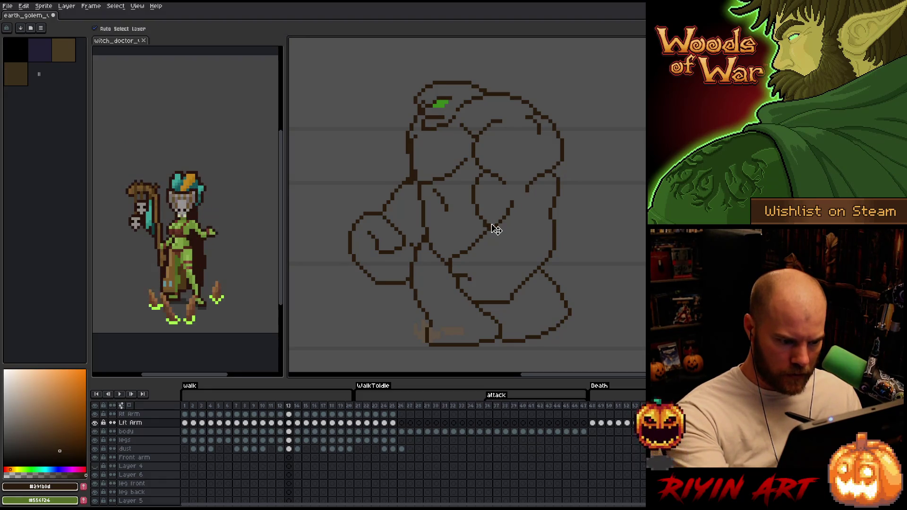
pyautogui.press('b')
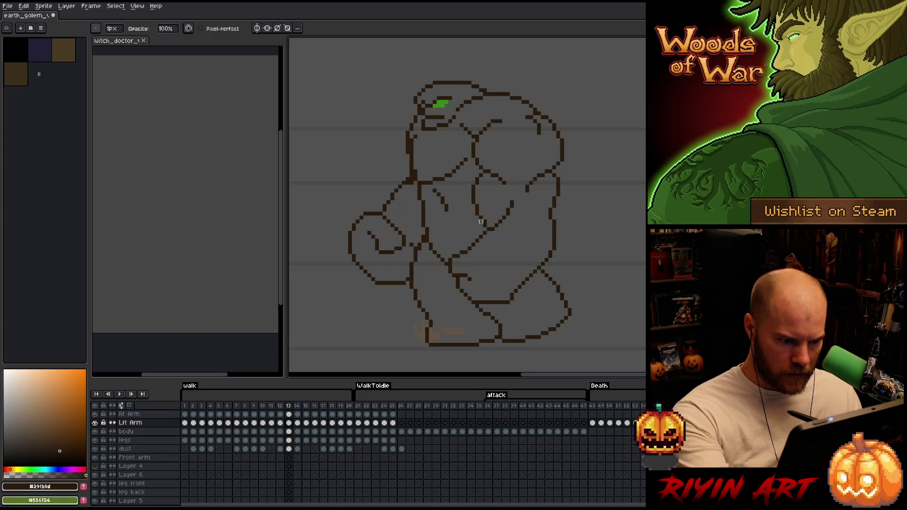
pyautogui.keyDown('ctrl'); pyautogui.click(481, 222); pyautogui.keyUp('ctrl')
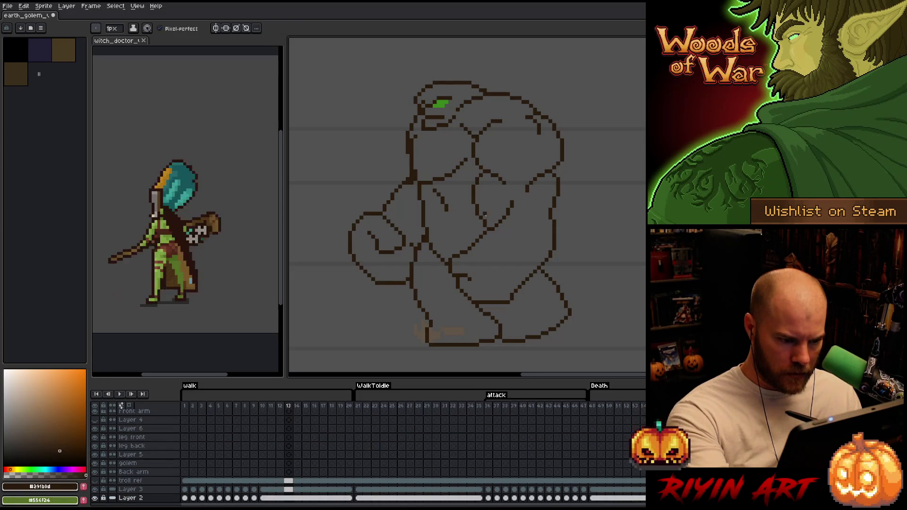
pyautogui.keyDown('ctrl'); pyautogui.click(483, 222); pyautogui.keyUp('ctrl')
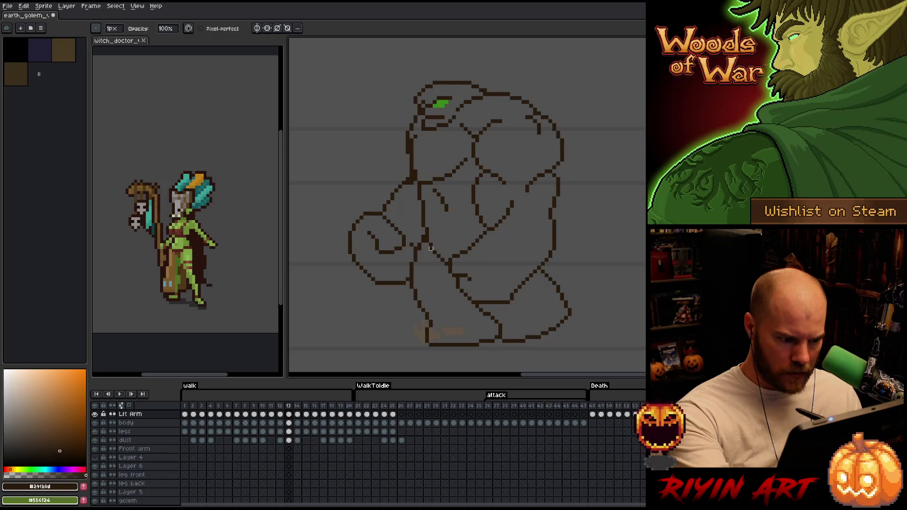
pyautogui.press('Down')
pyautogui.press('Down')
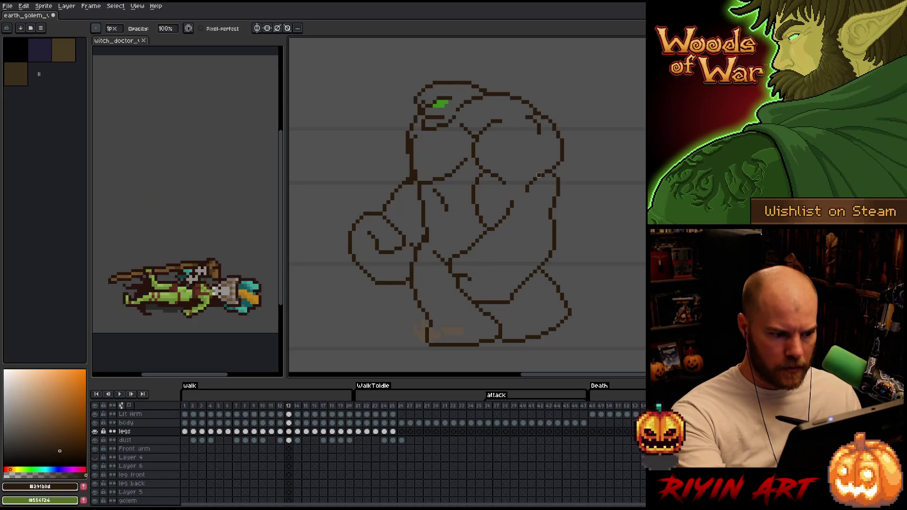
pyautogui.press('Up')
pyautogui.press('Up')
pyautogui.press('Up')
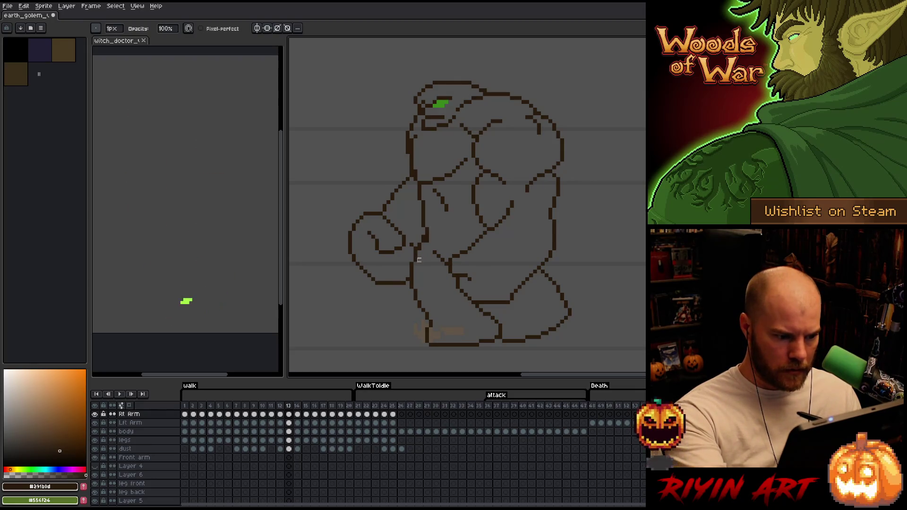
pyautogui.press('Right')
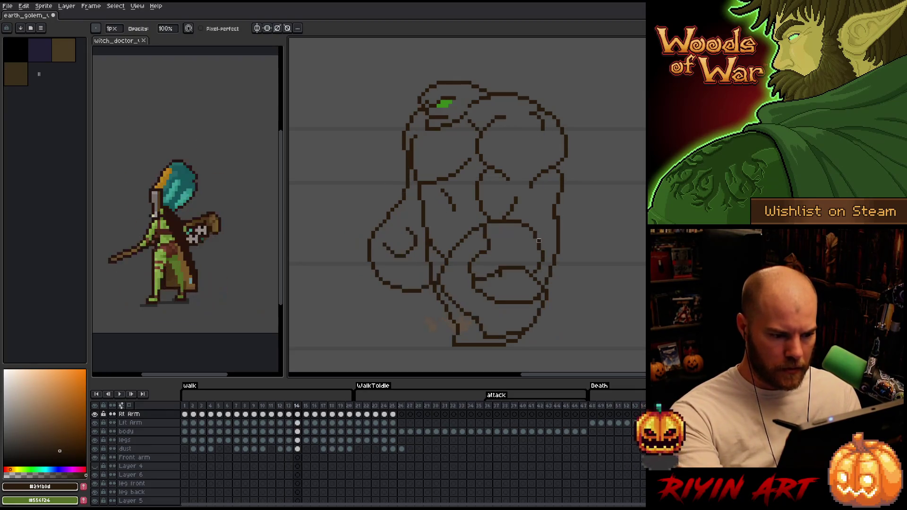
# - Fix the legs, left arm and right arm lines on walk frame 14 with the pencil
pyautogui.press('Down')
pyautogui.press('Down')
pyautogui.press('Down')
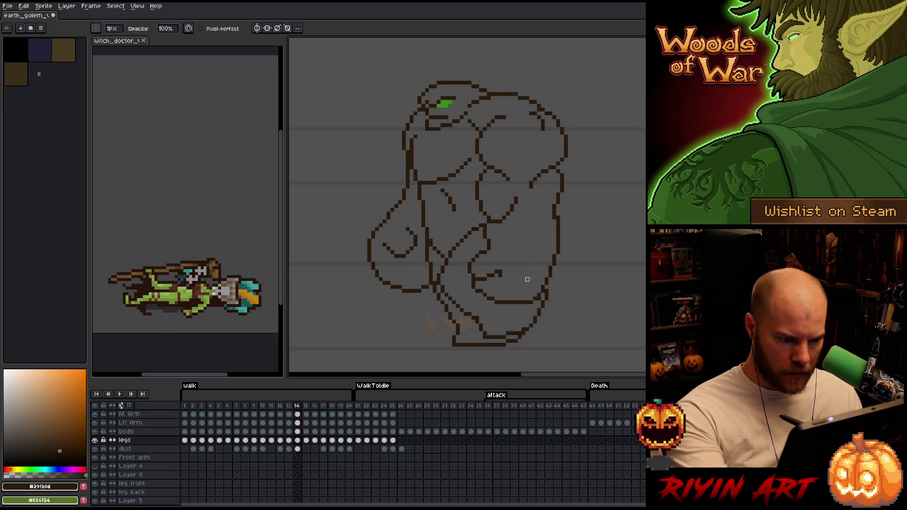
pyautogui.hotkey('alt', 'Up')
pyautogui.hotkey('alt', 'Up')
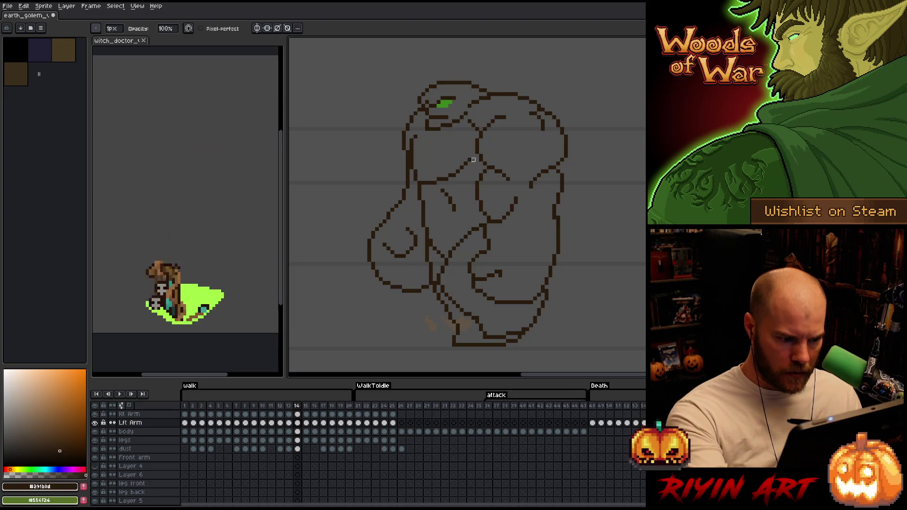
pyautogui.hotkey('alt', 'Down')
pyautogui.hotkey('alt', 'Down')
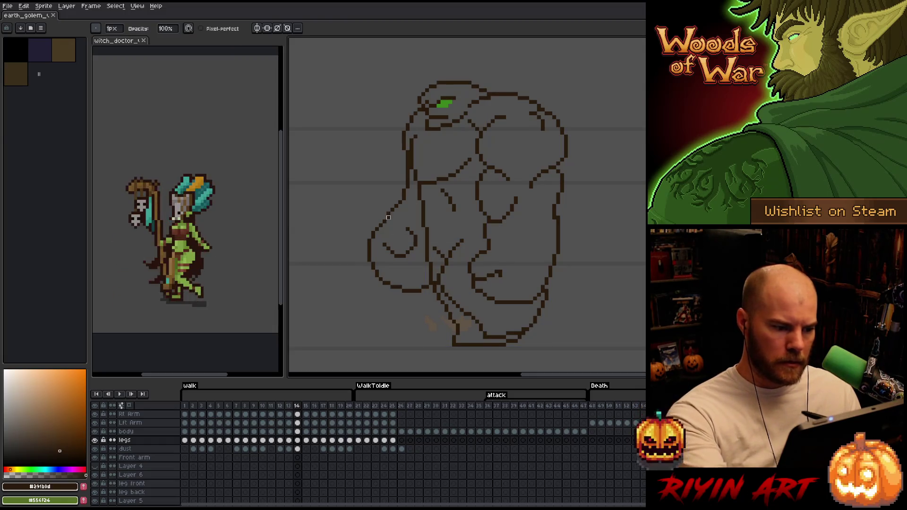
pyautogui.press('Up')
pyautogui.press('Up')
pyautogui.press('Up')
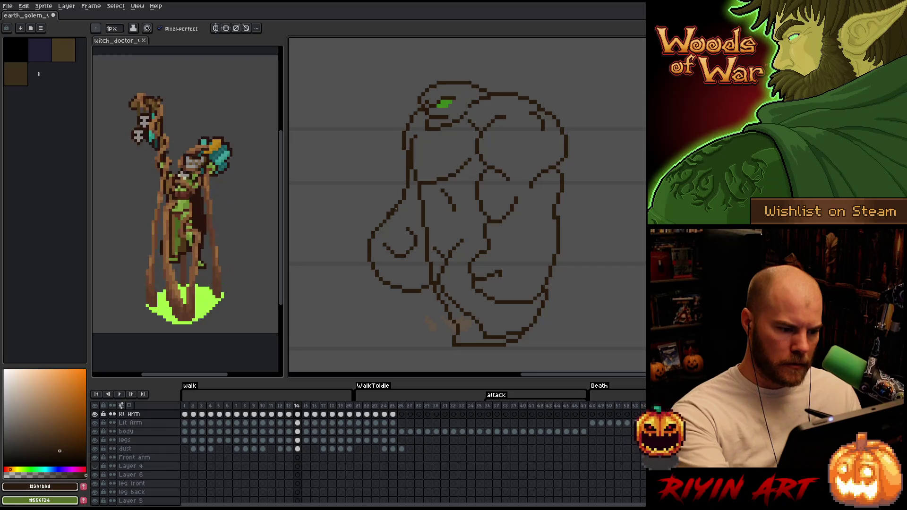
pyautogui.press('b')
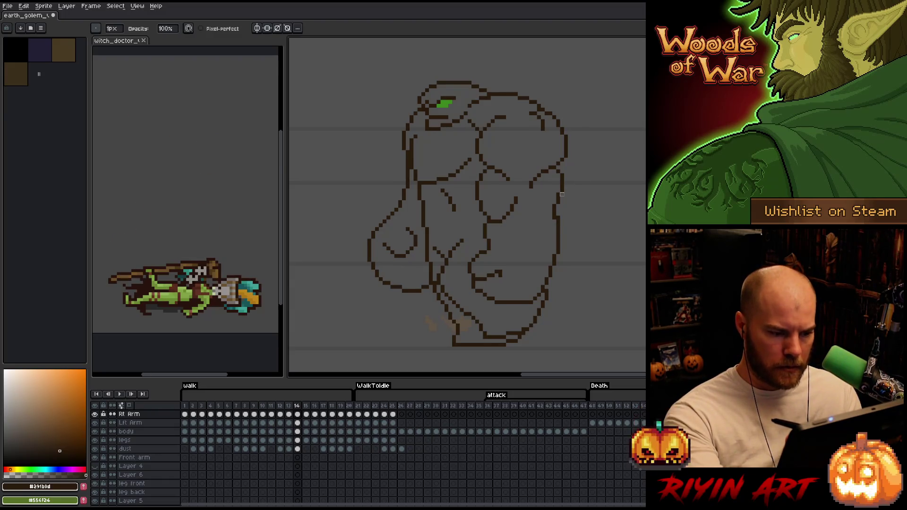
# - Advance to walk frame 15 and pick the legs layer from the canvas, pencil ready
pyautogui.press('Right')
pyautogui.press('v')
pyautogui.click(515, 228)
pyautogui.press('b')
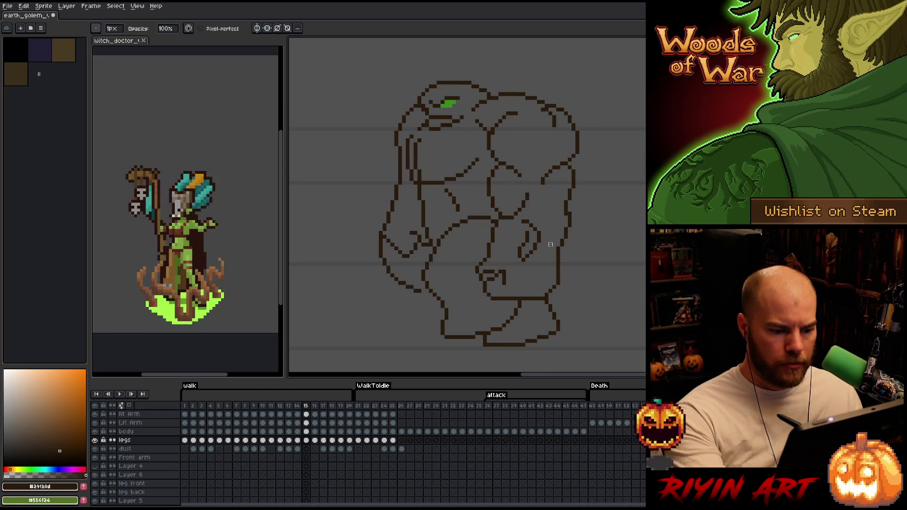
# - Touch up the legs on walk frames 15 and 16 with pencil and eraser, ending on frame 17
pyautogui.press('Right')
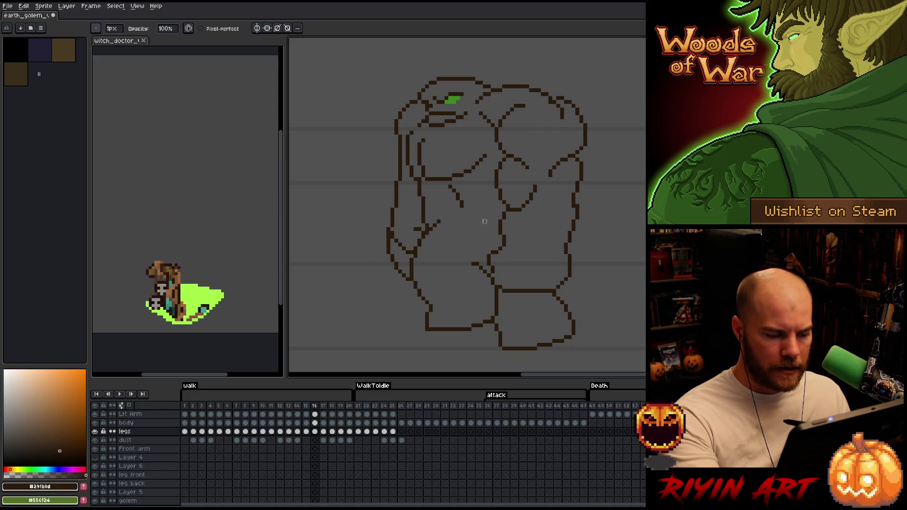
pyautogui.press('e')
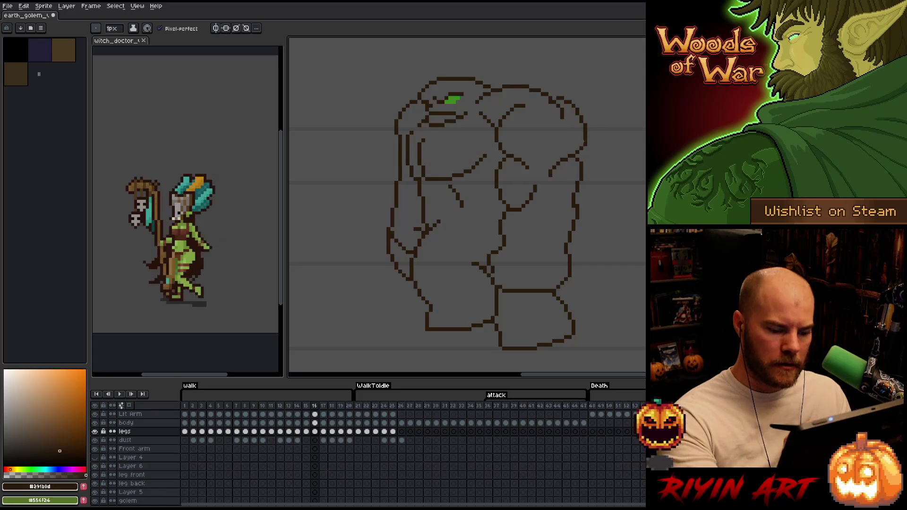
pyautogui.press('Right')
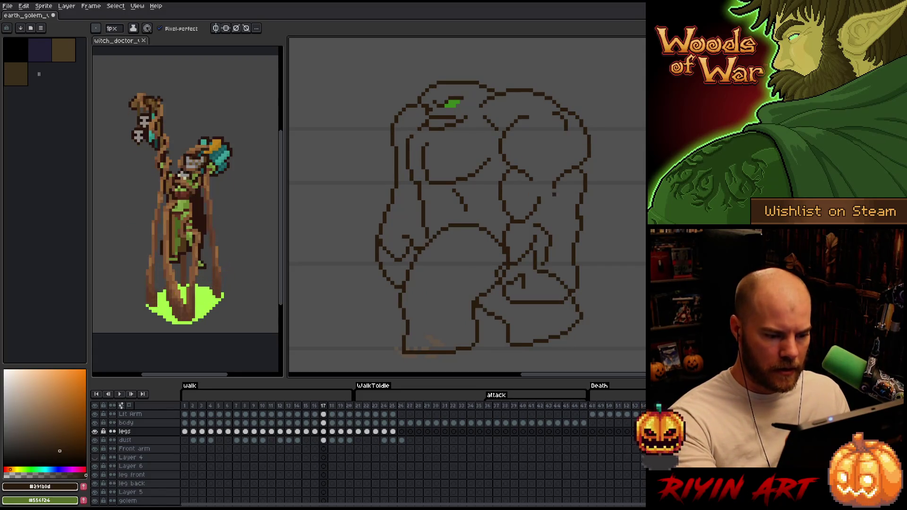
# - Touch up the golem's arm and leg lines on frame 17, undoing a stray stroke
pyautogui.press('v')
pyautogui.press('b')
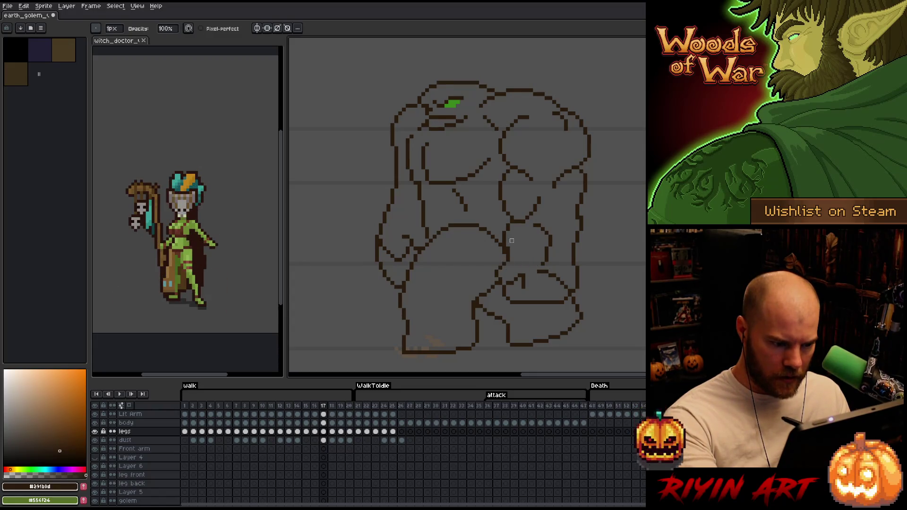
pyautogui.press('Up')
pyautogui.press('Up')
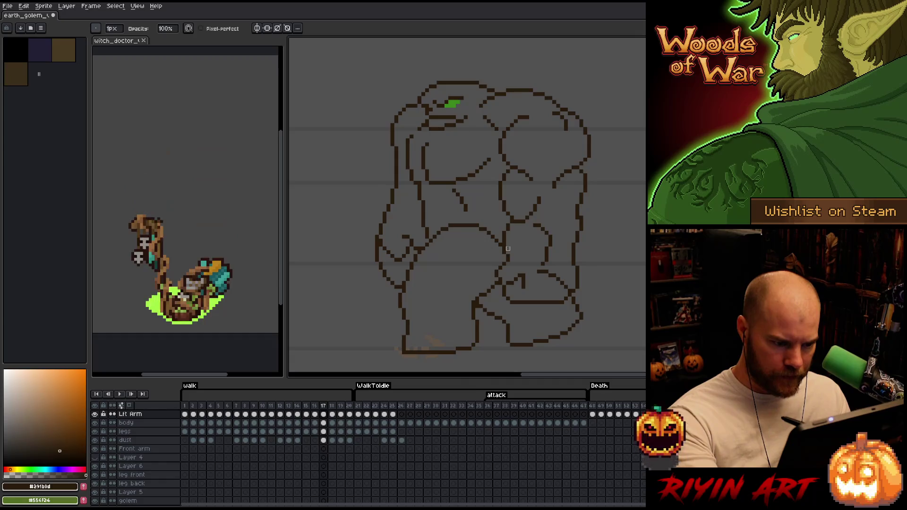
pyautogui.press('Down')
pyautogui.press('Down')
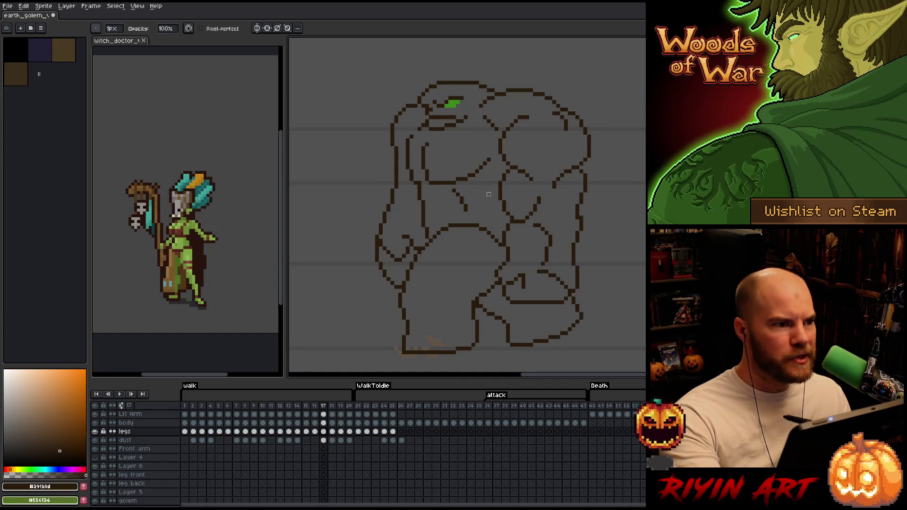
pyautogui.press('v')
pyautogui.press('b')
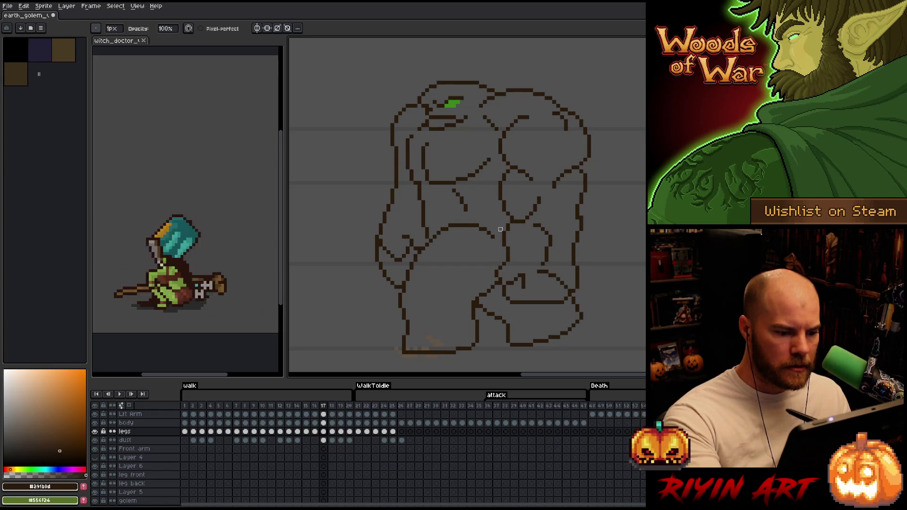
pyautogui.hotkey('ctrl', 'z')
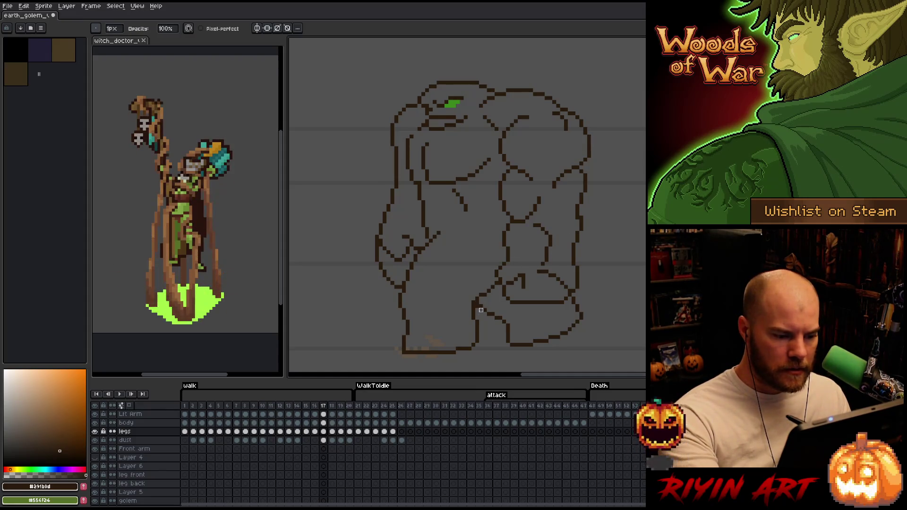
# - Finish the leg line tweaks on frame 17 and advance to walk frame 18
pyautogui.press('v')
pyautogui.press('b')
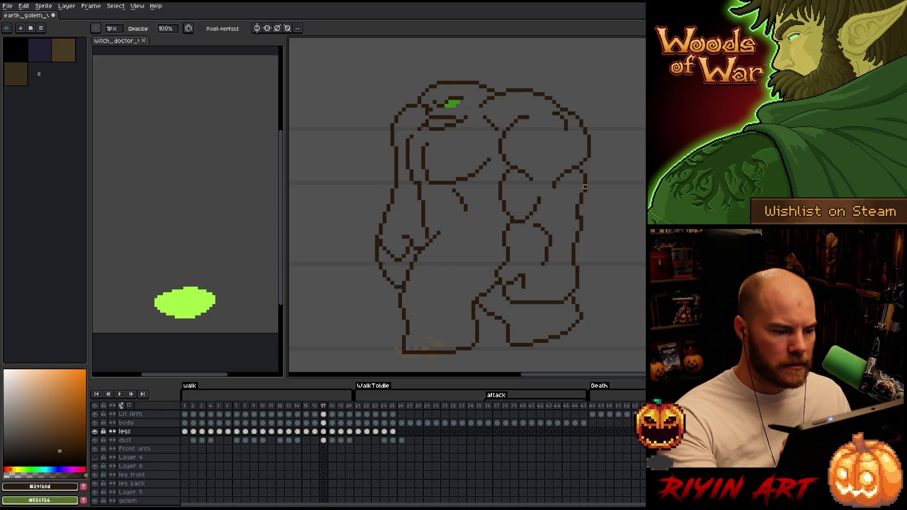
pyautogui.press('Right')
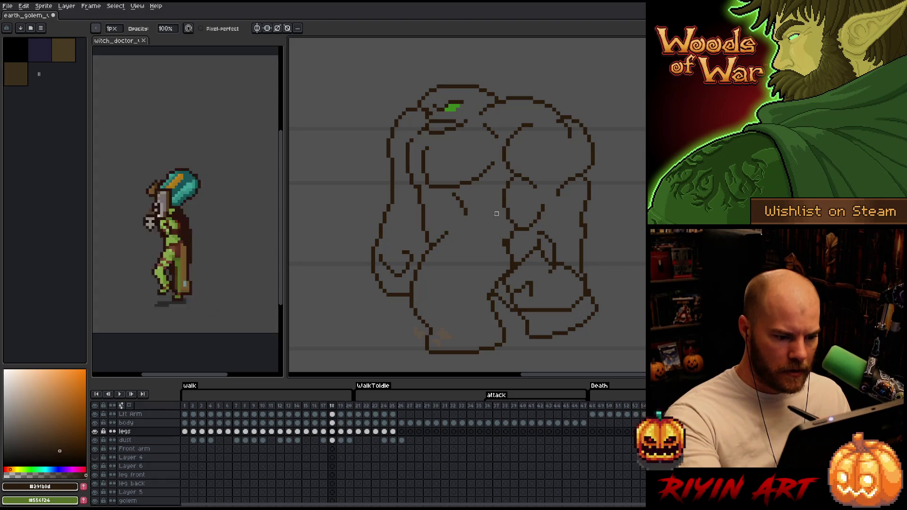
# - Nudge the Lit Arm lines slightly on frame 18 and touch up the legs layer
pyautogui.press('v')
pyautogui.moveTo(517, 260)
pyautogui.mouseDown()
pyautogui.moveTo(528, 226)
pyautogui.moveTo(527, 242)
pyautogui.mouseUp()
pyautogui.press('b')
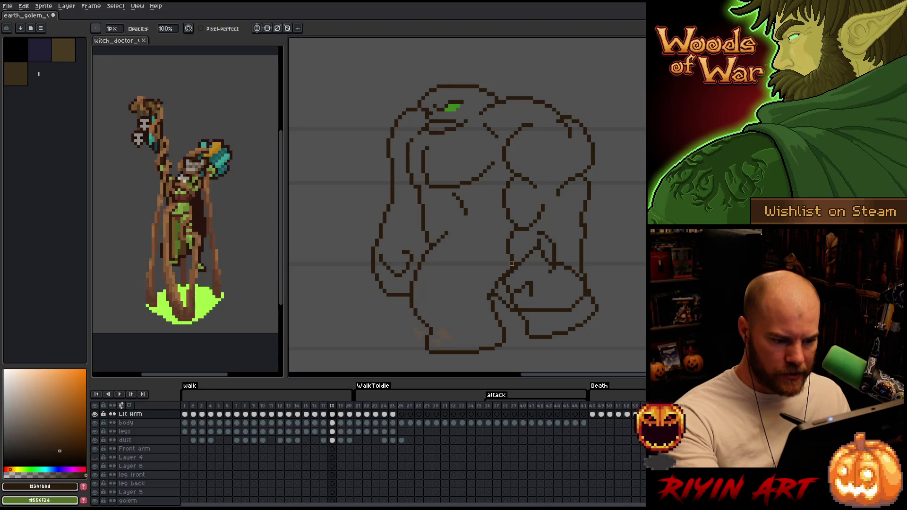
pyautogui.press('Down')
pyautogui.press('Down')
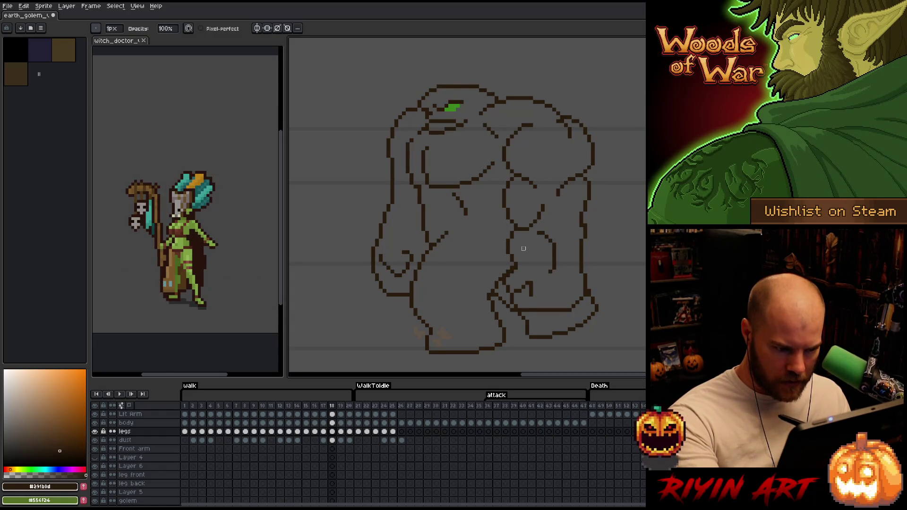
pyautogui.keyDown('ctrl'); pyautogui.click(516, 282); pyautogui.keyUp('ctrl')
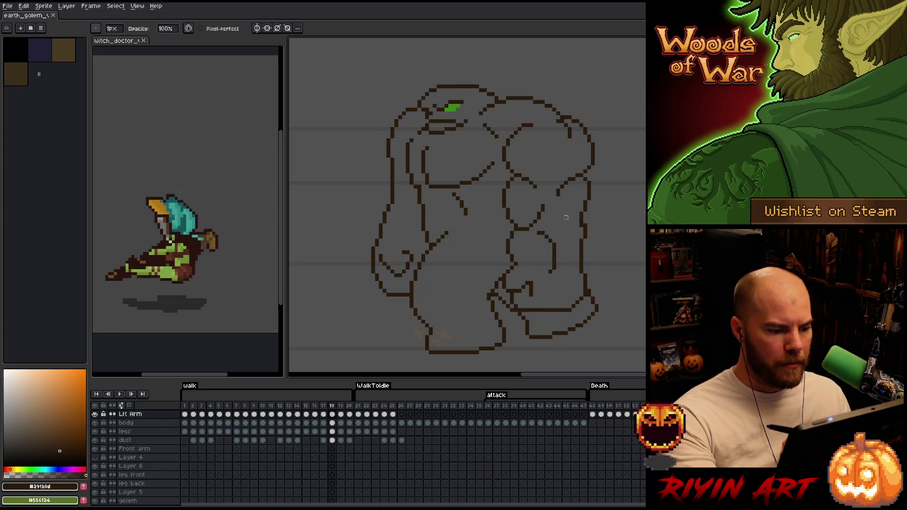
# - Advance to walk frame 19 with the legs layer ready for drawing
pyautogui.press('Right')
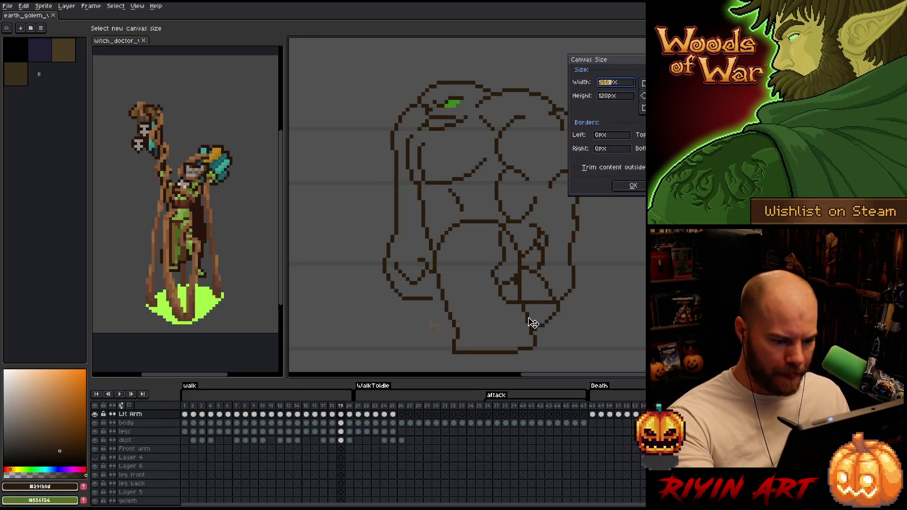
pyautogui.press('v')
pyautogui.keyDown('ctrl'); pyautogui.click(519, 294); pyautogui.keyUp('ctrl')
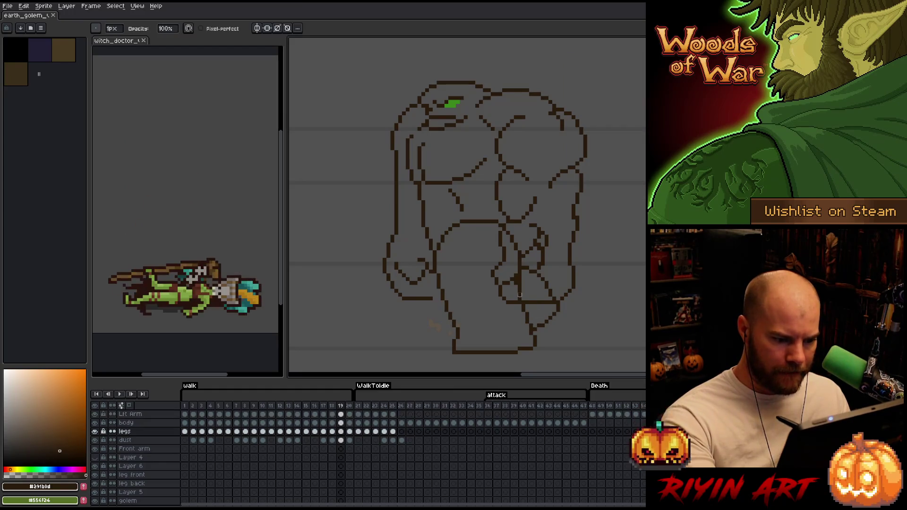
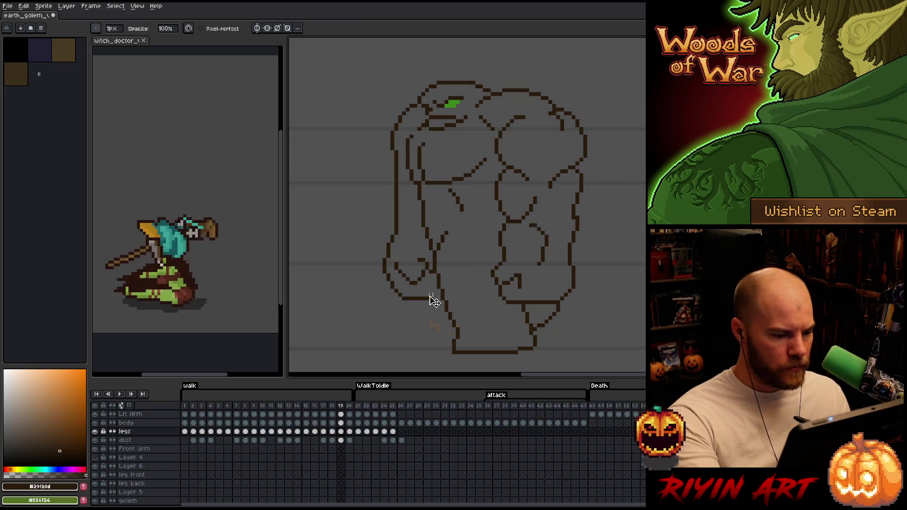
# - Dismiss the canvas size dialog unchanged and check frame 20's legs and Rt Arm layers
pyautogui.hotkey('ctrl', 'alt', 'c')
pyautogui.press('Escape')
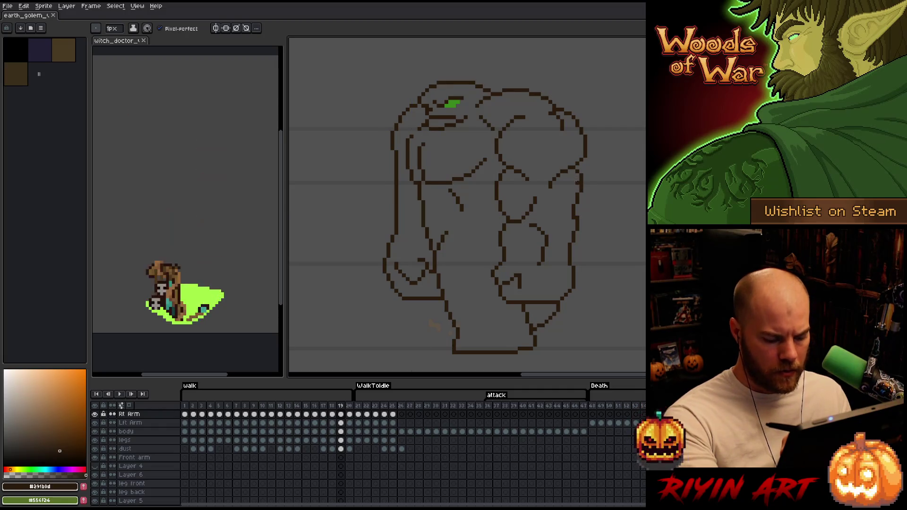
pyautogui.press('Right')
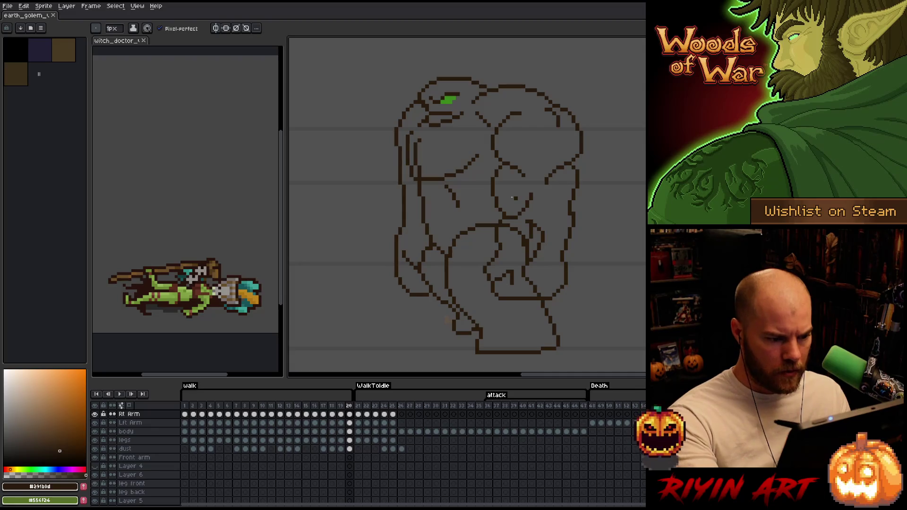
pyautogui.keyDown('ctrl'); pyautogui.click(512, 234); pyautogui.keyUp('ctrl')
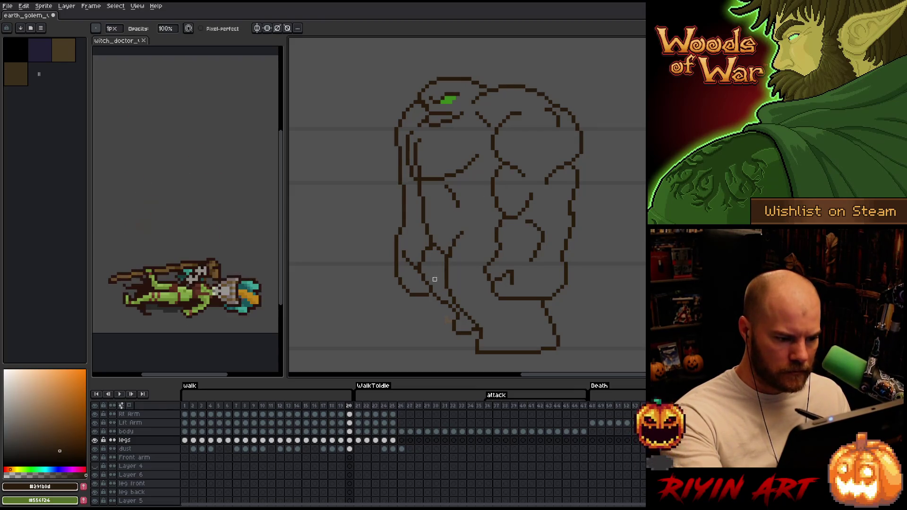
pyautogui.keyDown('ctrl'); pyautogui.click(434, 253); pyautogui.keyUp('ctrl')
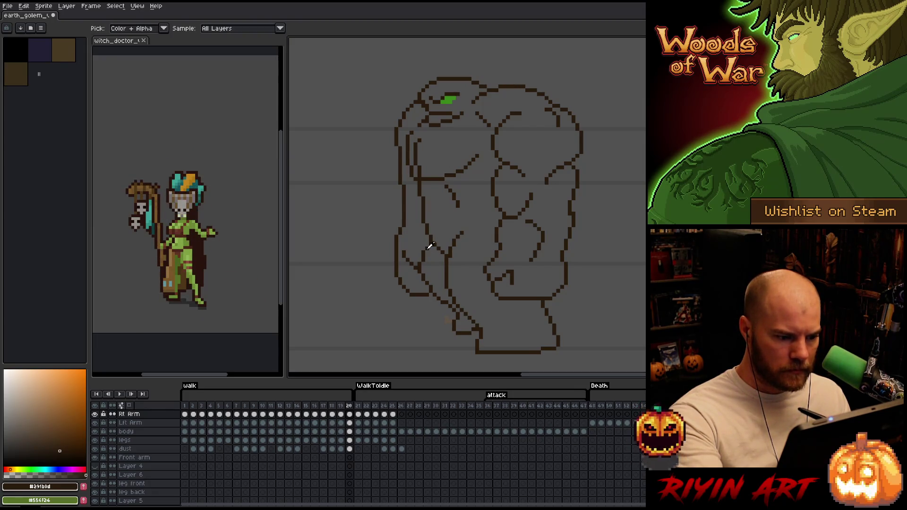
# - Switch to the body layer and jump back to the first walk frame, flipping frames to compare
pyautogui.press('v')
pyautogui.press('b')
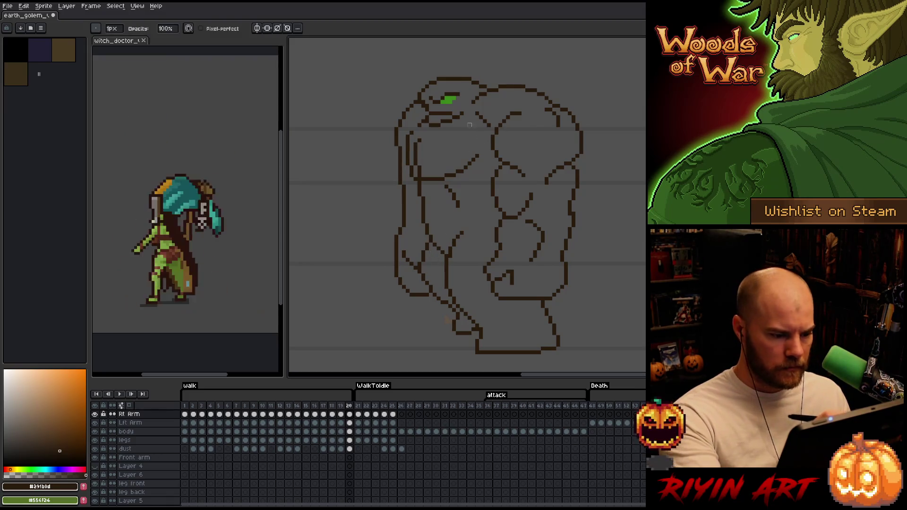
pyautogui.rightClick(436, 230)
pyautogui.keyDown('ctrl'); pyautogui.click(420, 186); pyautogui.keyUp('ctrl')
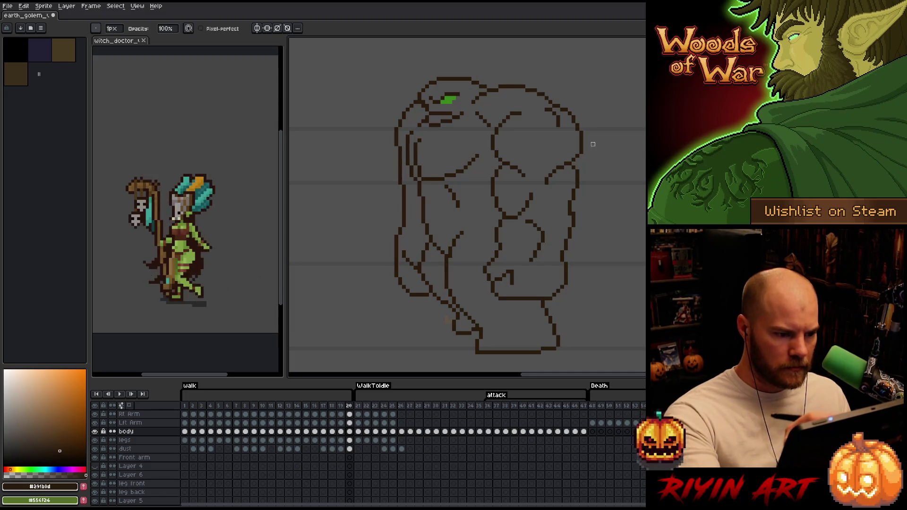
pyautogui.press('Left')
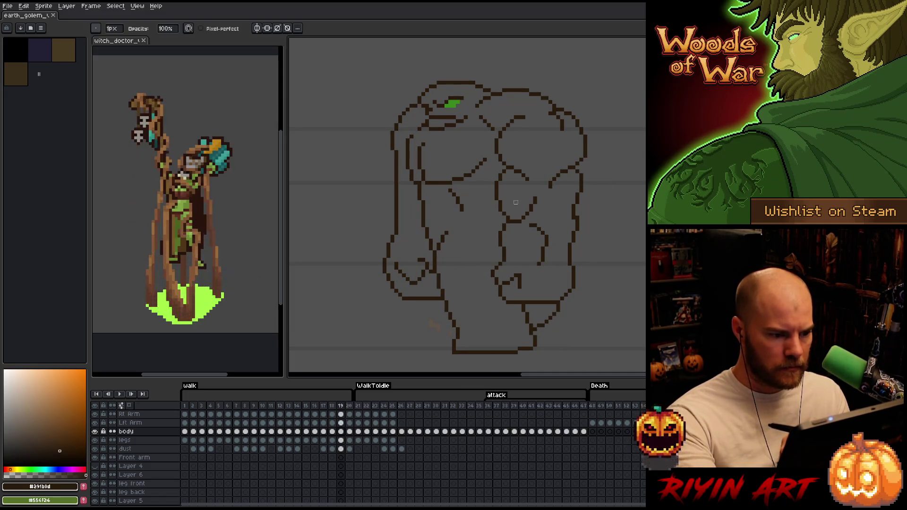
pyautogui.press('Right')
pyautogui.press('Right')
pyautogui.press('Right')
pyautogui.press('Left')
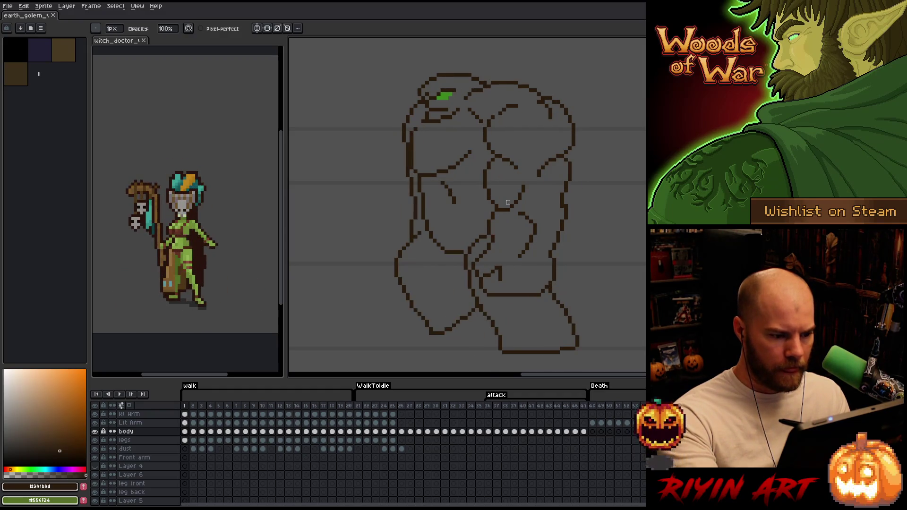
# - Compare frame 20 with frame 1, clean the legs layer lines, then advance to walk frame 2
pyautogui.press('Left')
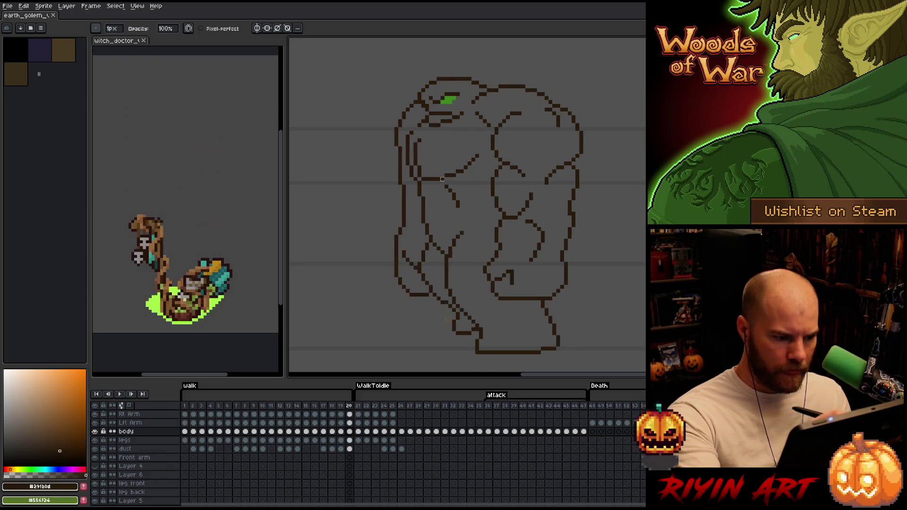
pyautogui.press('Right')
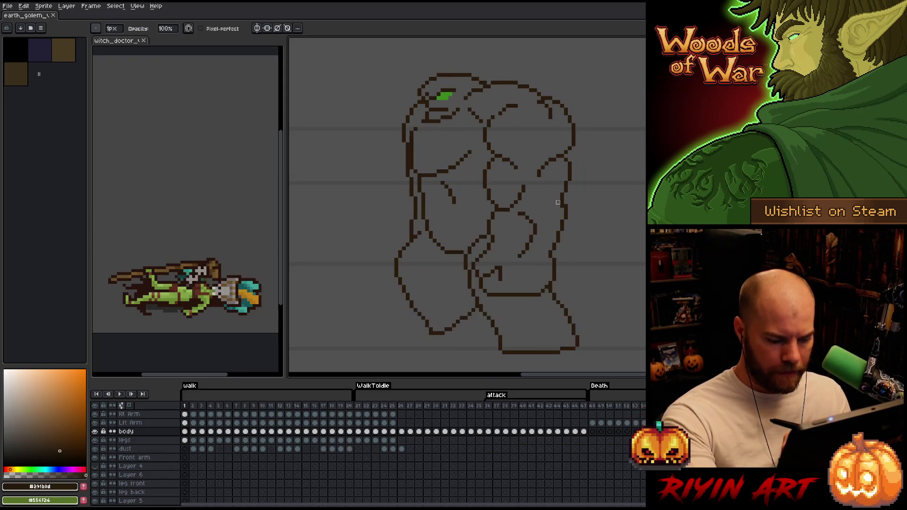
pyautogui.press('v')
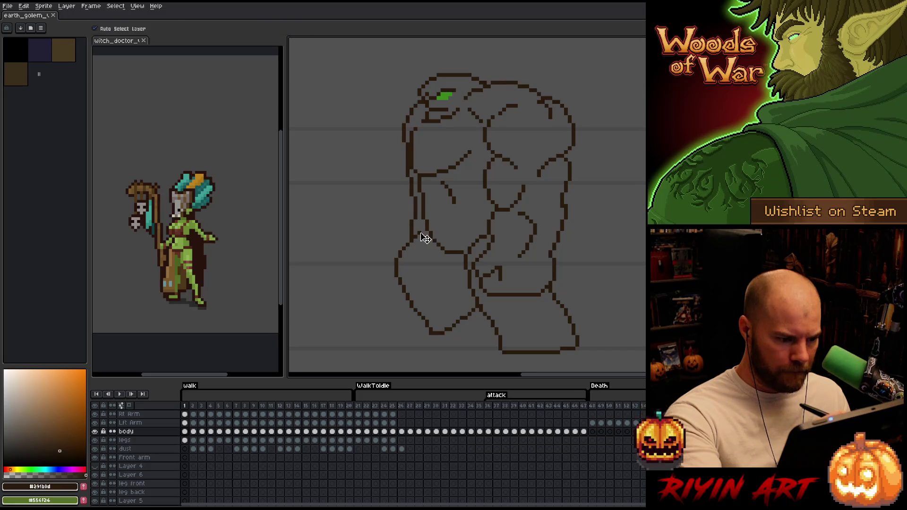
pyautogui.click(423, 238)
pyautogui.press('b')
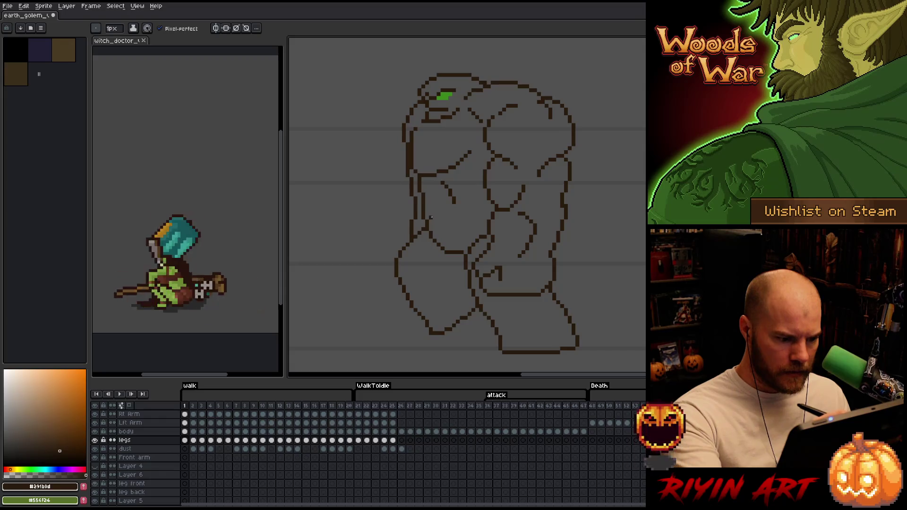
pyautogui.press('e')
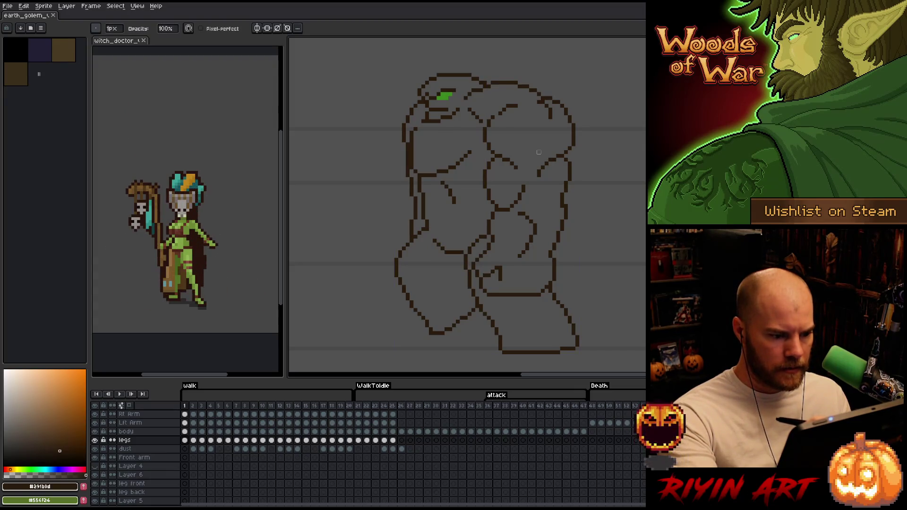
pyautogui.press('e')
pyautogui.press('b')
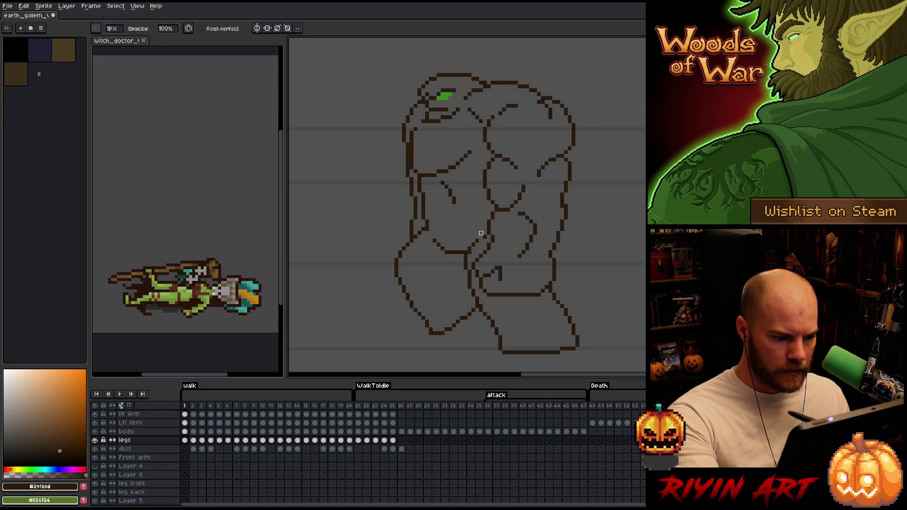
pyautogui.press('Right')
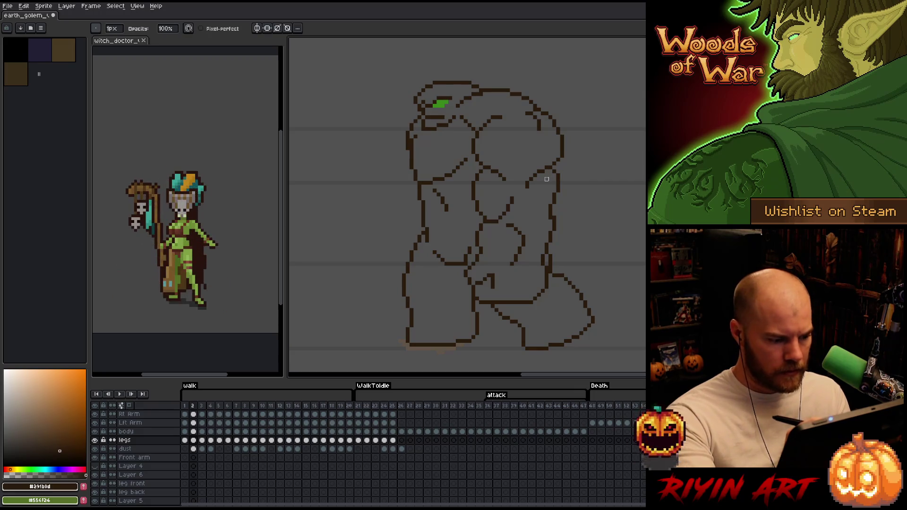
# - Step from frame 3 forward through the walk and back around frames 9-10 to compare the legs
pyautogui.press('Right')
pyautogui.press('Left')
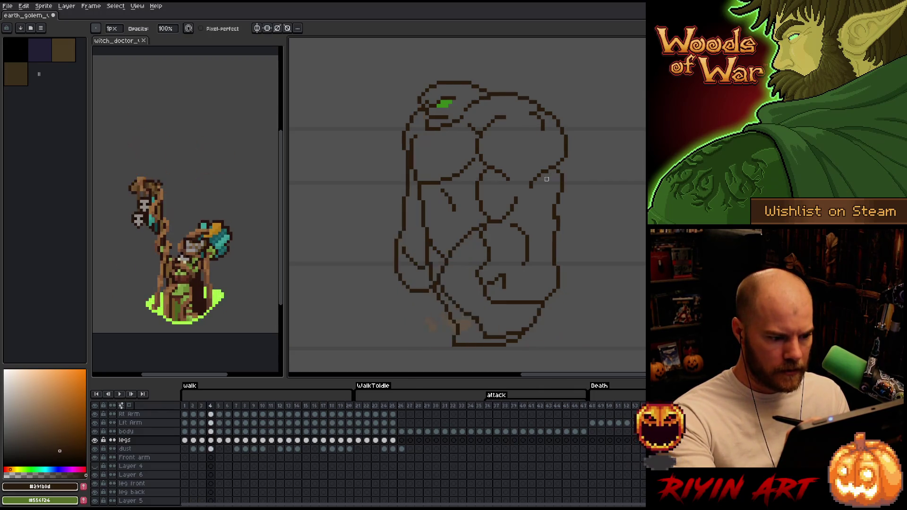
pyautogui.press('Right')
pyautogui.press('Right')
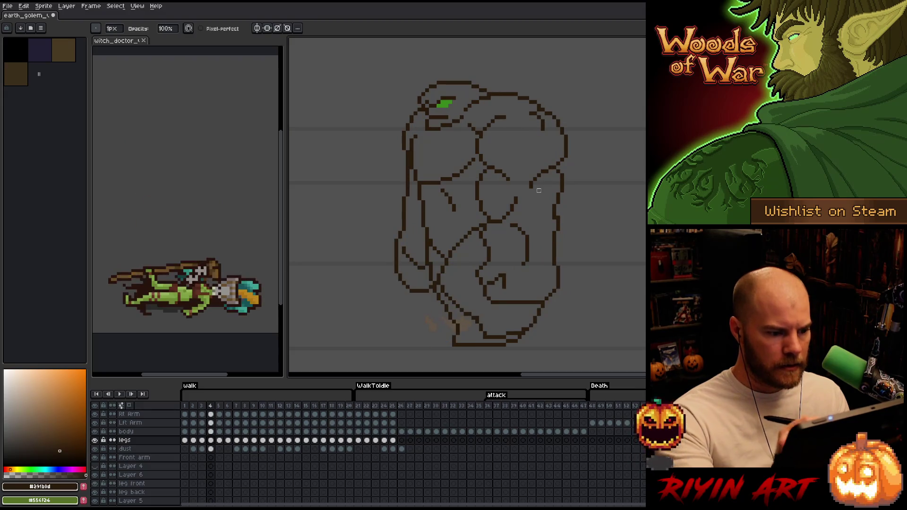
pyautogui.press('Return')
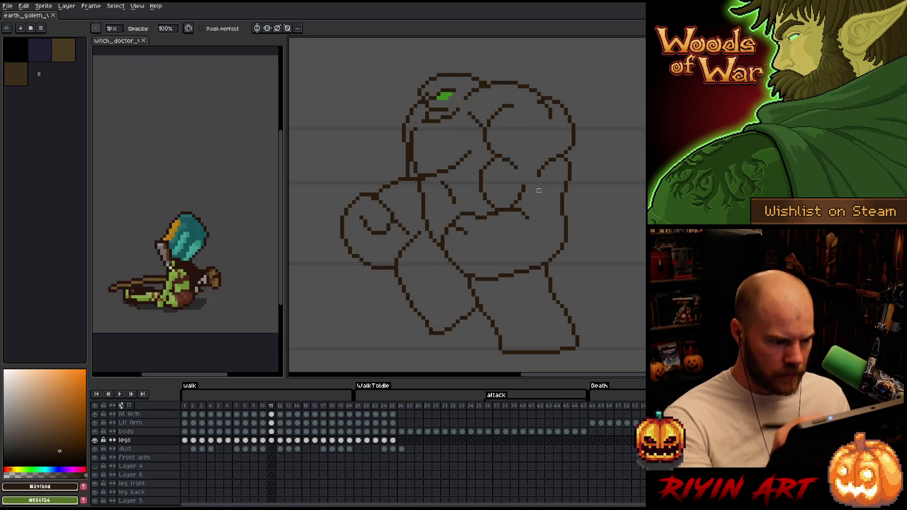
pyautogui.press('ctrl')
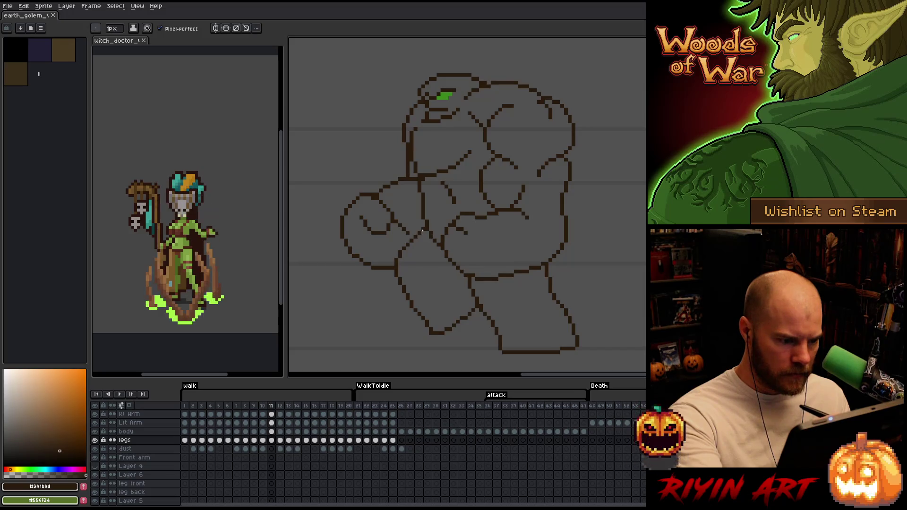
pyautogui.press('ctrl')
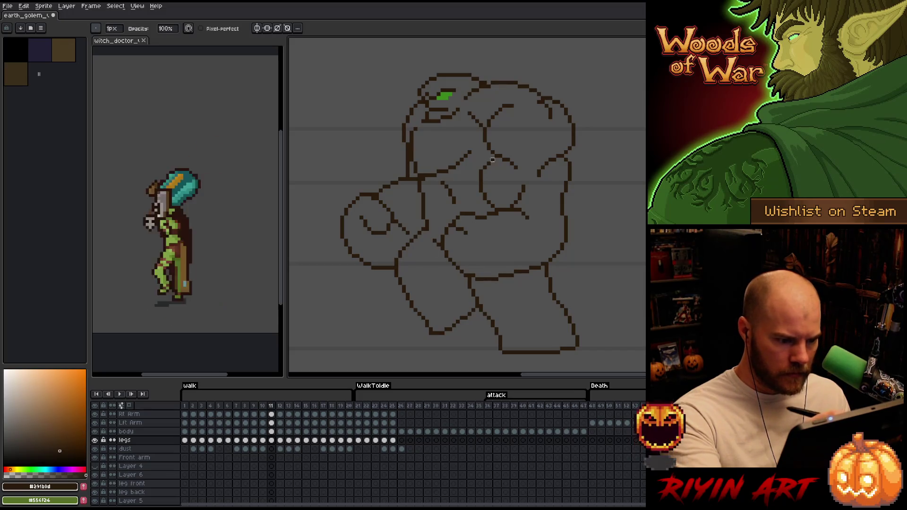
pyautogui.press(',')
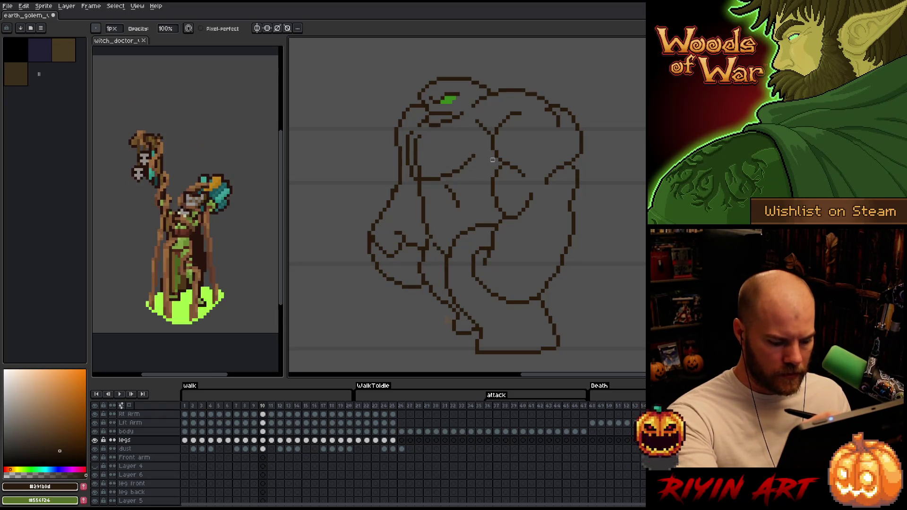
pyautogui.press(',')
pyautogui.press('.')
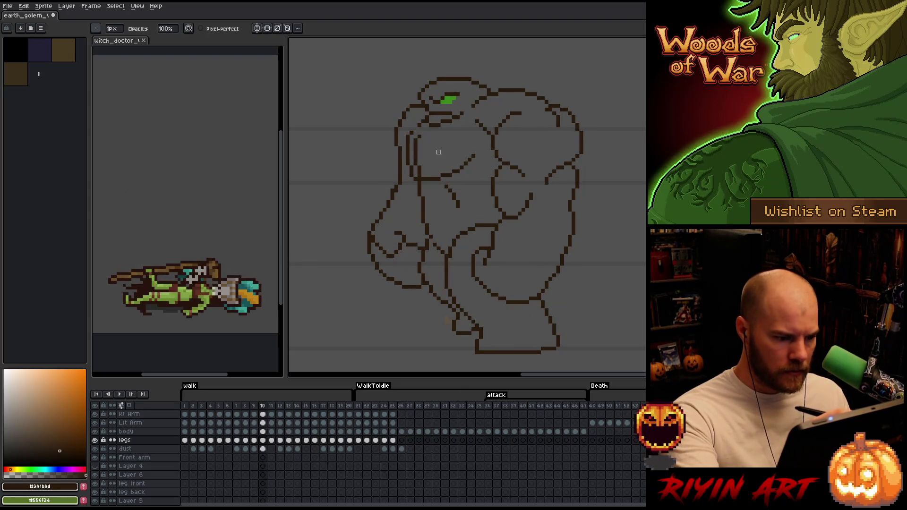
# - Step through frames 11-15, play the walk animation back, then switch to the eraser
pyautogui.press('alt')
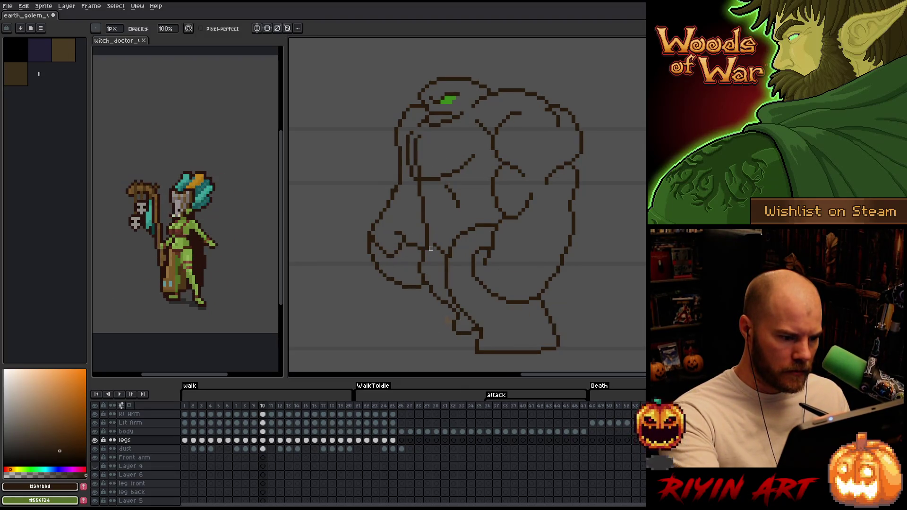
pyautogui.press('.')
pyautogui.press('.')
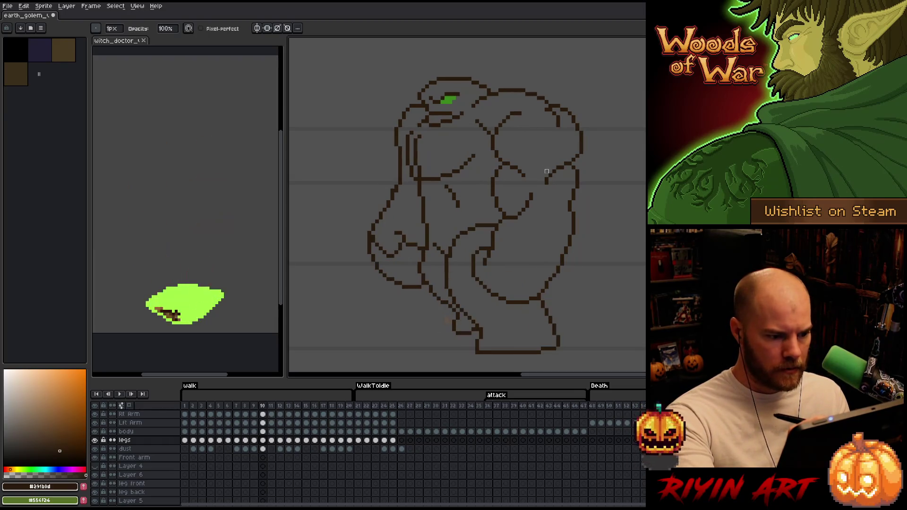
pyautogui.press(',')
pyautogui.press('.')
pyautogui.press('.')
pyautogui.press(',')
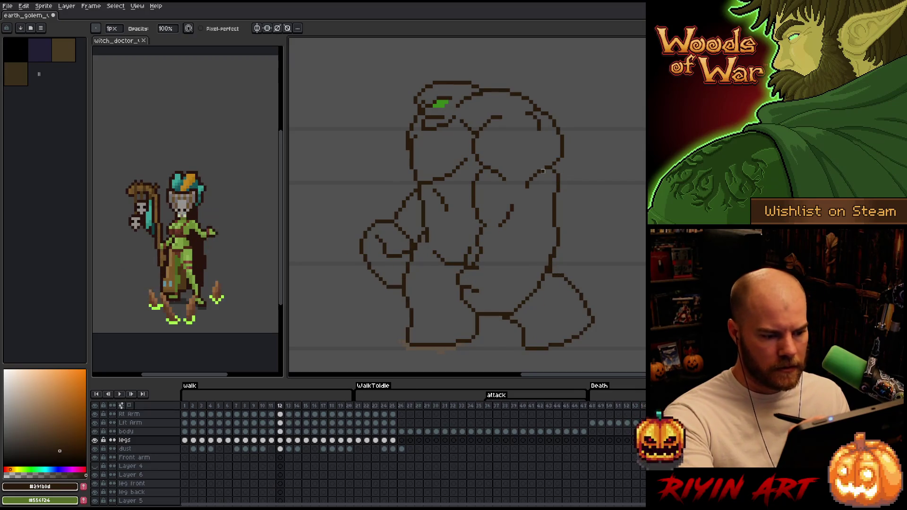
pyautogui.press('.')
pyautogui.press('.')
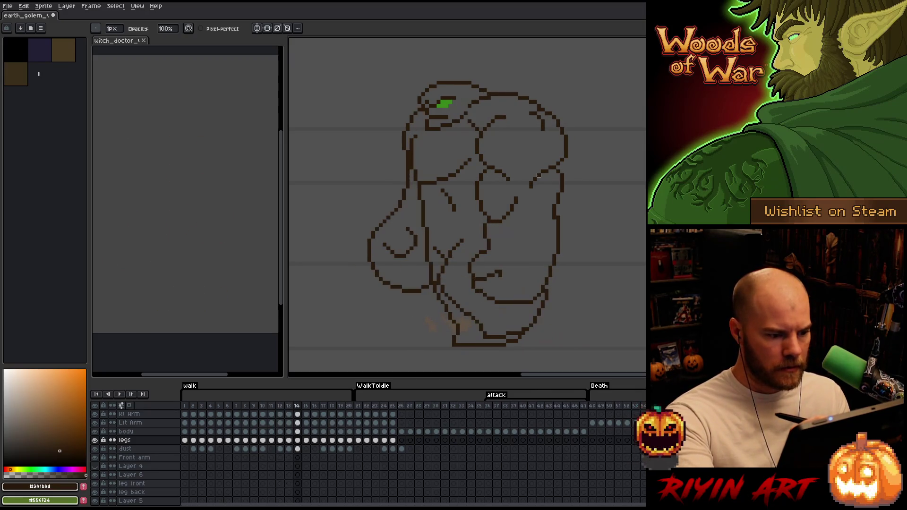
pyautogui.press('.')
pyautogui.press('Return')
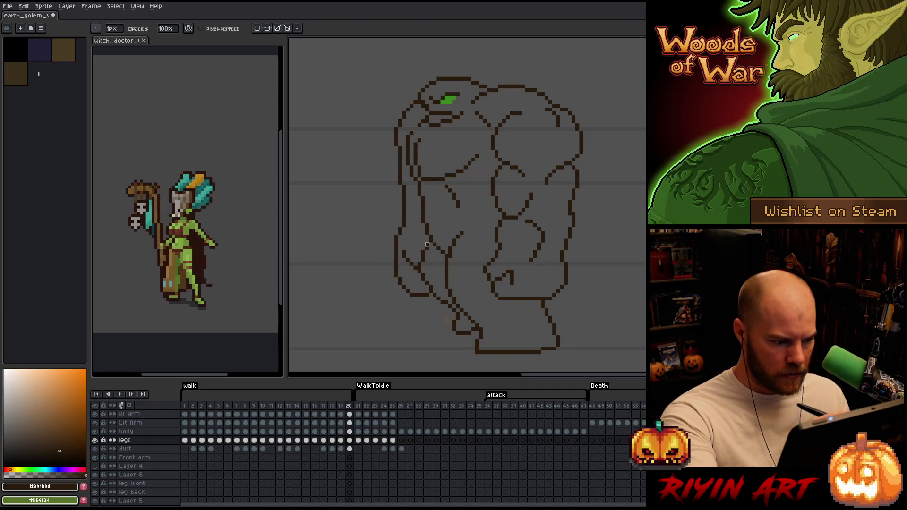
pyautogui.press('e')
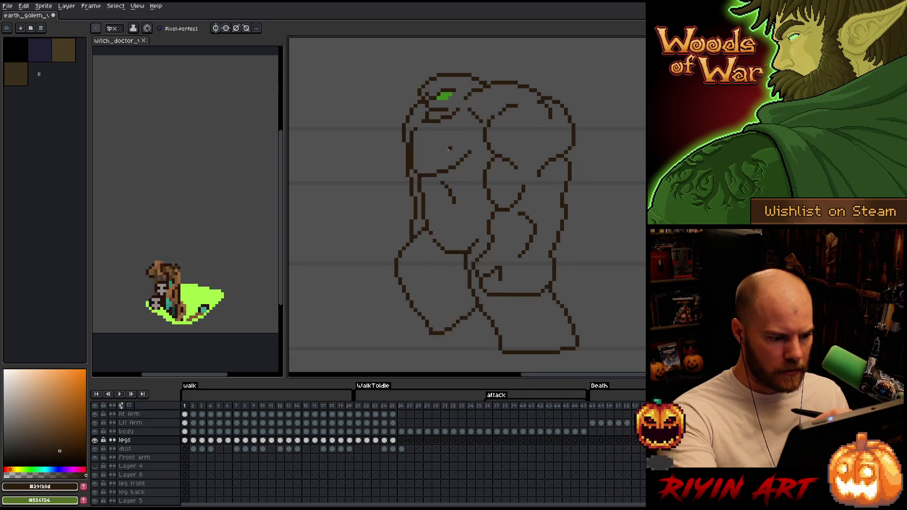
# - Compare walk frames 2 and 3 on the body layer, then pick the legs layer from the drawing
pyautogui.press('b')
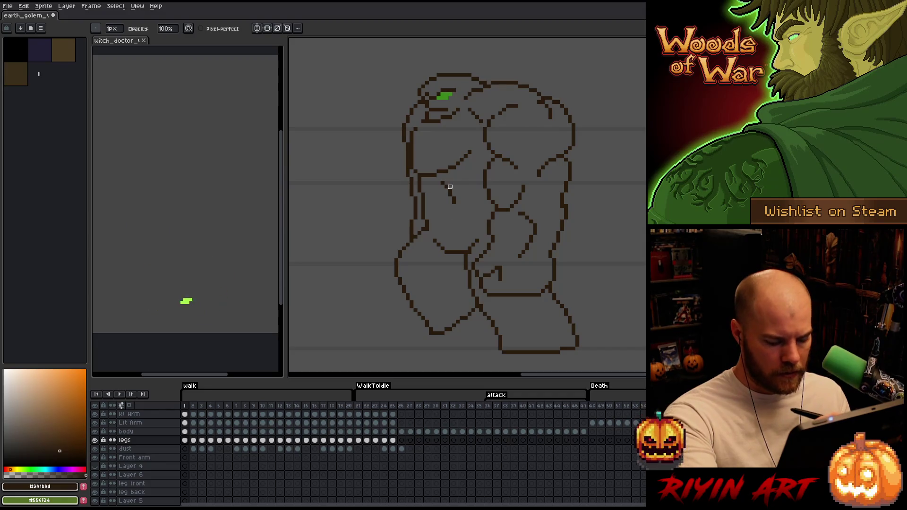
pyautogui.press('Right')
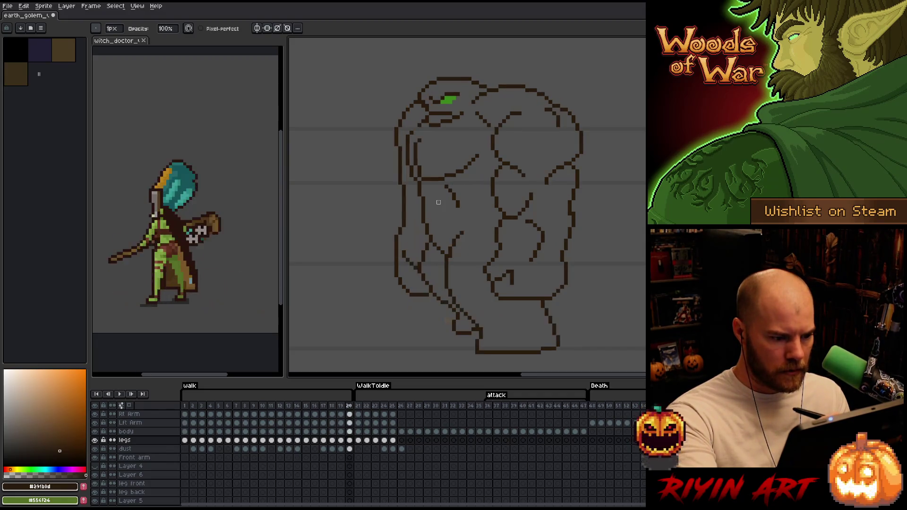
pyautogui.press('Left')
pyautogui.press('Right')
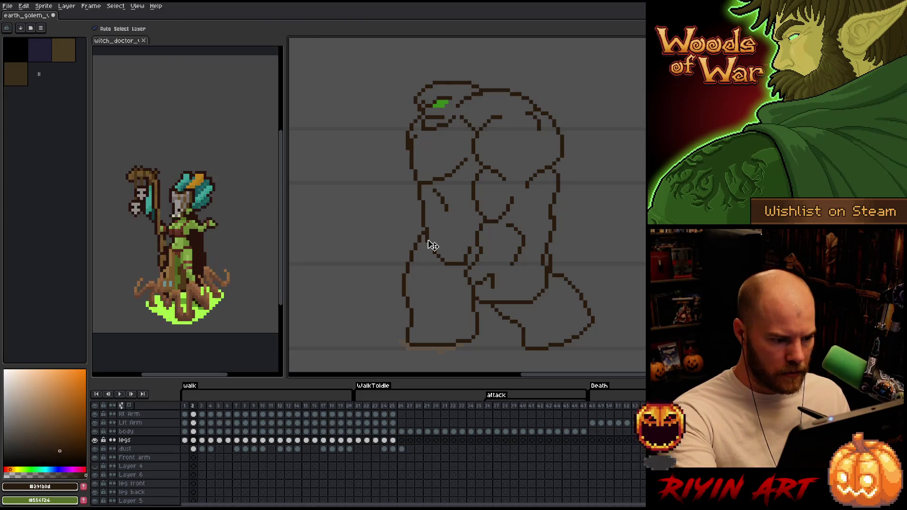
pyautogui.hotkey('alt', 'Up')
pyautogui.press('Right')
pyautogui.press('Left')
pyautogui.press('Right')
pyautogui.press('Right')
pyautogui.press('Right')
pyautogui.press('Left')
pyautogui.press('Left')
pyautogui.keyDown('ctrl'); pyautogui.click(435, 253); pyautogui.keyUp('ctrl')
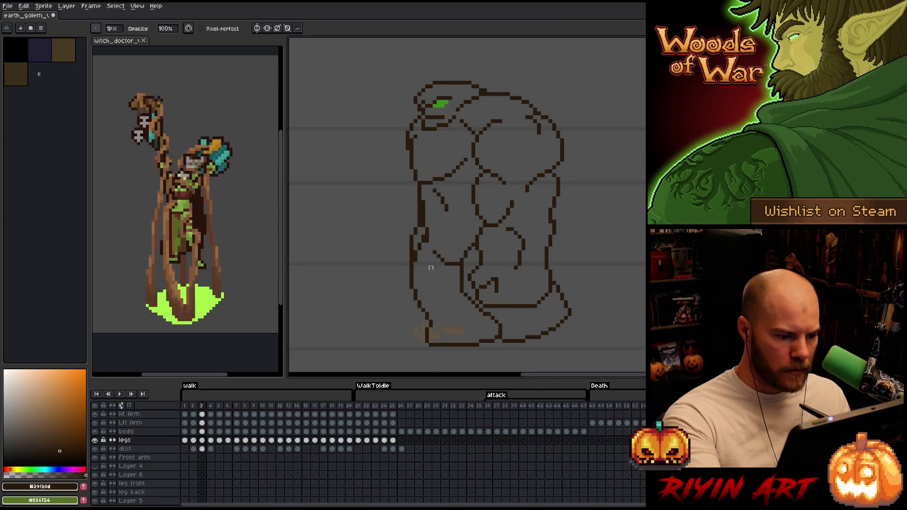
# - Flip between frames 2 and 3 and settle on frame 3's body layer for cleanup
pyautogui.press('Left')
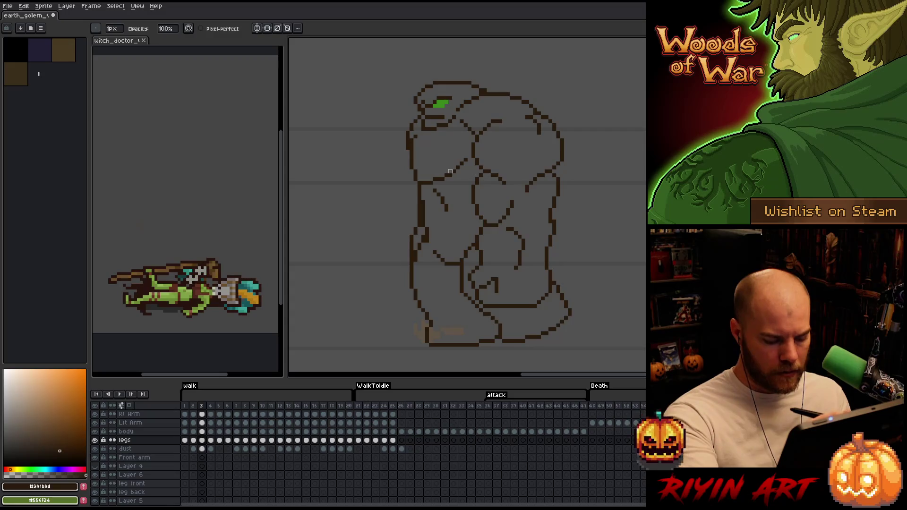
pyautogui.press('Right')
pyautogui.press('Left')
pyautogui.press('Right')
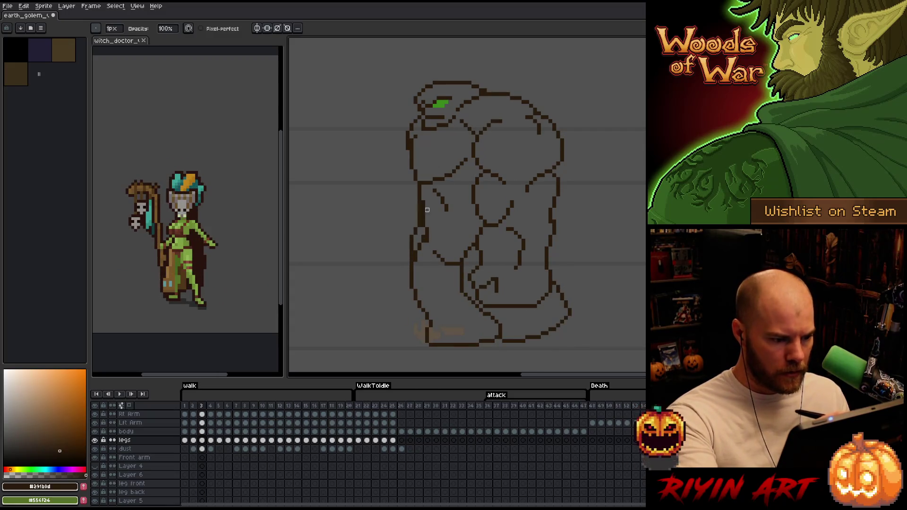
pyautogui.keyDown('ctrl'); pyautogui.click(431, 248); pyautogui.keyUp('ctrl')
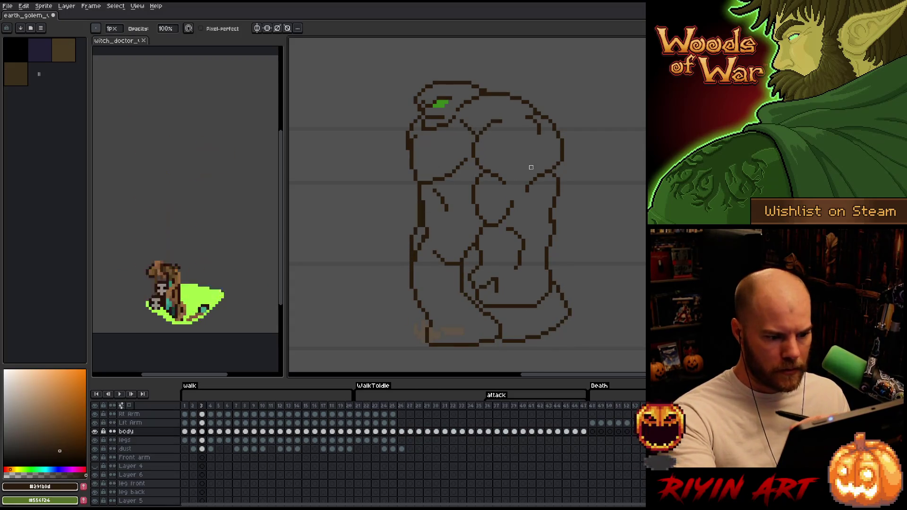
pyautogui.press('Left')
pyautogui.press('Right')
pyautogui.press('Right')
# - Check the legs layer across frames 4 and 5, then move up to the body layer
pyautogui.keyDown('ctrl'); pyautogui.click(430, 251); pyautogui.keyUp('ctrl')
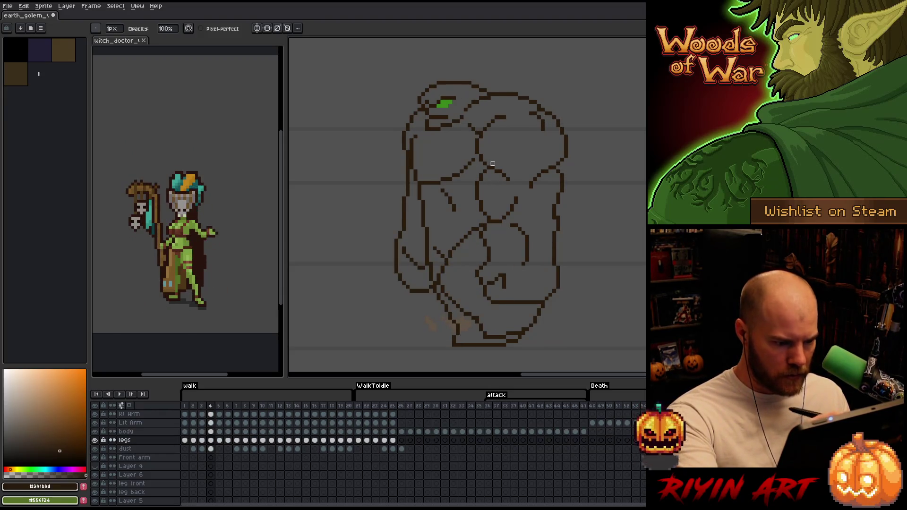
pyautogui.press('Right')
pyautogui.press('Left')
pyautogui.press('Right')
pyautogui.press('Left')
pyautogui.press('Right')
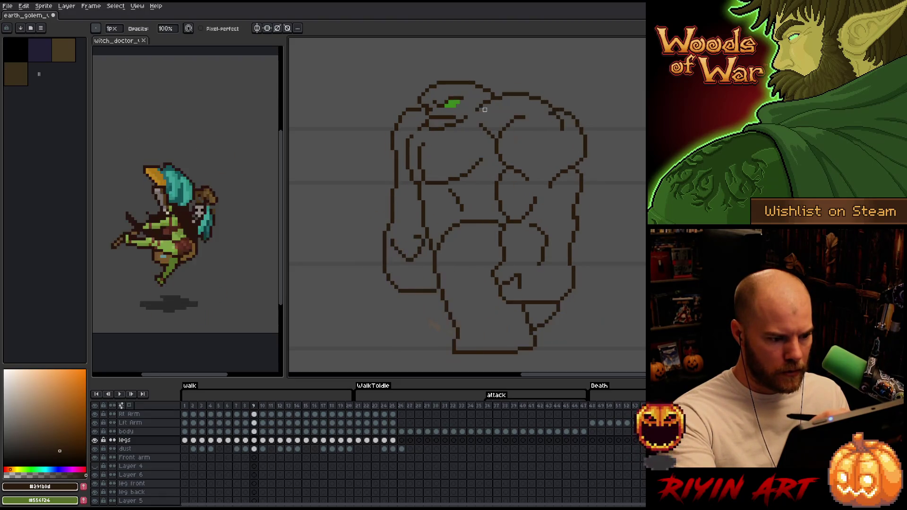
pyautogui.press('Up')
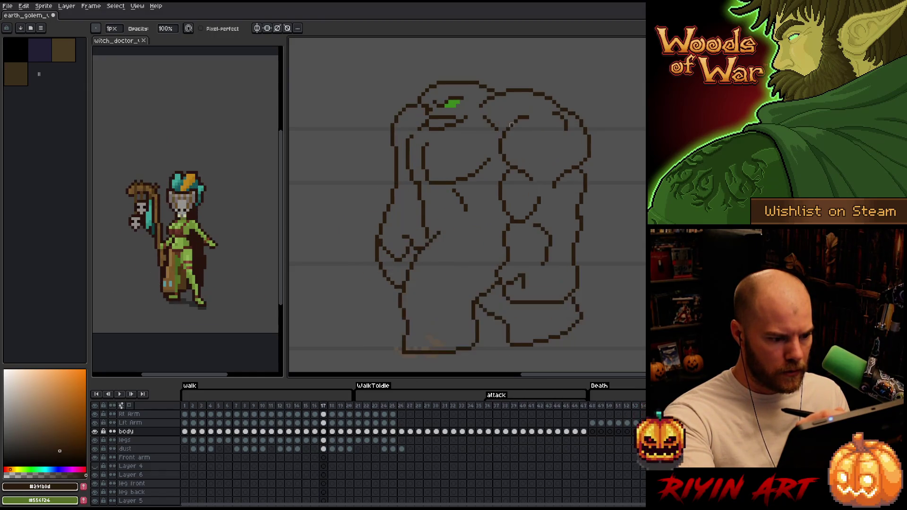
# - Jump to frame 20, play the walk, then erase and redraw pixels on the legs layer
pyautogui.press('Left')
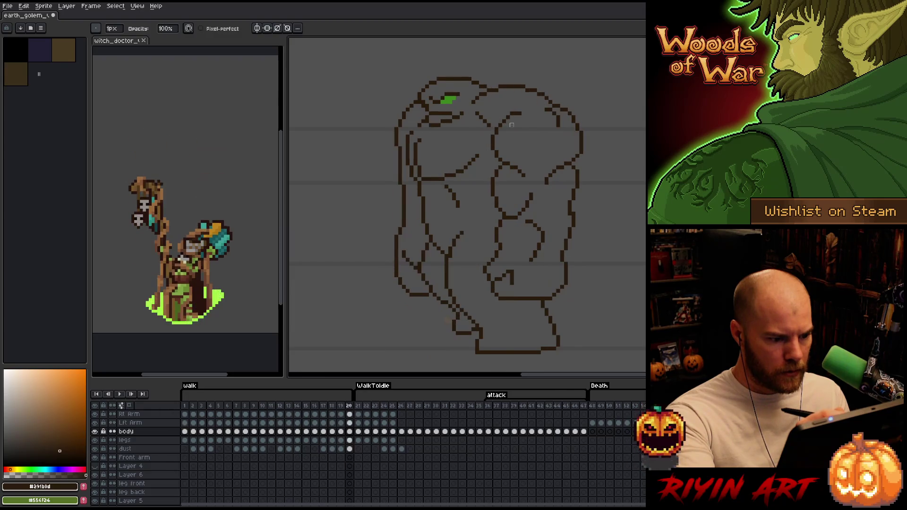
pyautogui.press('Right')
pyautogui.press('Left')
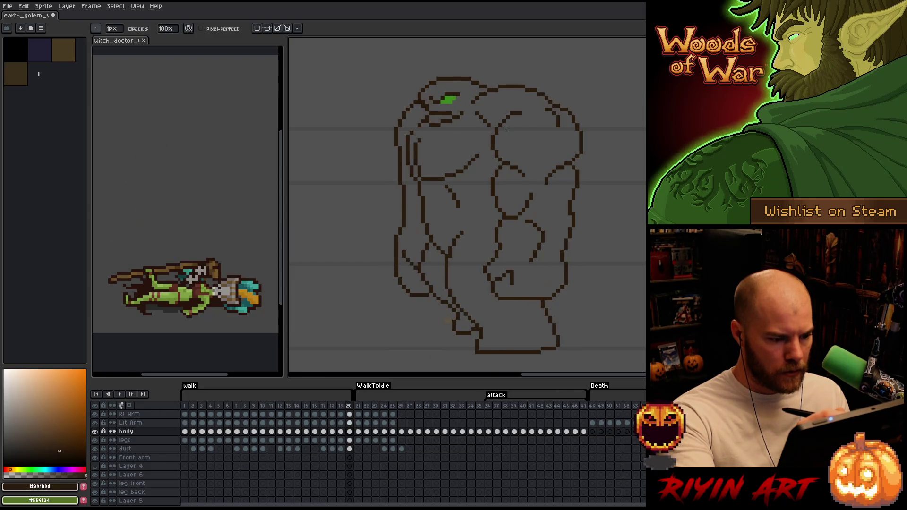
pyautogui.press('Return')
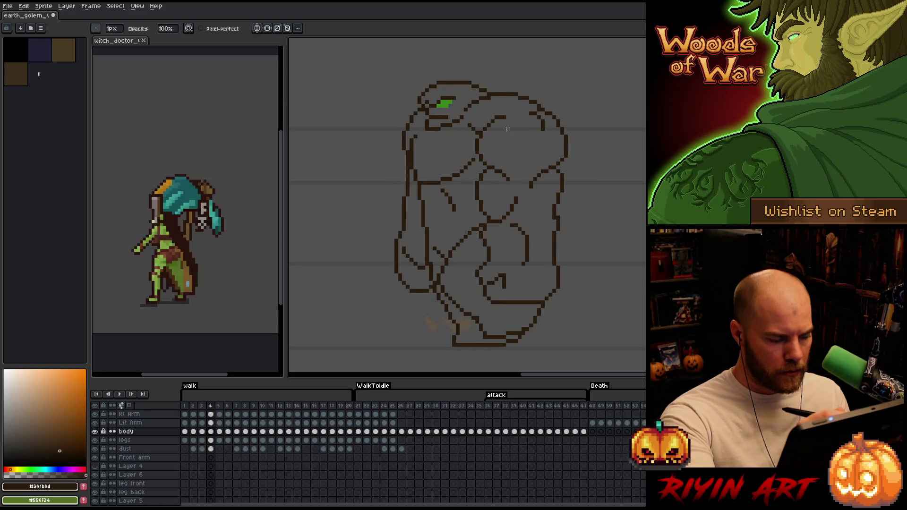
pyautogui.press('e')
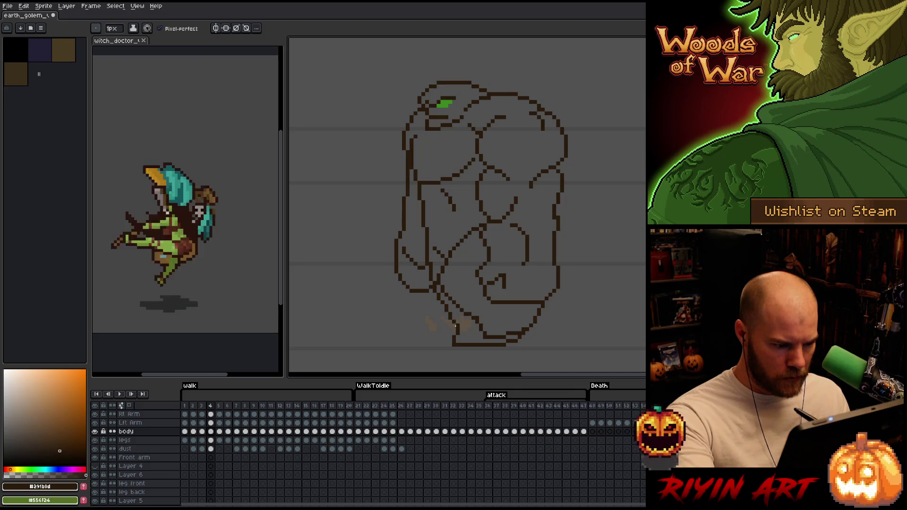
pyautogui.press('b')
pyautogui.press('Down')
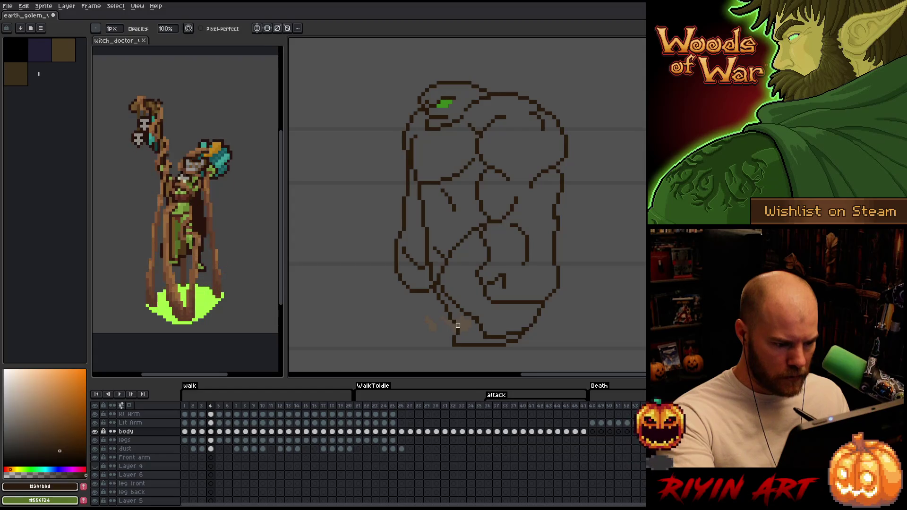
pyautogui.press('e')
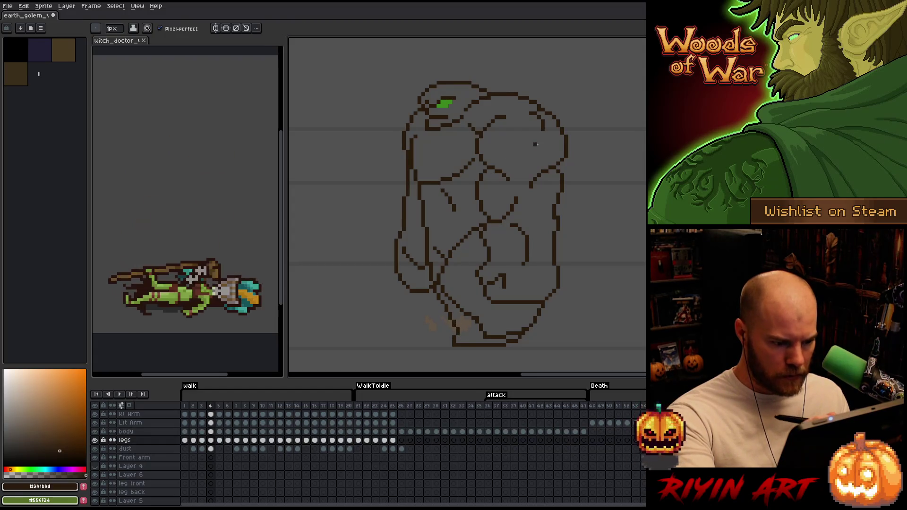
pyautogui.press('b')
pyautogui.rightClick(438, 234)
pyautogui.click(465, 252)
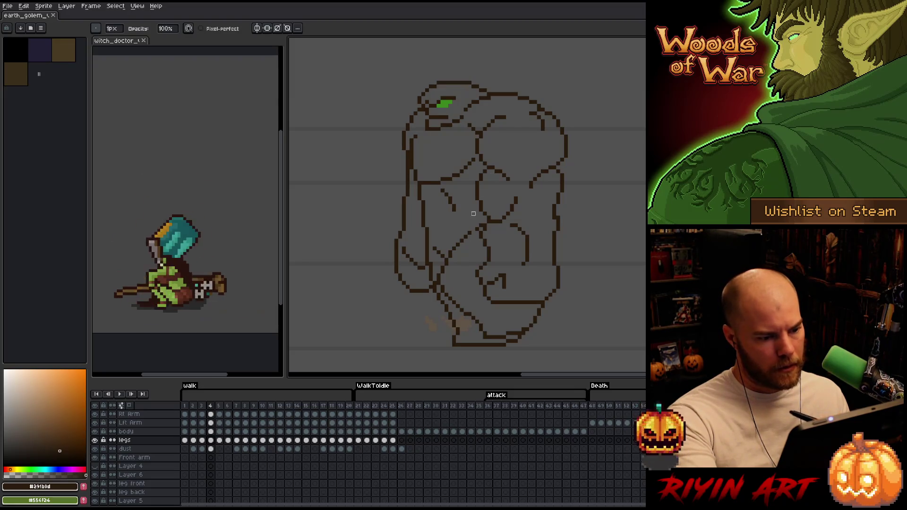
# - Work forward through frames 3 to 7, erasing and redrawing while comparing neighbours
pyautogui.press('Left')
pyautogui.press('Right')
pyautogui.press('Right')
pyautogui.press('Left')
pyautogui.press('Right')
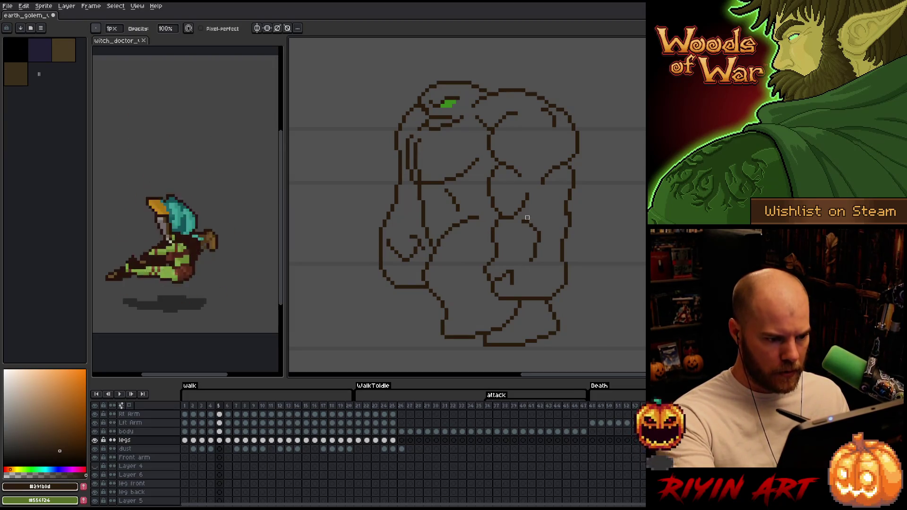
pyautogui.press('Right')
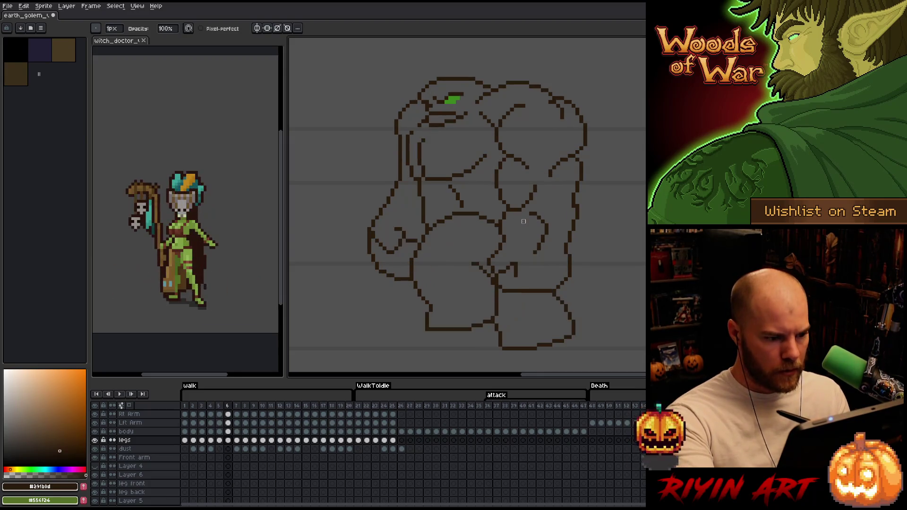
pyautogui.press('e')
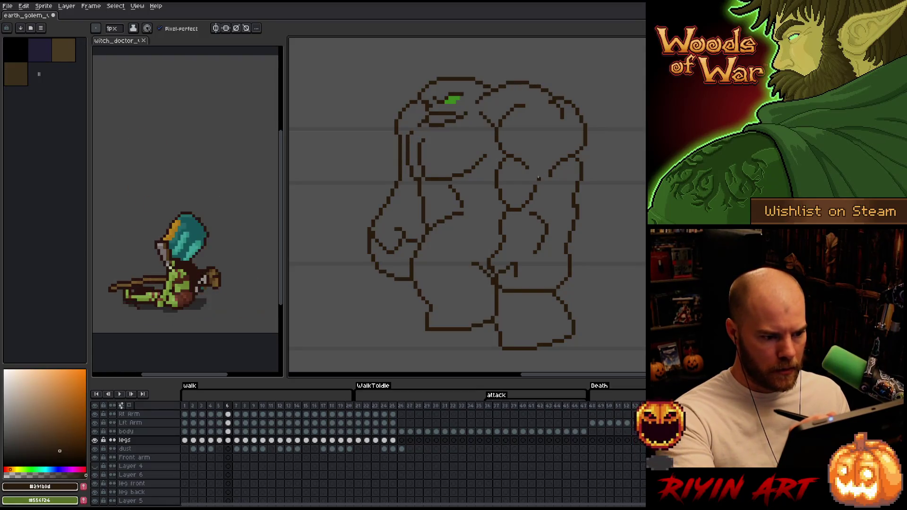
pyautogui.press('Right')
pyautogui.press('b')
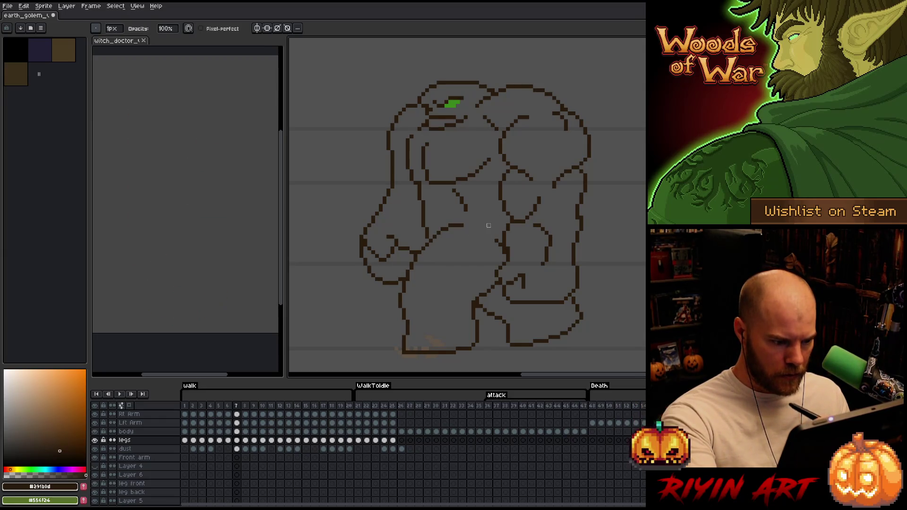
pyautogui.press('Left')
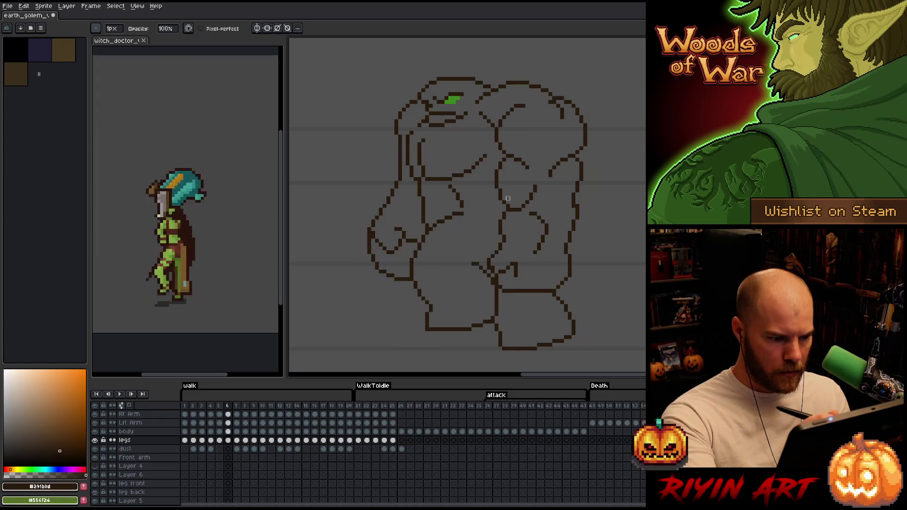
pyautogui.press('Right')
pyautogui.press('Right')
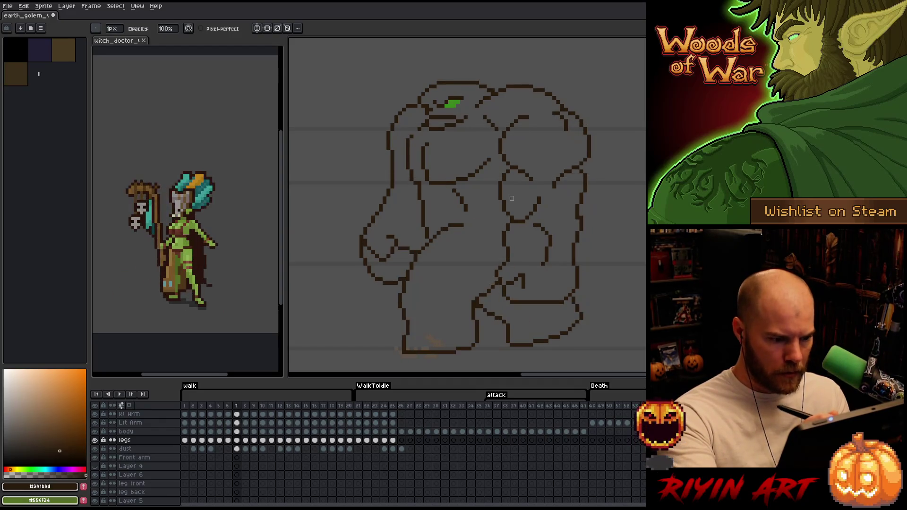
# - Advance to frames 9 and 10, comparing them and nudging layer content
pyautogui.press('Right')
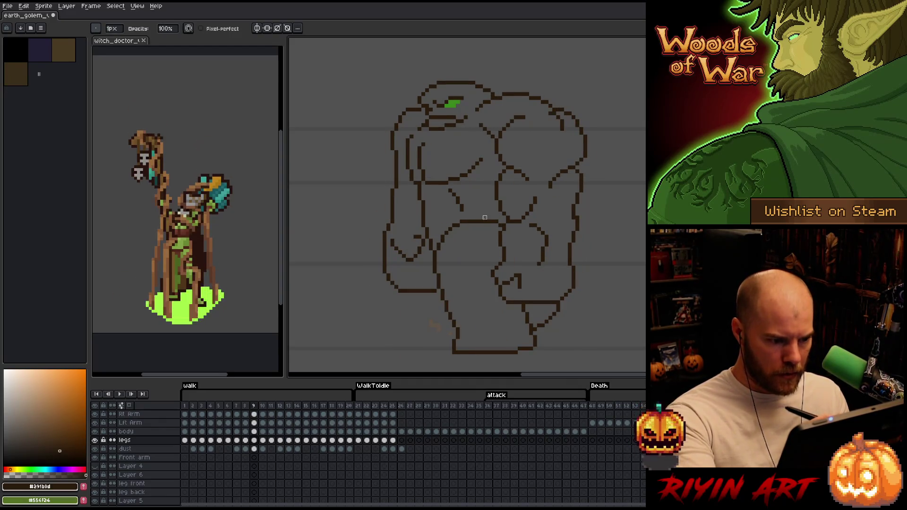
pyautogui.press('Left')
pyautogui.press('Right')
pyautogui.press('Right')
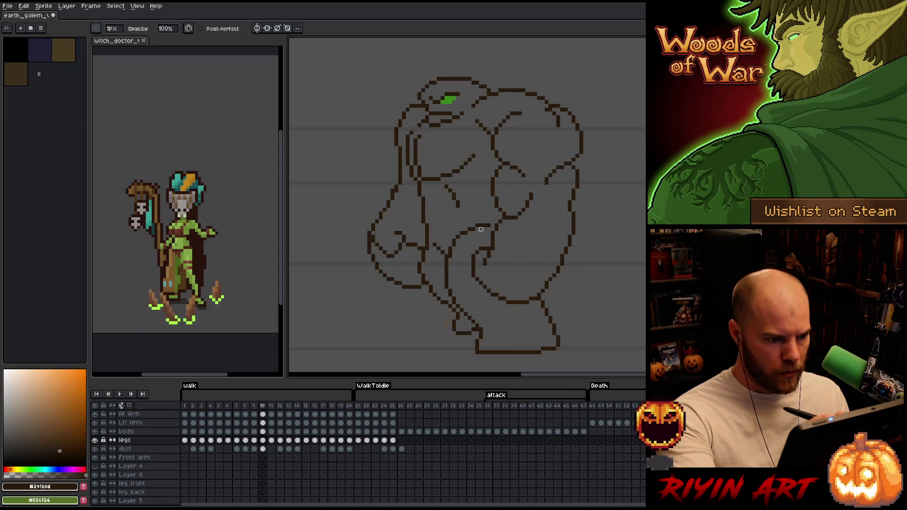
pyautogui.press(',')
pyautogui.press('.')
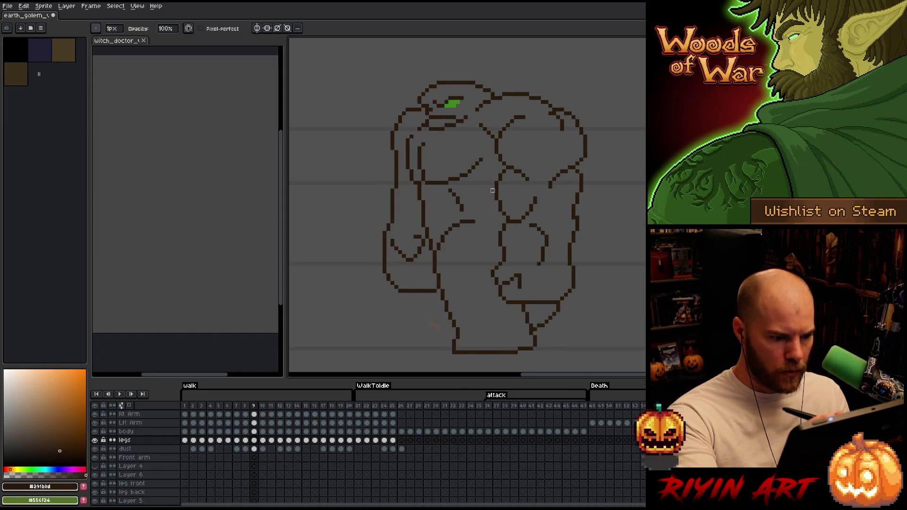
pyautogui.press('v')
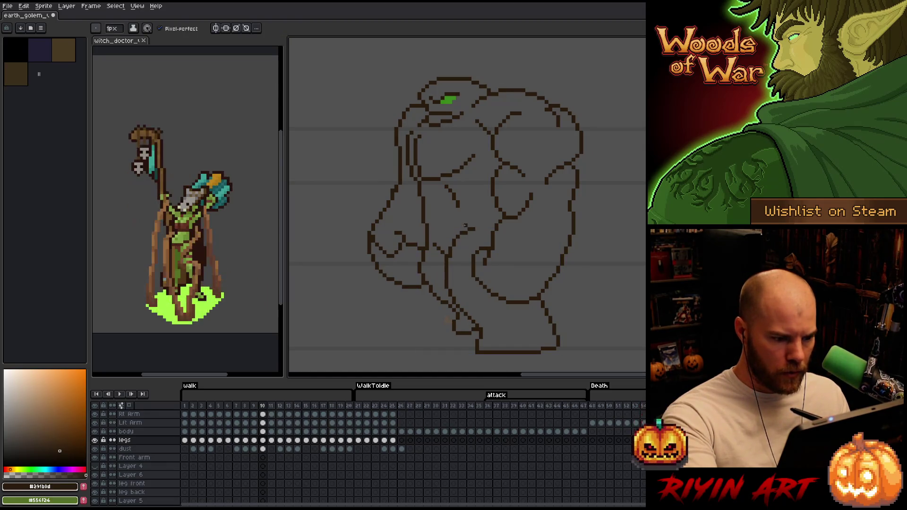
pyautogui.press('b')
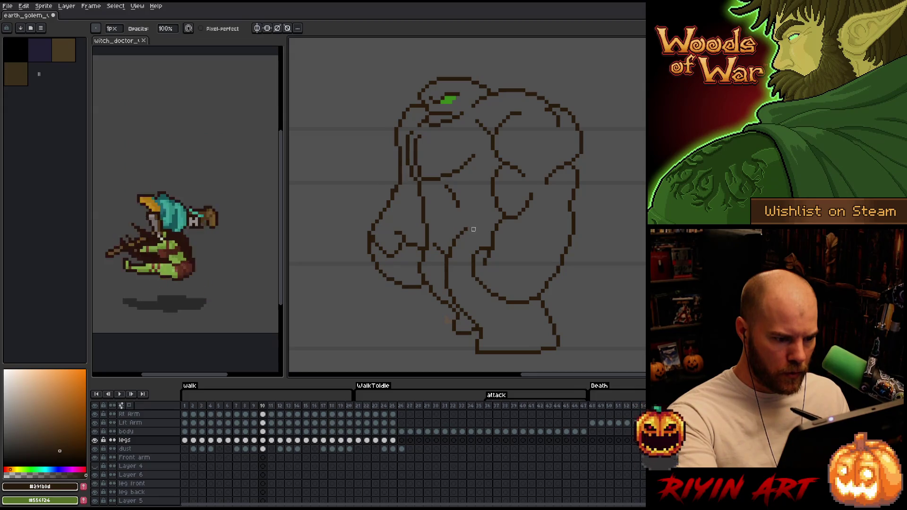
# - Flip between frames 9 and 10 to finish their lines, then advance to frame 11
pyautogui.press(',')
pyautogui.press('.')
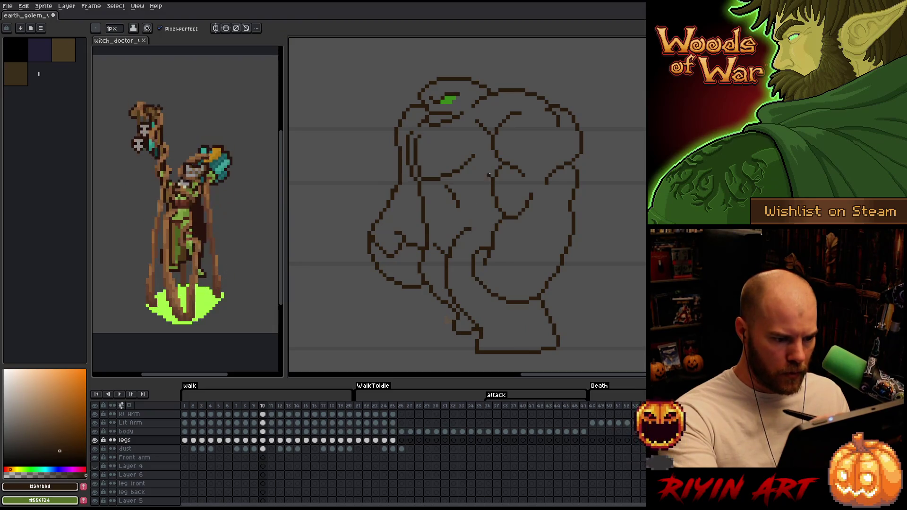
pyautogui.press(',')
pyautogui.press('.')
pyautogui.press(',')
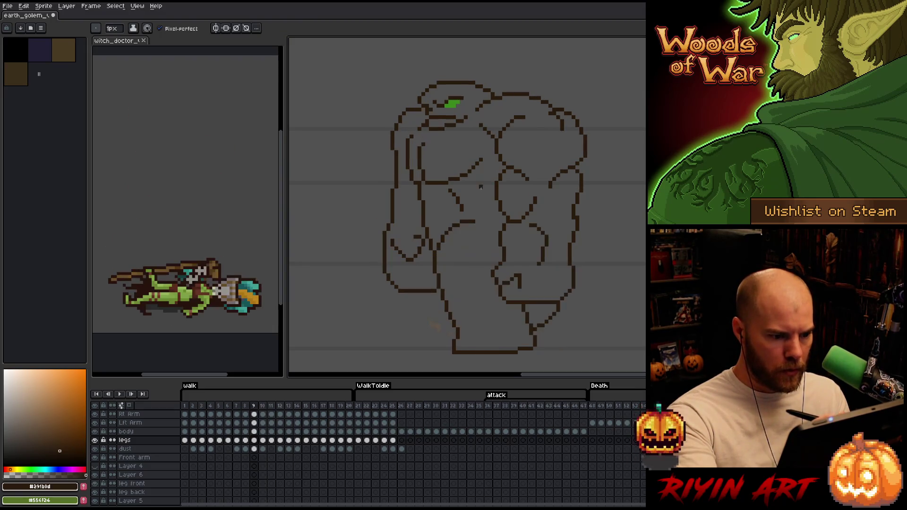
pyautogui.press('b')
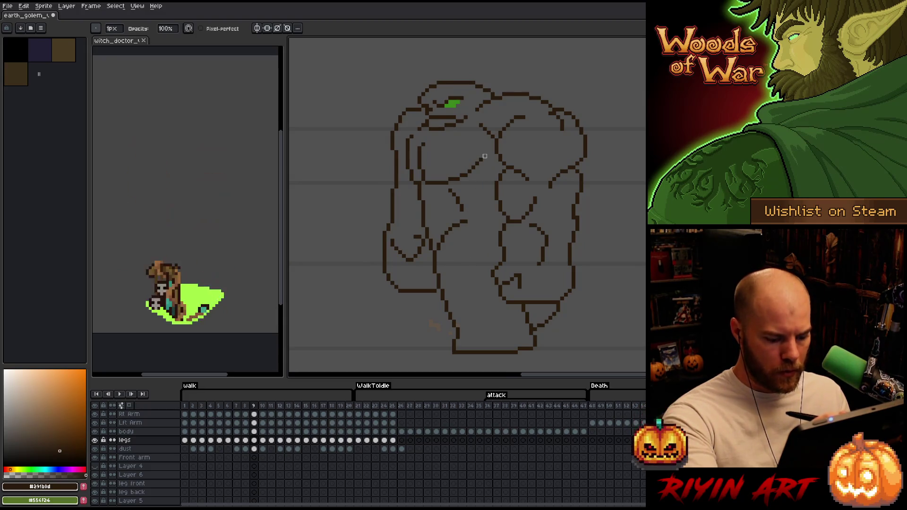
pyautogui.press('.')
pyautogui.press('.')
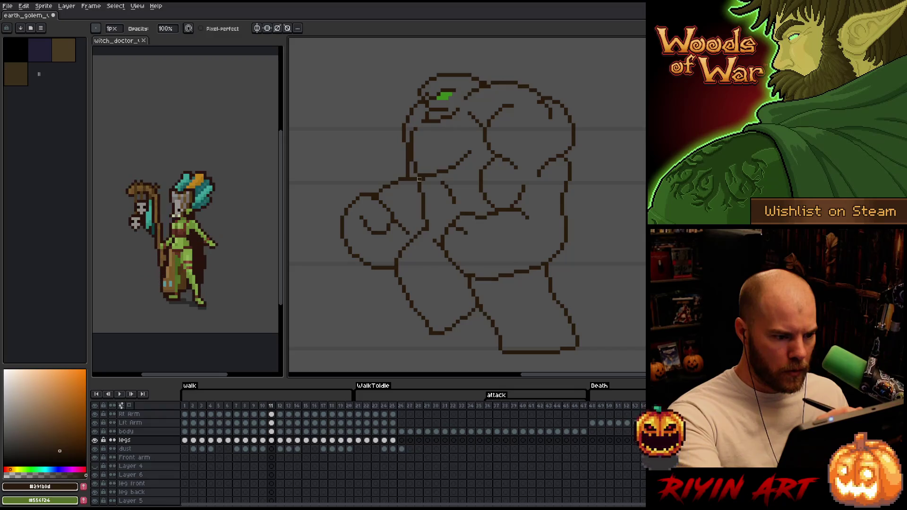
# - On the Rt Arm layer, compare frames 10 through 13 of the walk
pyautogui.press('Up')
pyautogui.press('Up')
pyautogui.press('Up')
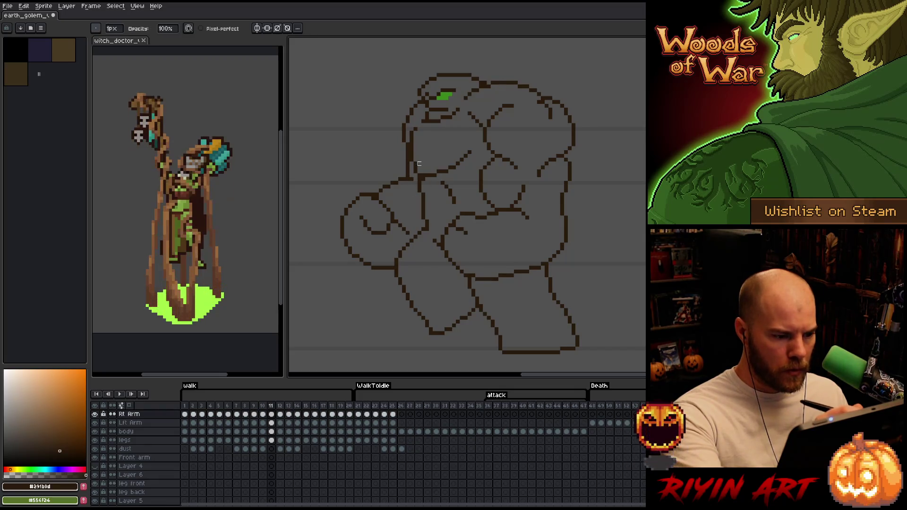
pyautogui.press('v')
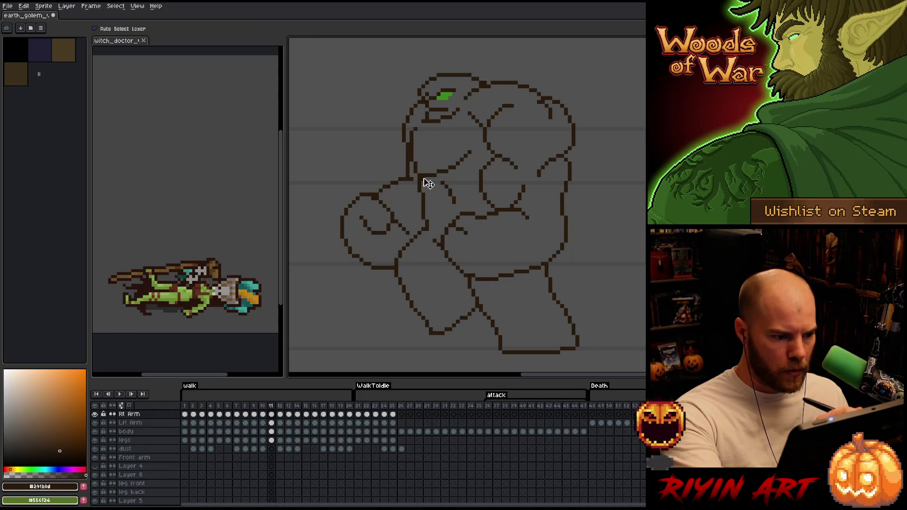
pyautogui.press('b')
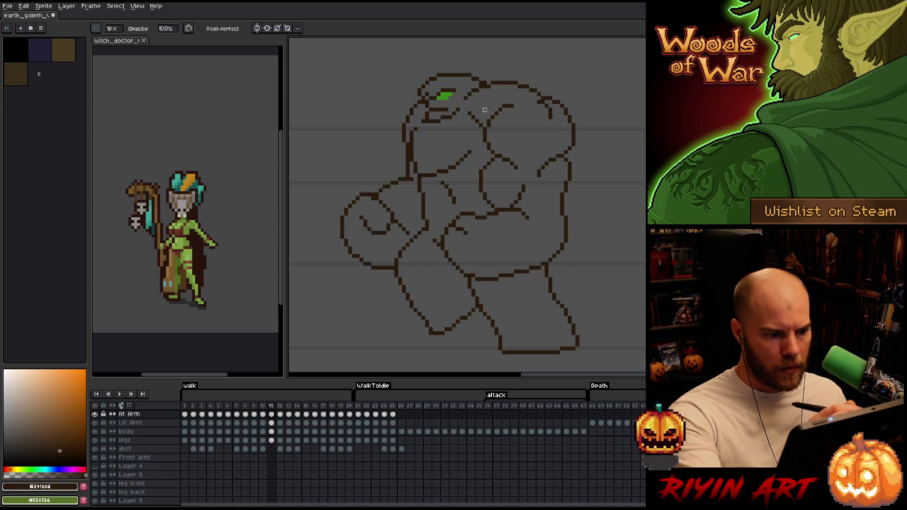
pyautogui.press('Left')
pyautogui.press('Right')
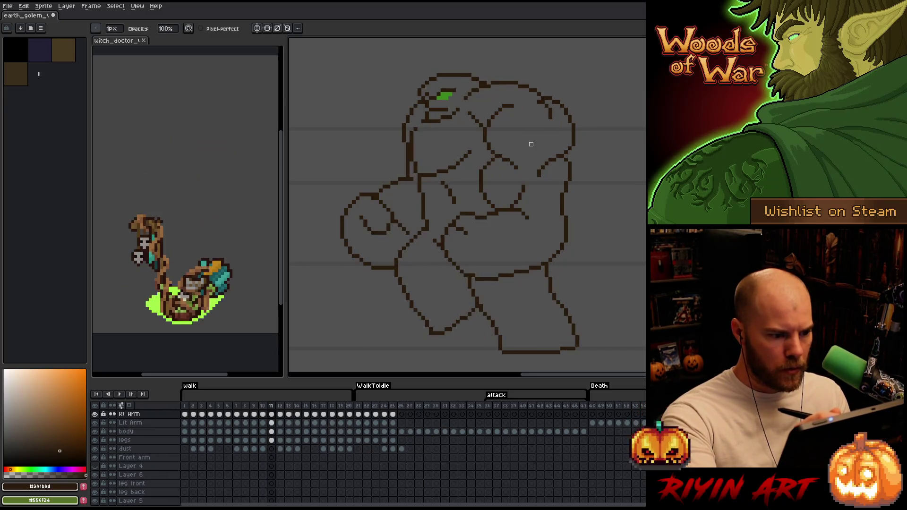
pyautogui.press('Right')
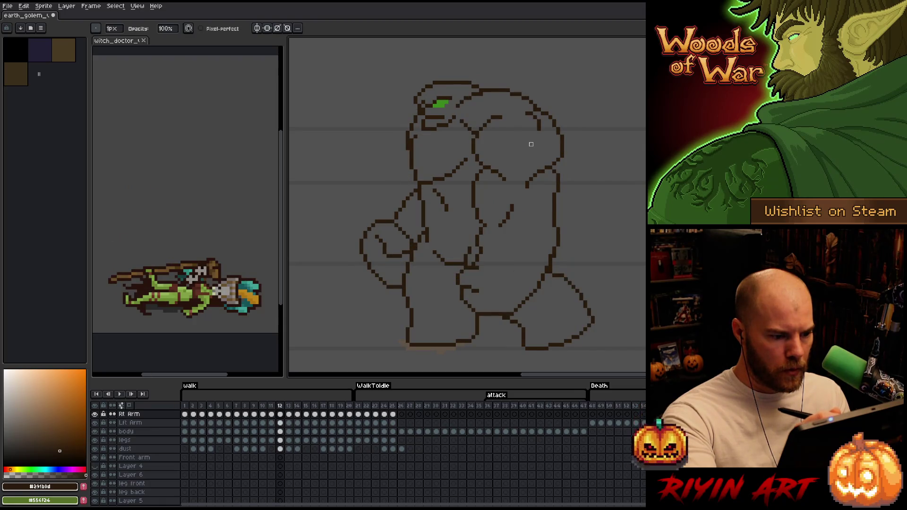
pyautogui.press('Right')
pyautogui.press('Left')
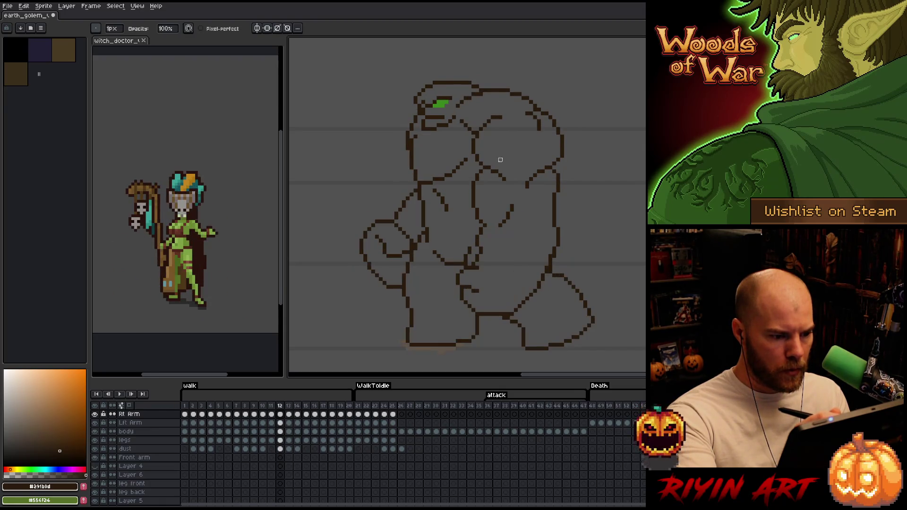
# - Switch to the legs layer and step forward through the walk to frame 18
pyautogui.press('v')
pyautogui.click(427, 234)
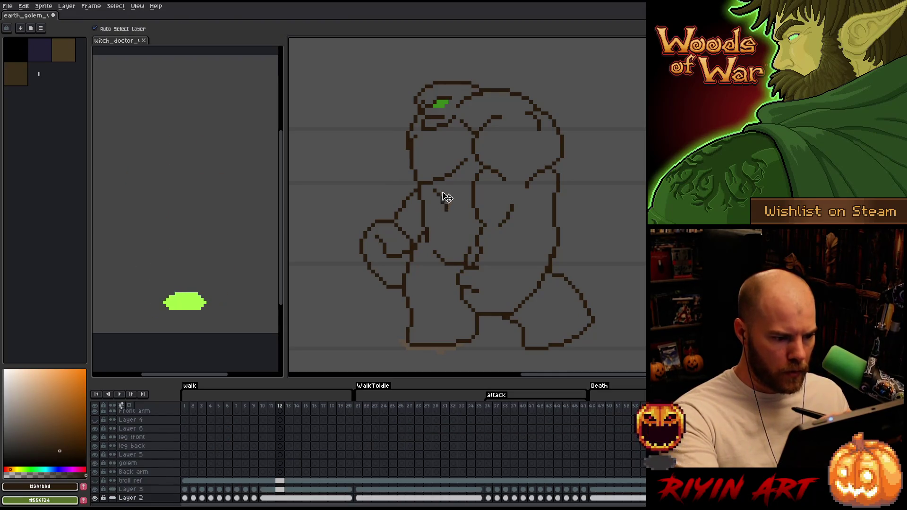
pyautogui.click(559, 270)
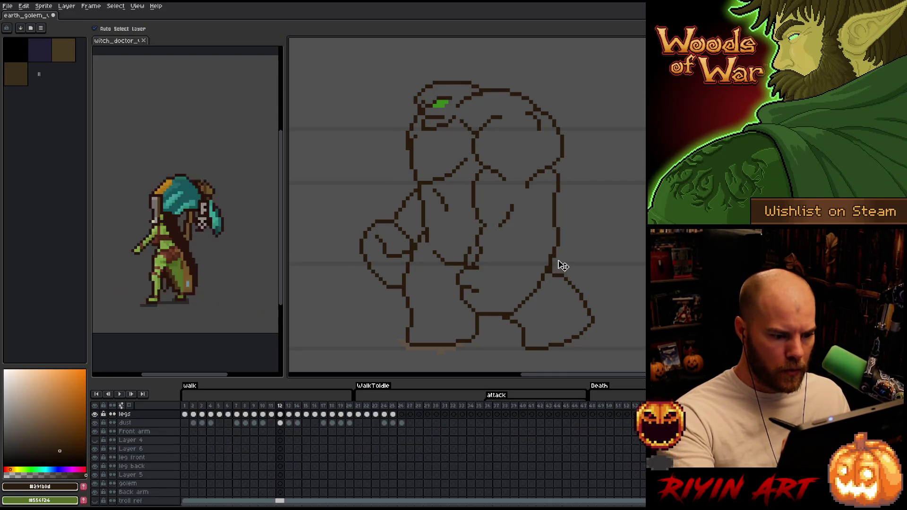
pyautogui.press('Right')
pyautogui.press('Right')
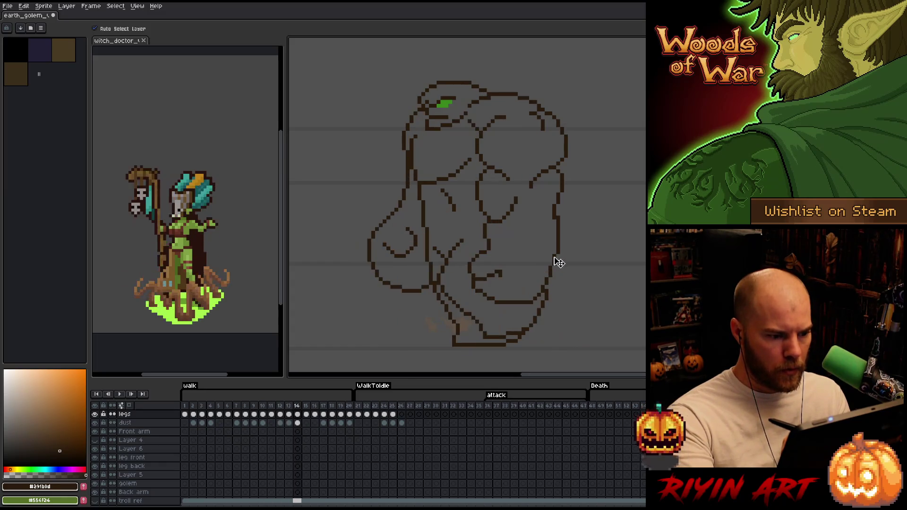
pyautogui.press('Right')
pyautogui.press('Right')
pyautogui.press('Right')
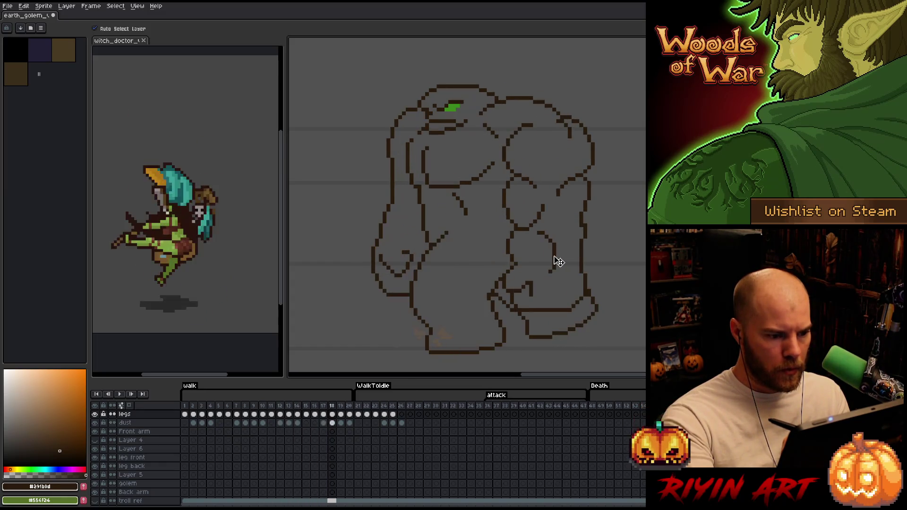
pyautogui.press('Right')
pyautogui.press('Right')
pyautogui.press('Left')
pyautogui.press('Left')
pyautogui.press('Right')
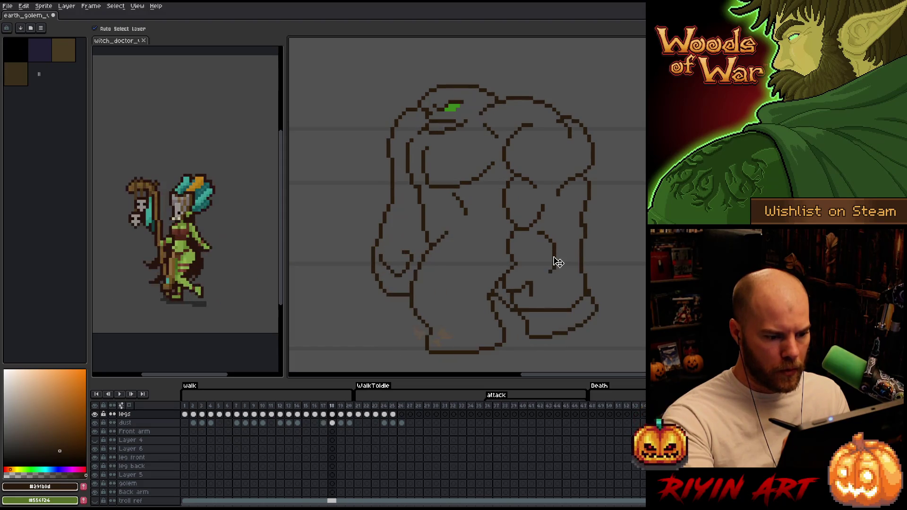
# - Touch up frame 18, step past frame 20 to the start, and play the walk back once
pyautogui.press('b')
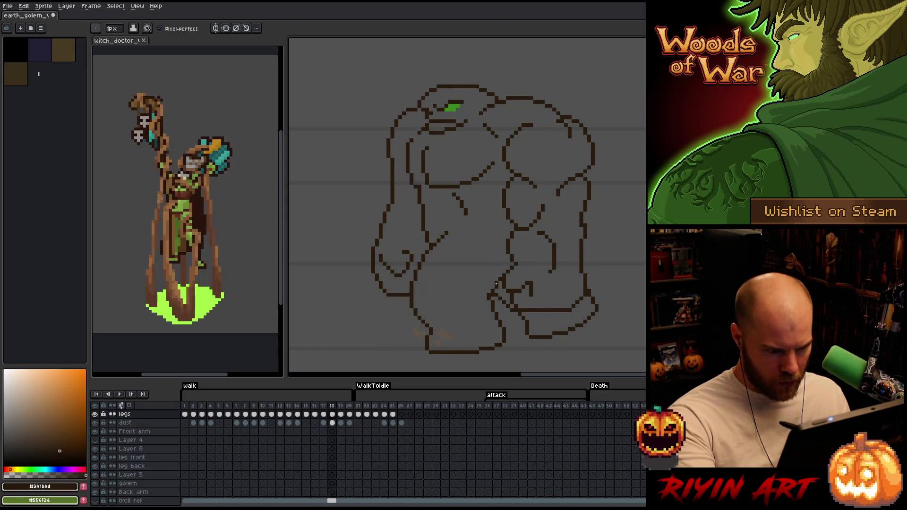
pyautogui.press('e')
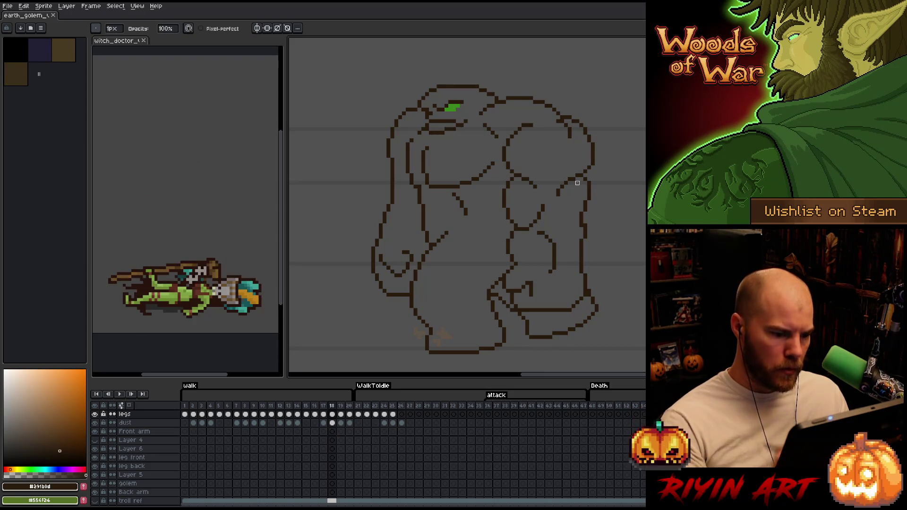
pyautogui.press('b')
pyautogui.press('e')
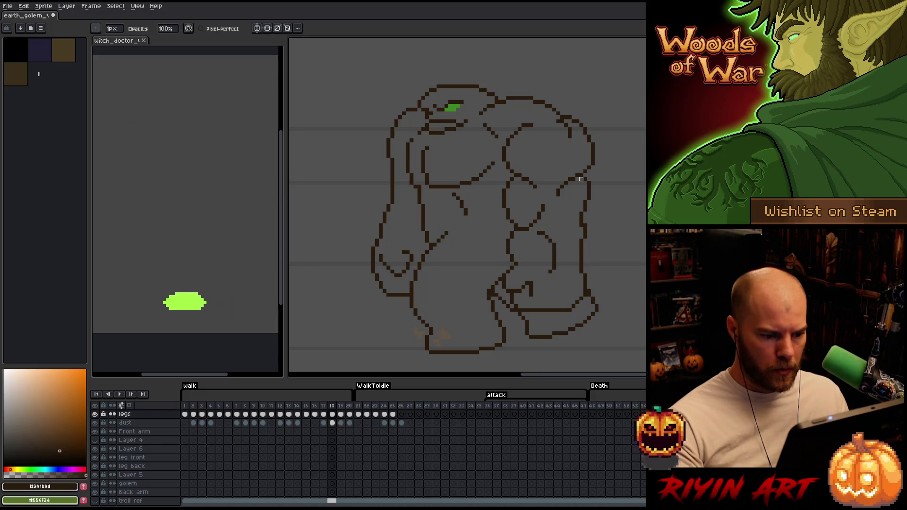
pyautogui.press('Right')
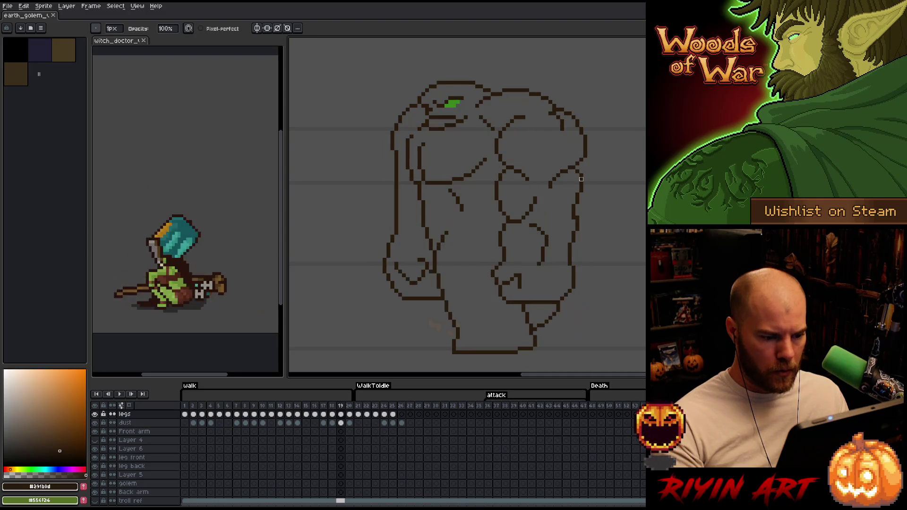
pyautogui.press('Right')
pyautogui.press('Right')
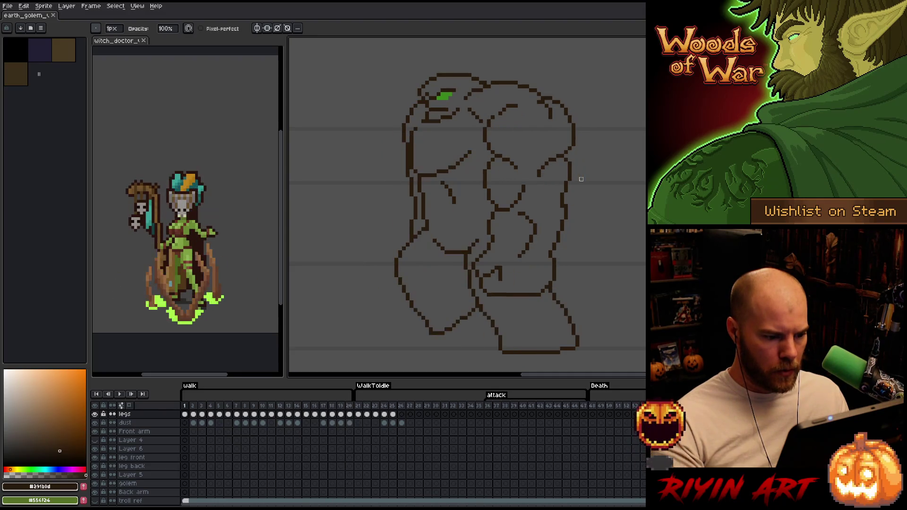
pyautogui.press('Right')
pyautogui.press('Left')
pyautogui.press('Right')
pyautogui.press('Right')
pyautogui.press('Return')
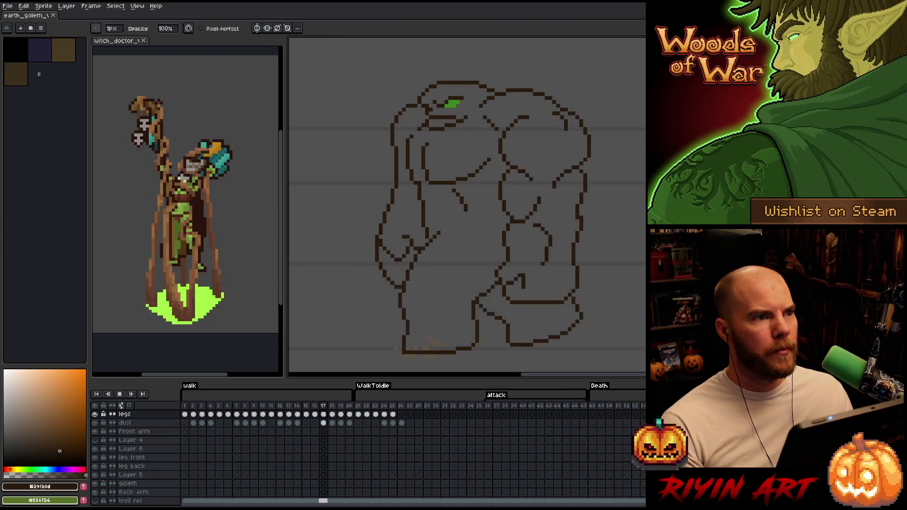
pyautogui.press('Return')
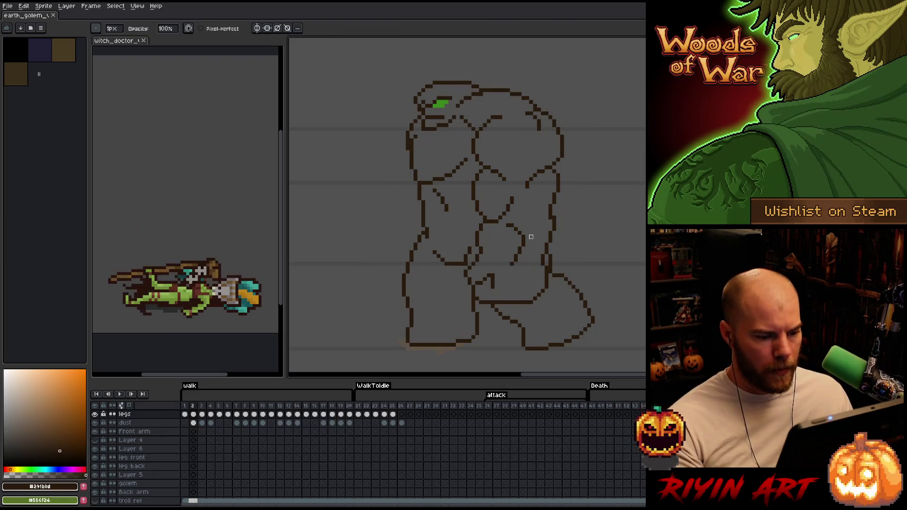
# - Select a narrow strip of the golem's leg lines and shift it into place
pyautogui.press('m')
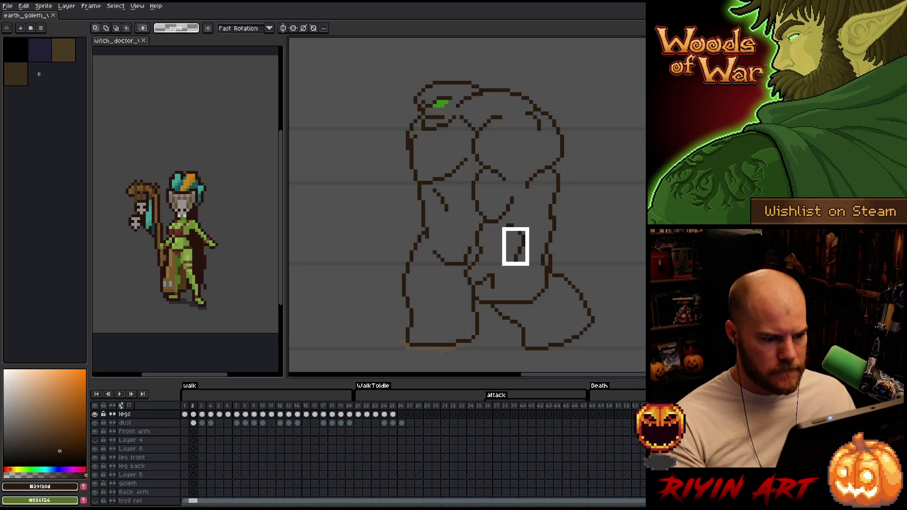
pyautogui.moveTo(524, 220); pyautogui.dragTo(504, 284)
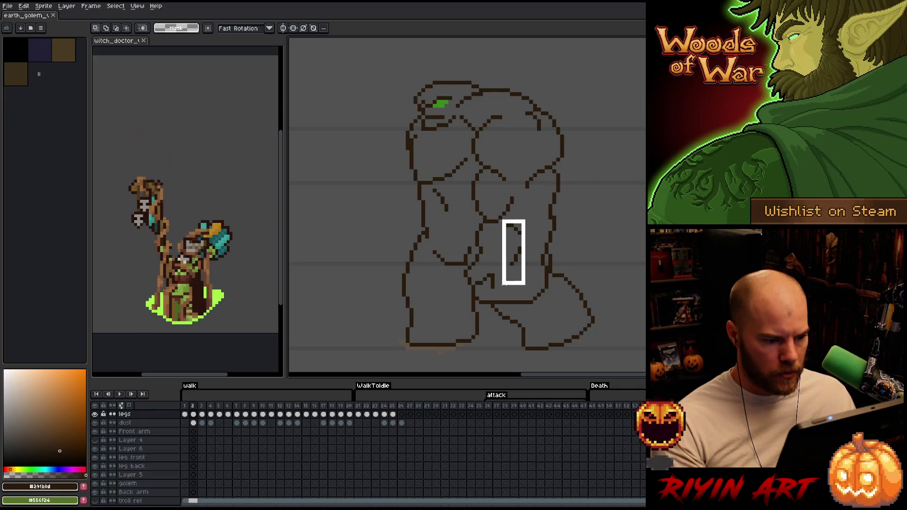
pyautogui.click(517, 261)
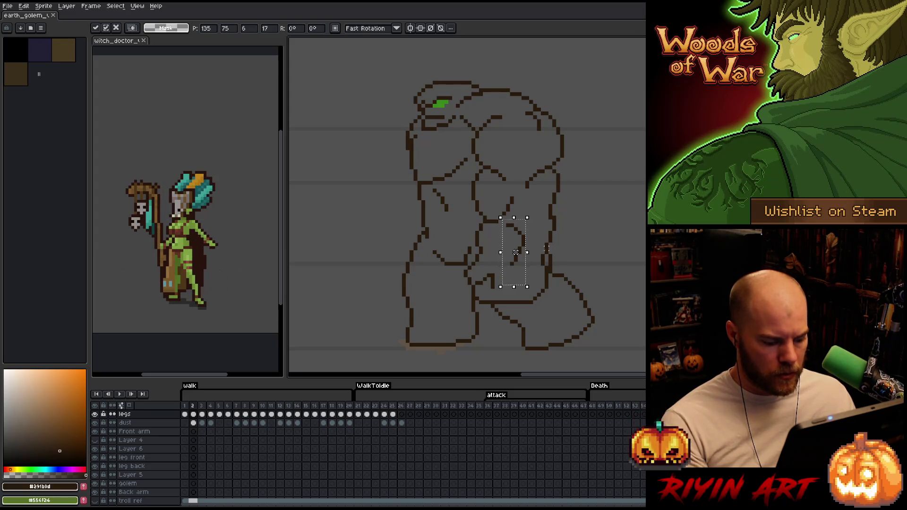
pyautogui.press('v')
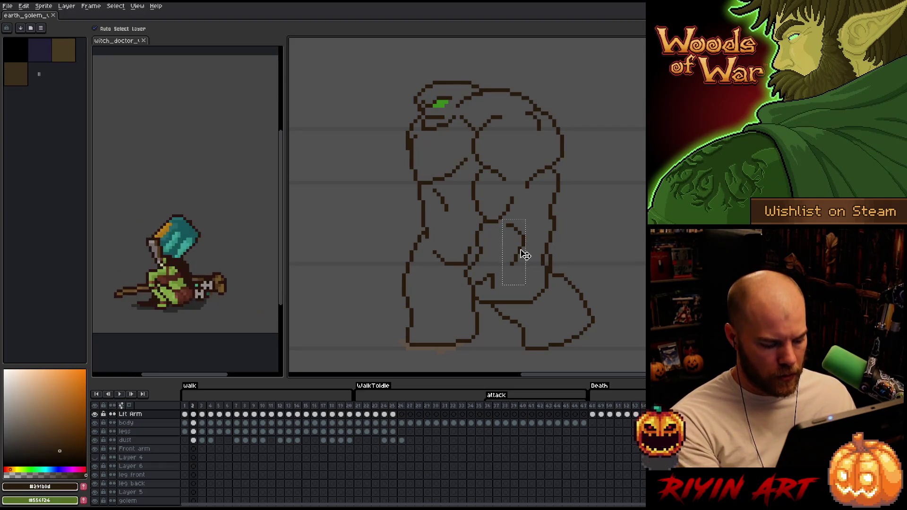
# - Step forward to walk frame 10 and hide the grey background layer
pyautogui.press('Right')
pyautogui.press('Right')
pyautogui.press('Right')
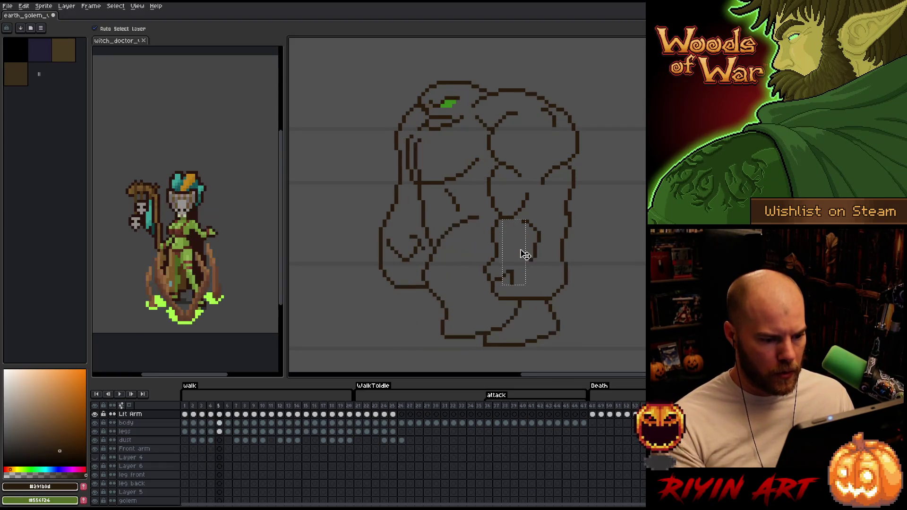
pyautogui.press('Right')
pyautogui.press('Right')
pyautogui.press('Right')
pyautogui.press('Right')
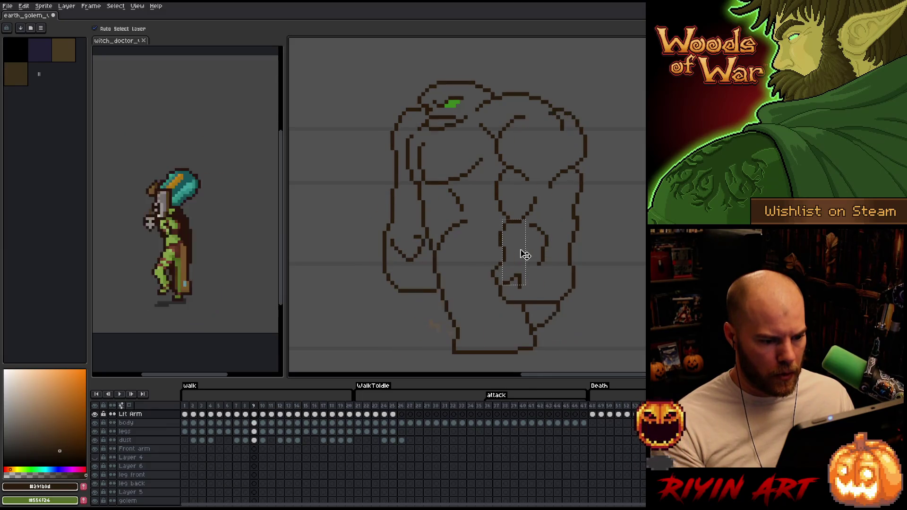
pyautogui.press('Right')
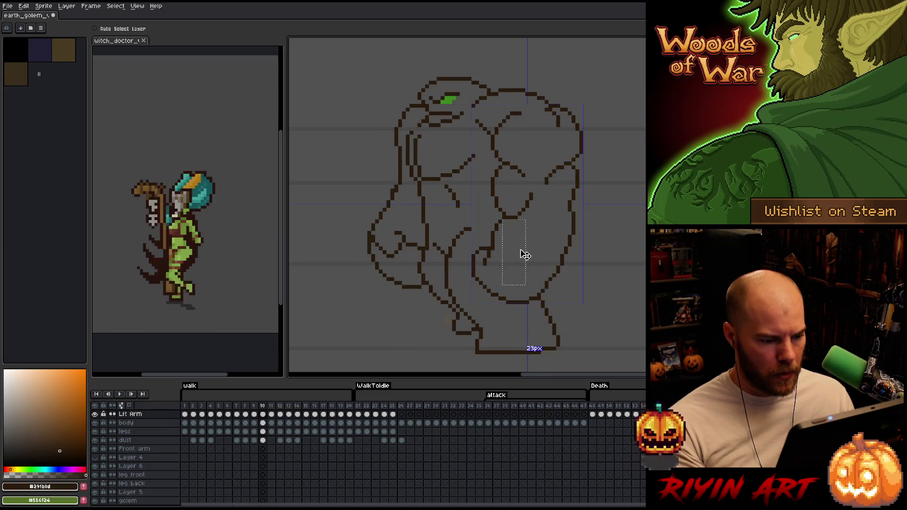
pyautogui.press('Left')
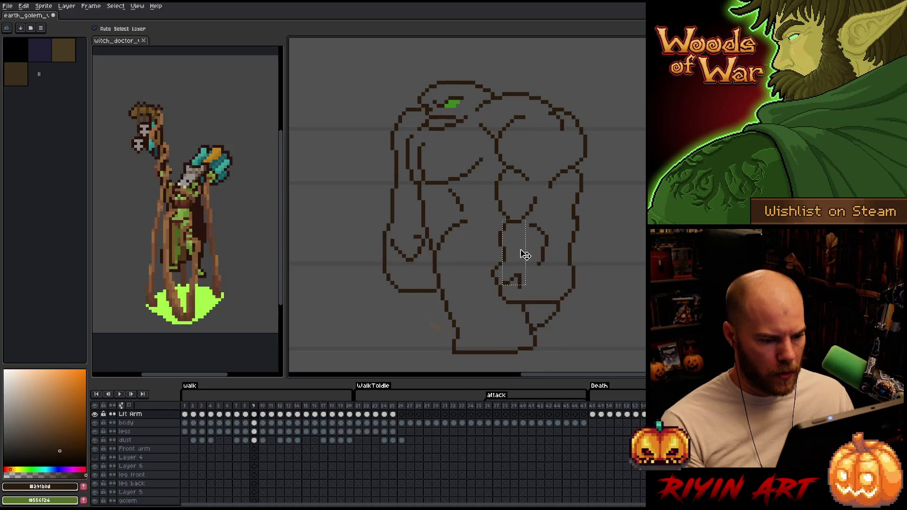
pyautogui.press('Right')
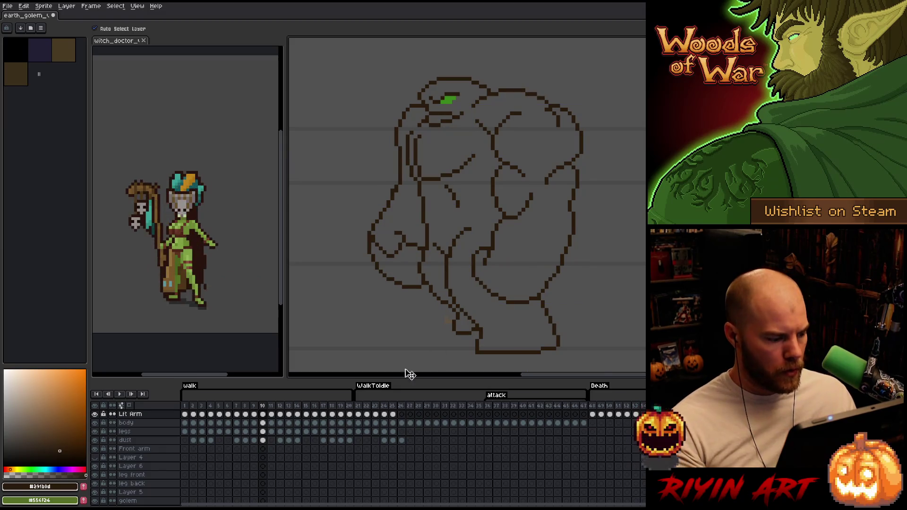
pyautogui.scroll(-3, 106, 489)
pyautogui.click(96, 494)
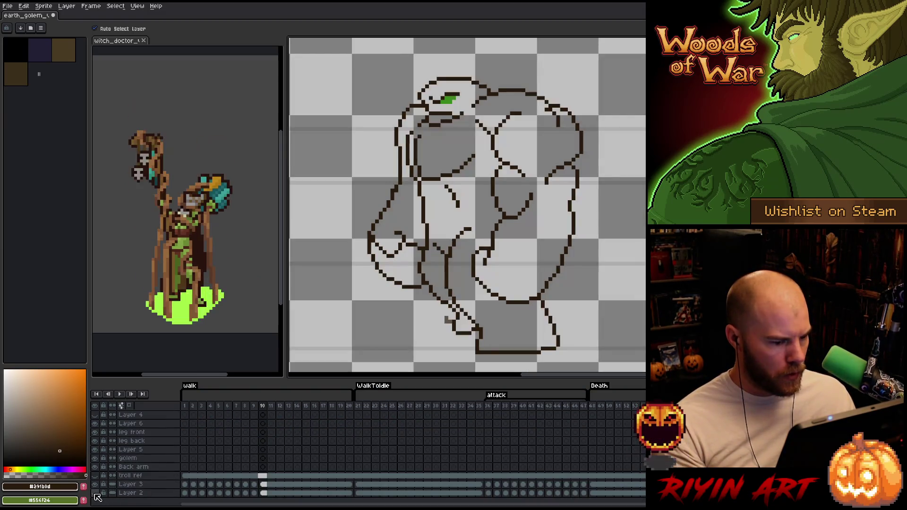
pyautogui.scroll(3, 120, 454)
# - Enable onion skinning with Red/Blue Tint and select the Rt Arm layer at frame 10
pyautogui.click(129, 406)
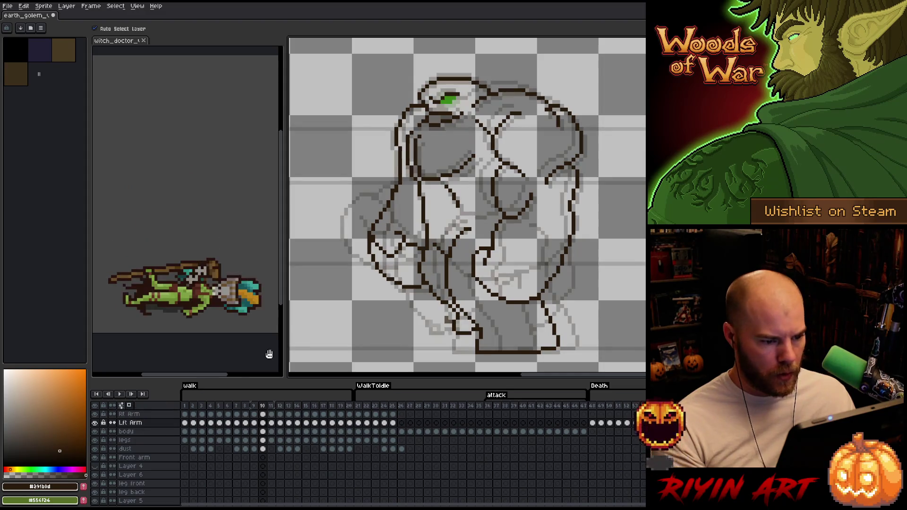
pyautogui.click(125, 407)
pyautogui.click(130, 307)
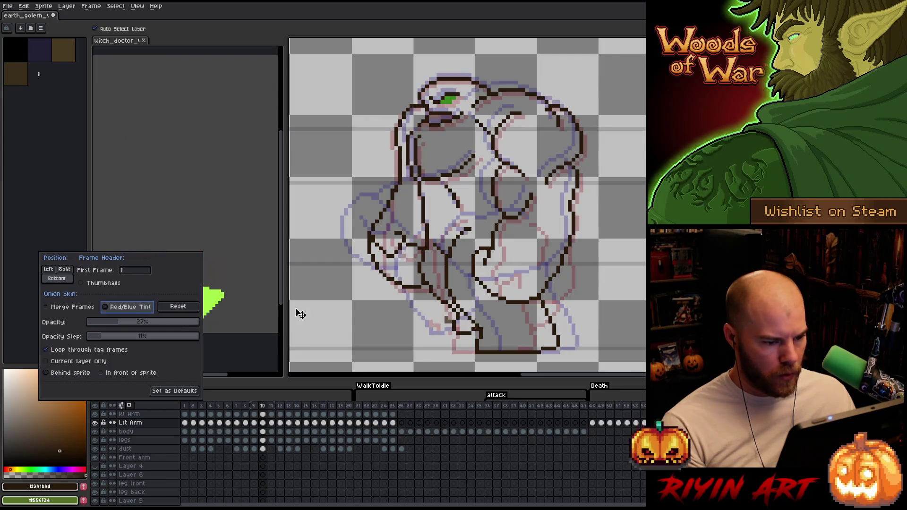
pyautogui.click(263, 414)
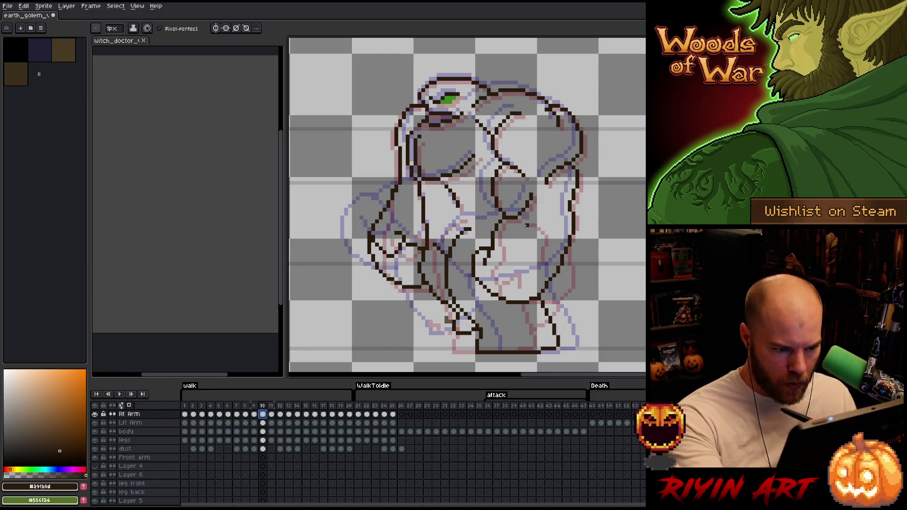
# - Add a short dark line to the right arm on frame 10 and check a loop of its lines with the lasso
pyautogui.moveTo(526, 226); pyautogui.dragTo(532, 247)
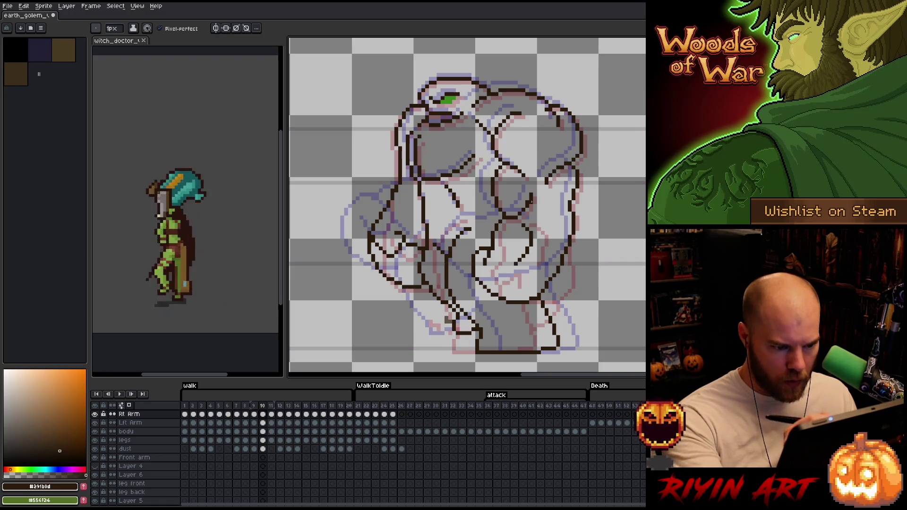
pyautogui.press('q')
pyautogui.moveTo(522, 226); pyautogui.dragTo(523, 228)
pyautogui.hotkey('ctrl', 'd')
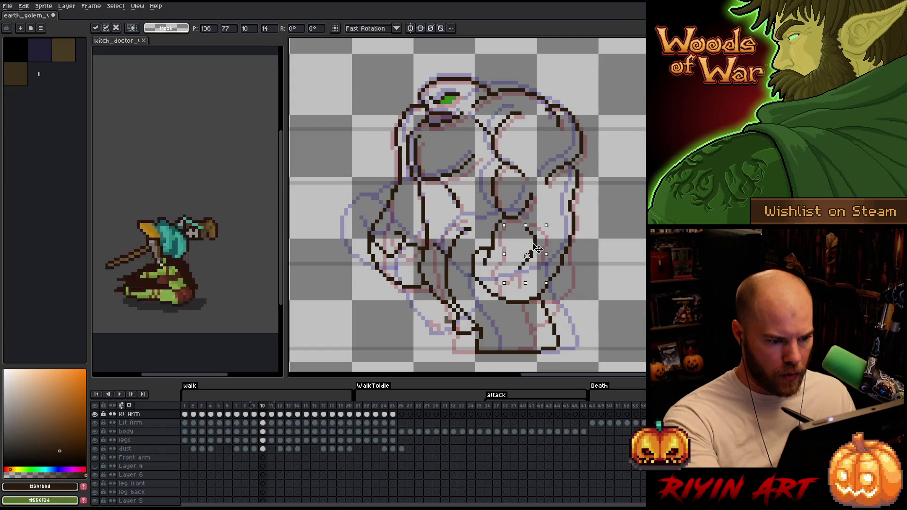
pyautogui.press('b')
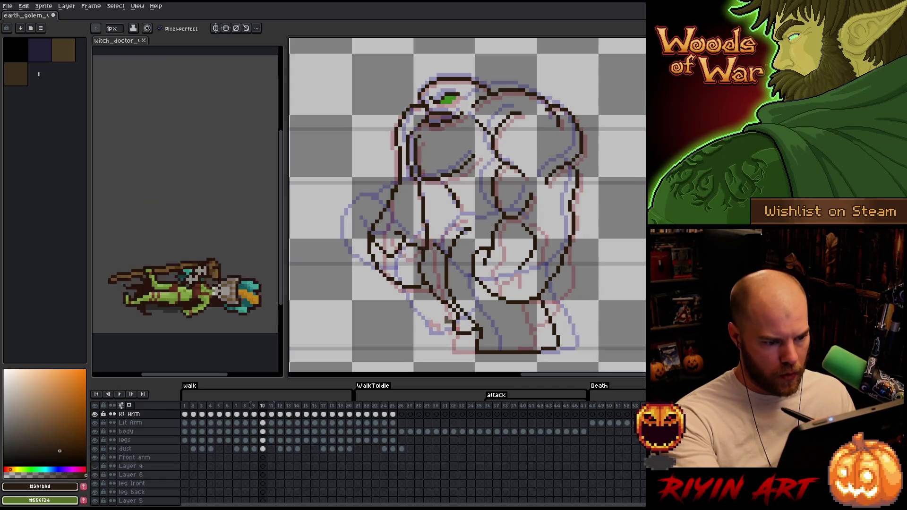
# - Draw a short dark stroke on the arm in frame 11 and move on to frame 12 with the eraser
pyautogui.press('Right')
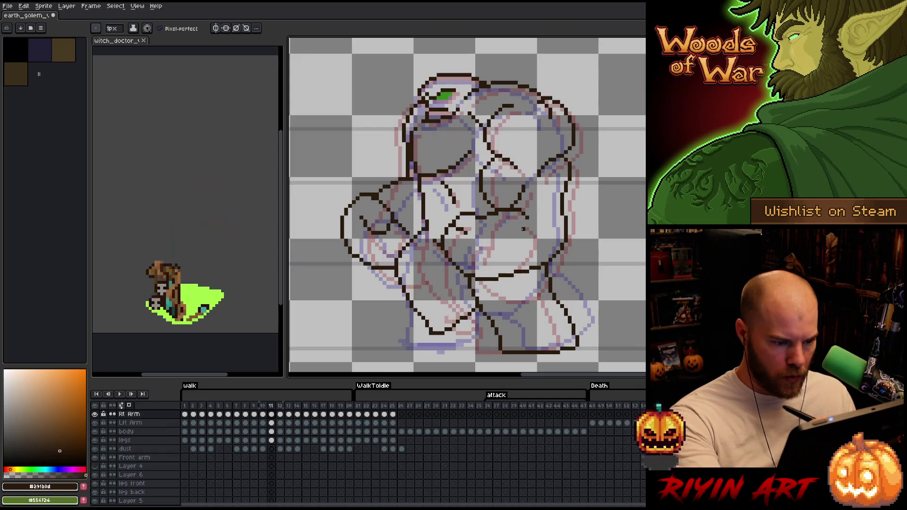
pyautogui.moveTo(491, 245); pyautogui.dragTo(520, 243)
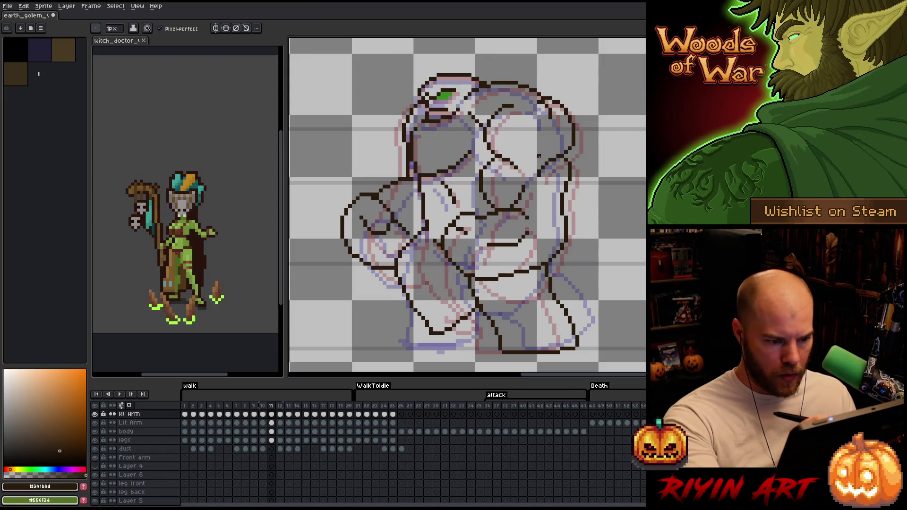
pyautogui.press('.')
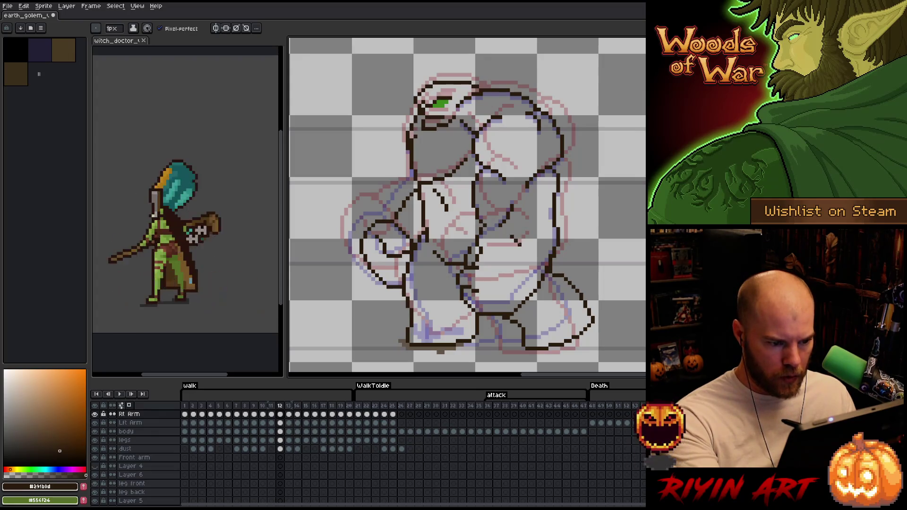
pyautogui.press('b')
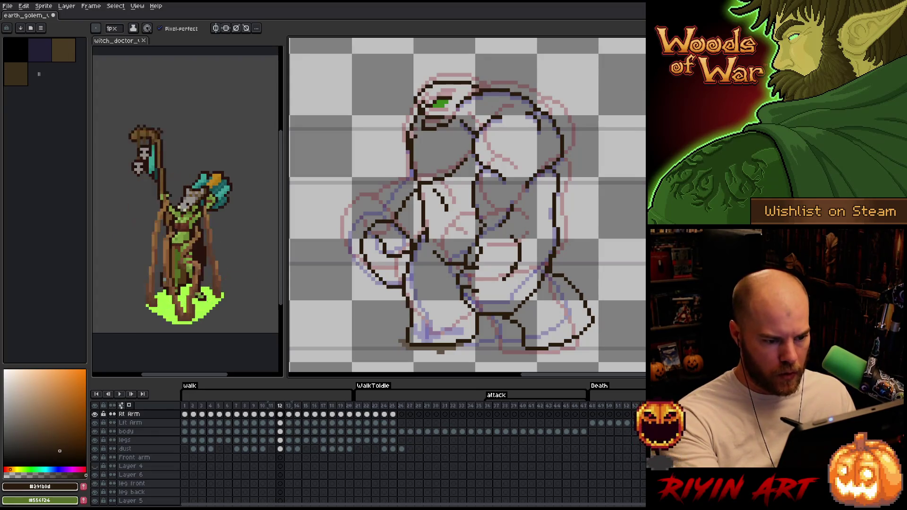
# - Touch up frame 13's arm lines while flipping to neighbouring frames, finishing with a short vertical stroke
pyautogui.press('Right')
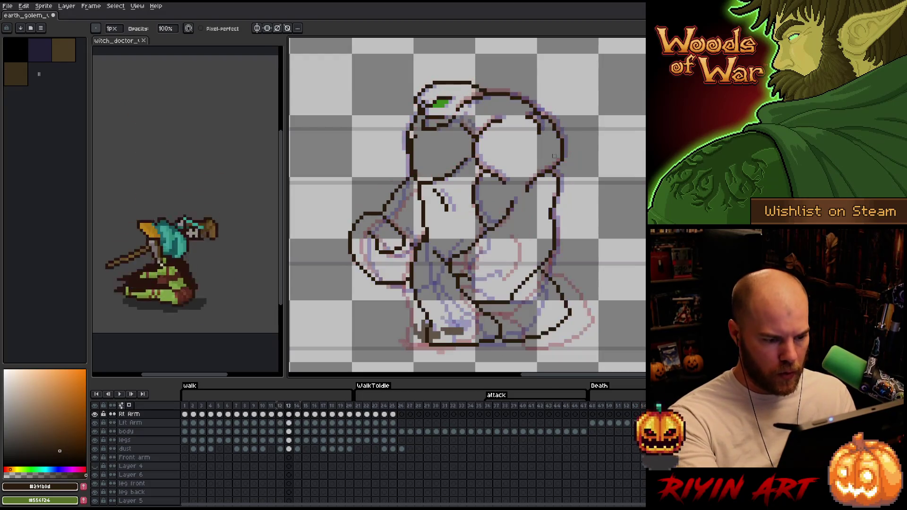
pyautogui.press('e')
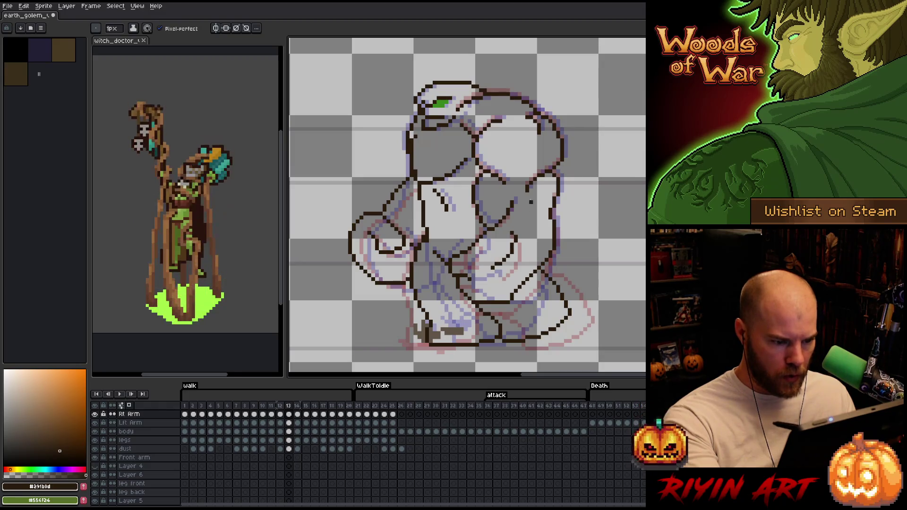
pyautogui.press('Left')
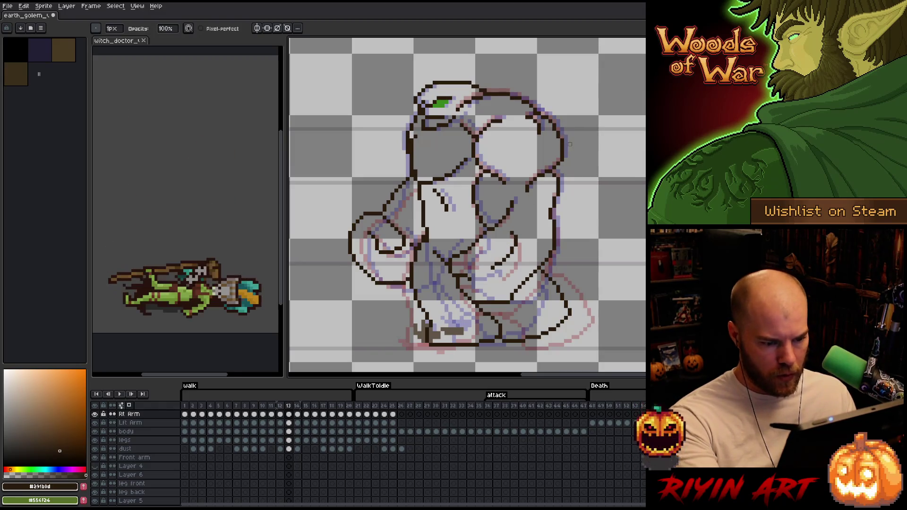
pyautogui.press('Right')
pyautogui.press('e')
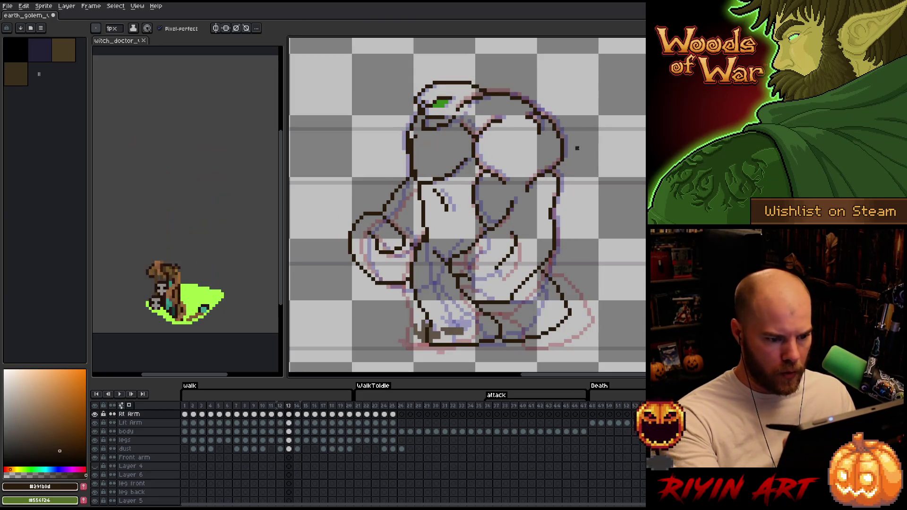
pyautogui.press('Left')
pyautogui.press('Right')
pyautogui.press('Right')
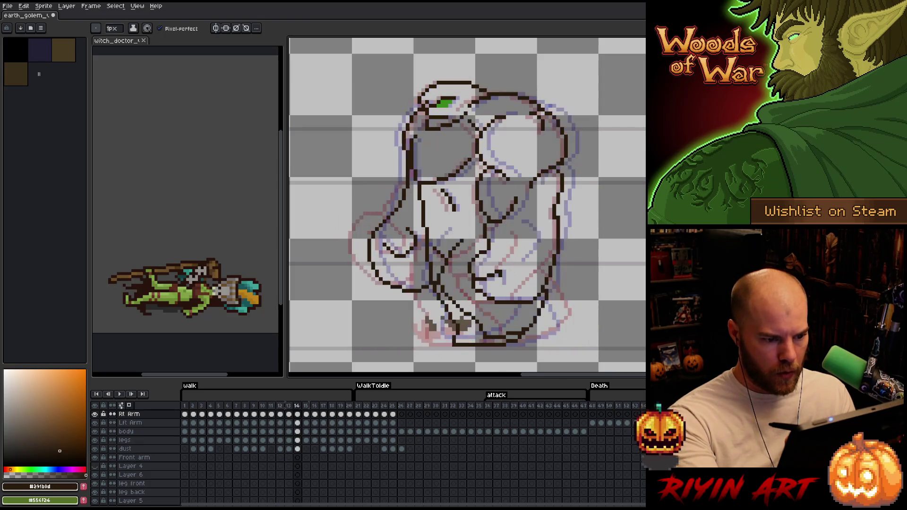
pyautogui.press('v')
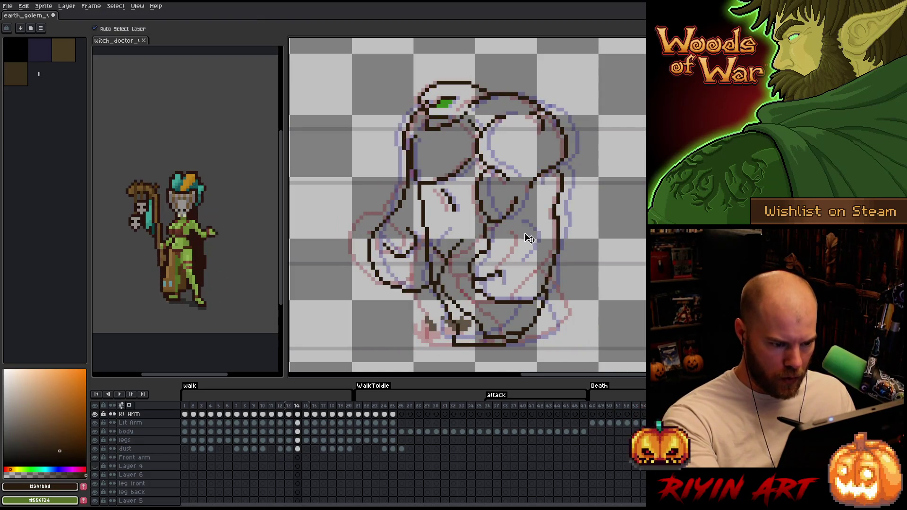
pyautogui.press('b')
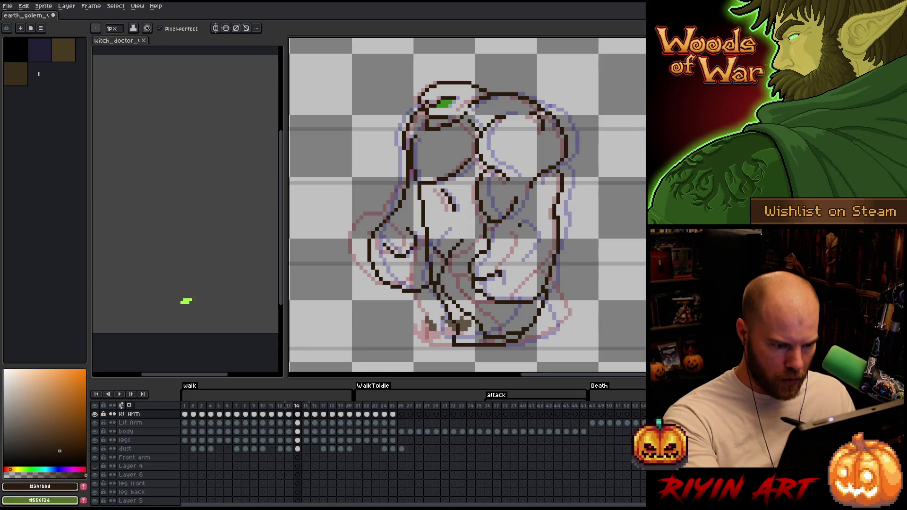
pyautogui.moveTo(522, 234); pyautogui.dragTo(525, 250)
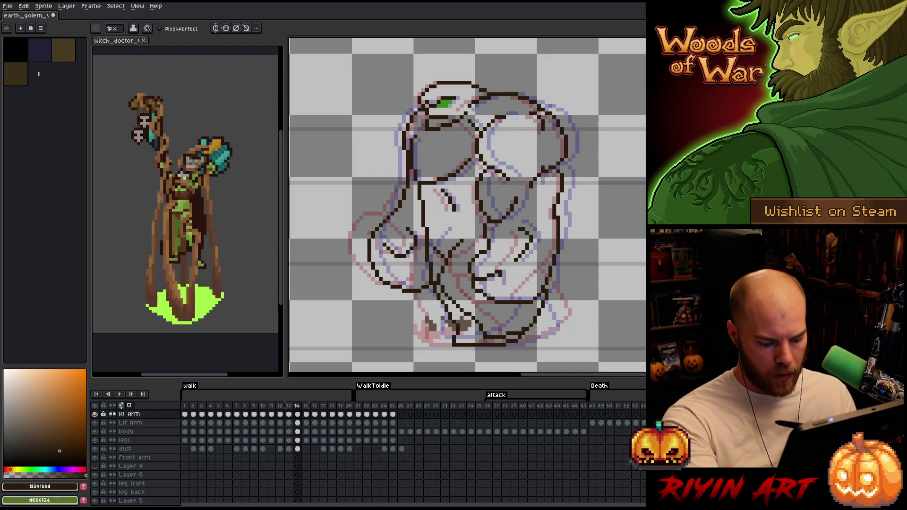
# - Check frame 15 against frame 14, fix frame 14's arm lines with the pencil, then jump to frame 16
pyautogui.press('.')
pyautogui.press(',')
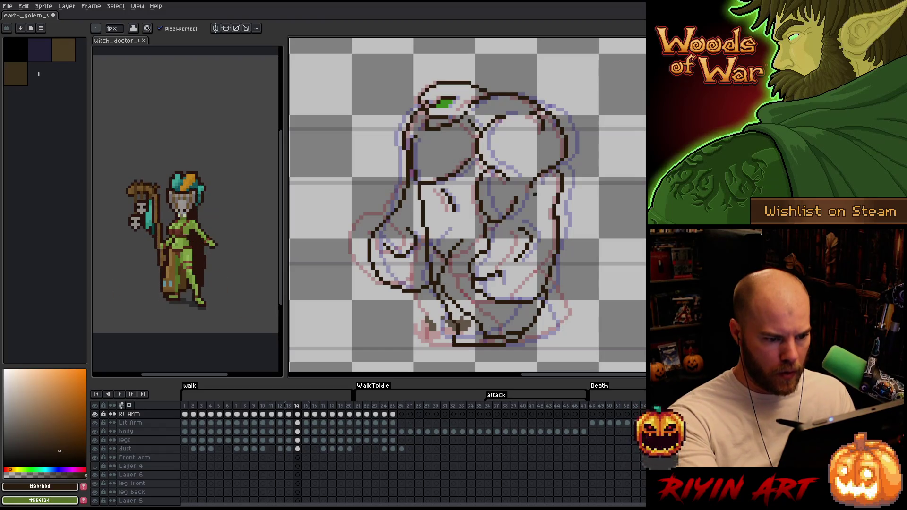
pyautogui.press('m')
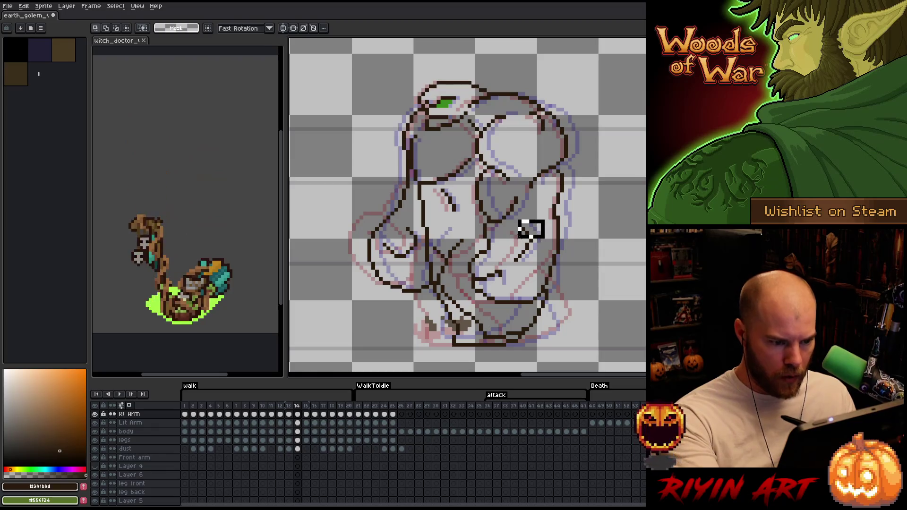
pyautogui.press('b')
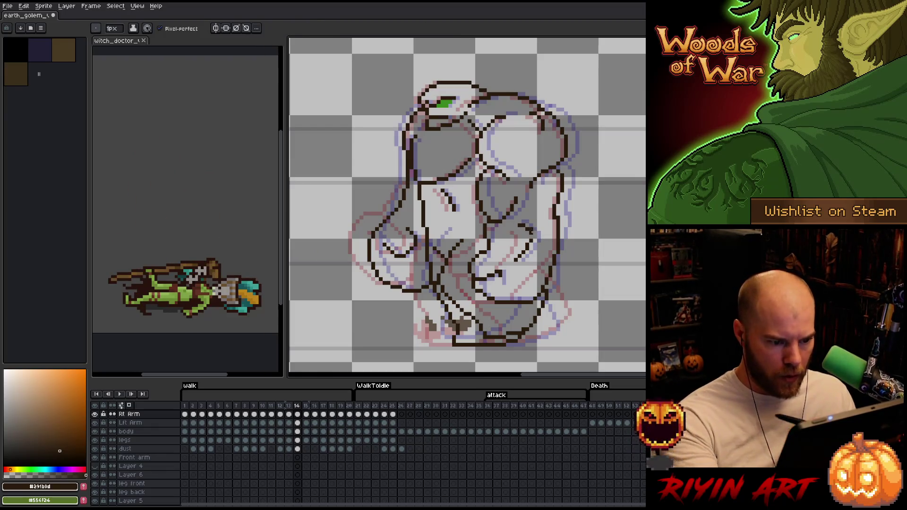
pyautogui.press('Right')
pyautogui.press('Right')
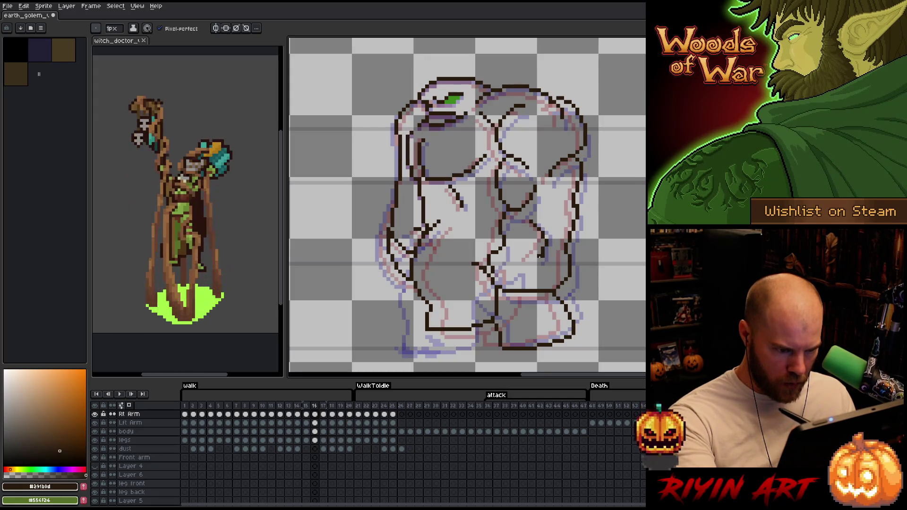
# - Clean frame 16's arm lines with eraser and pencil, then lasso part of them and start repositioning
pyautogui.press('b')
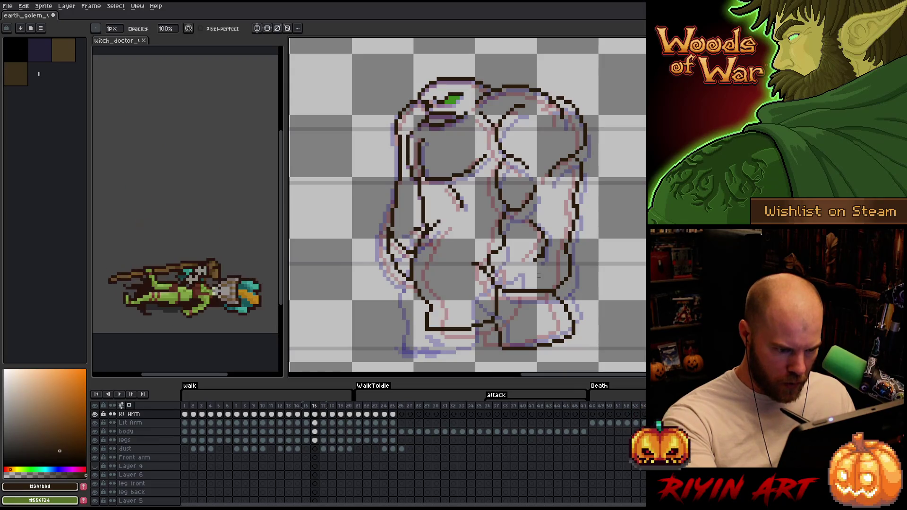
pyautogui.press('e')
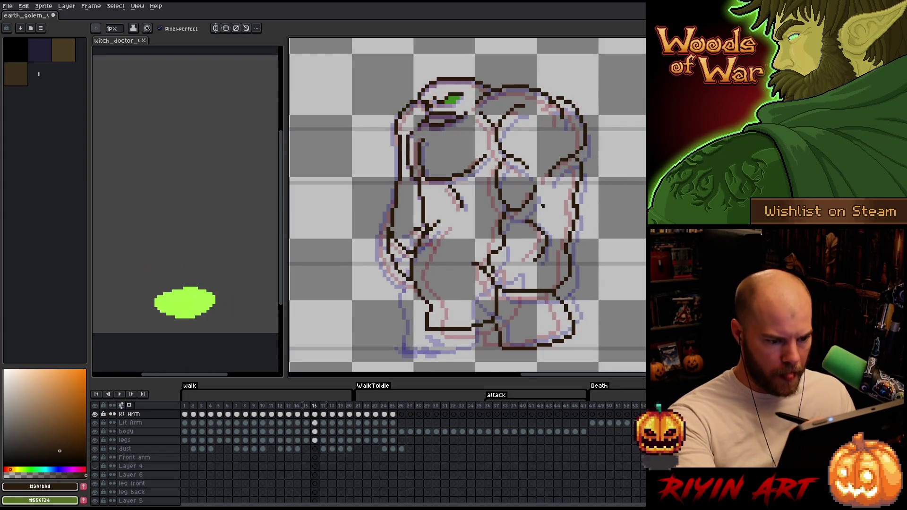
pyautogui.press('m')
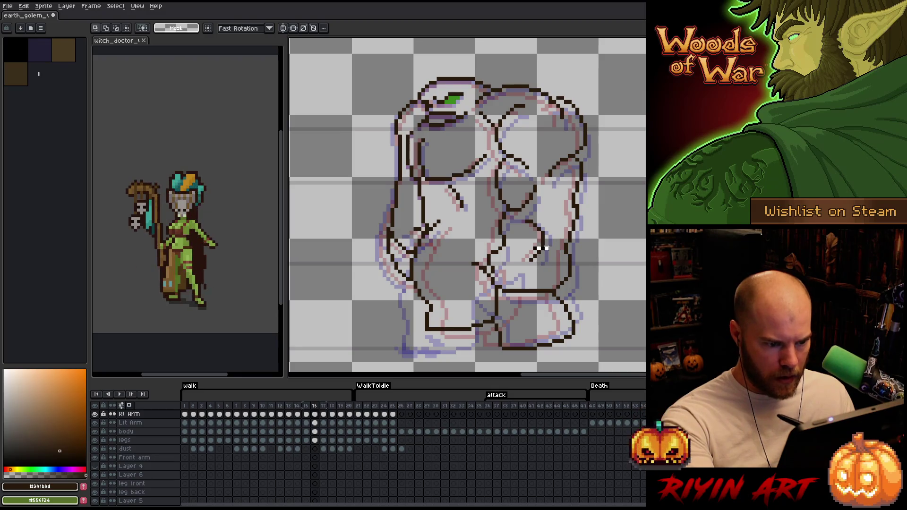
pyautogui.click(542, 240)
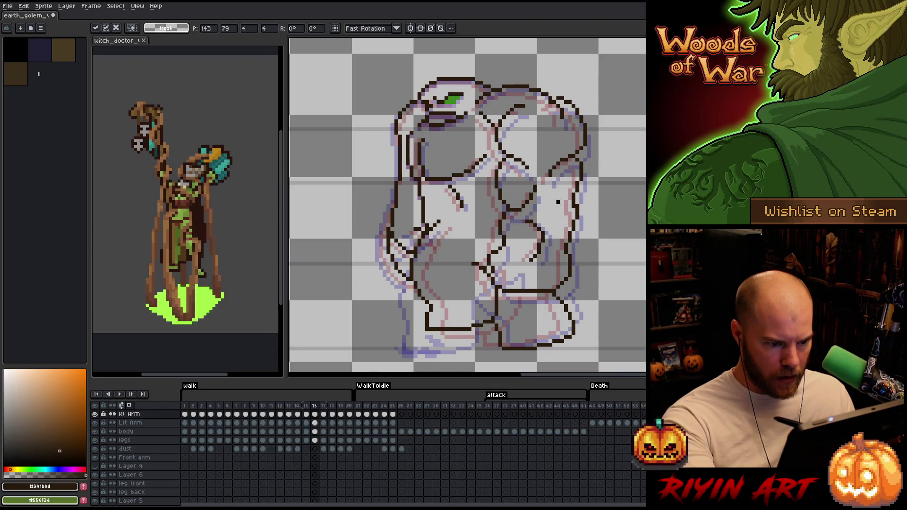
# - Confirm the moved lines, step between frames 17 and 18, and switch to the Lft Arm layer with the pencil
pyautogui.press('Return')
pyautogui.press('Right')
pyautogui.press('Right')
pyautogui.press('Left')
pyautogui.press('Right')
pyautogui.press('b')
pyautogui.press('v')
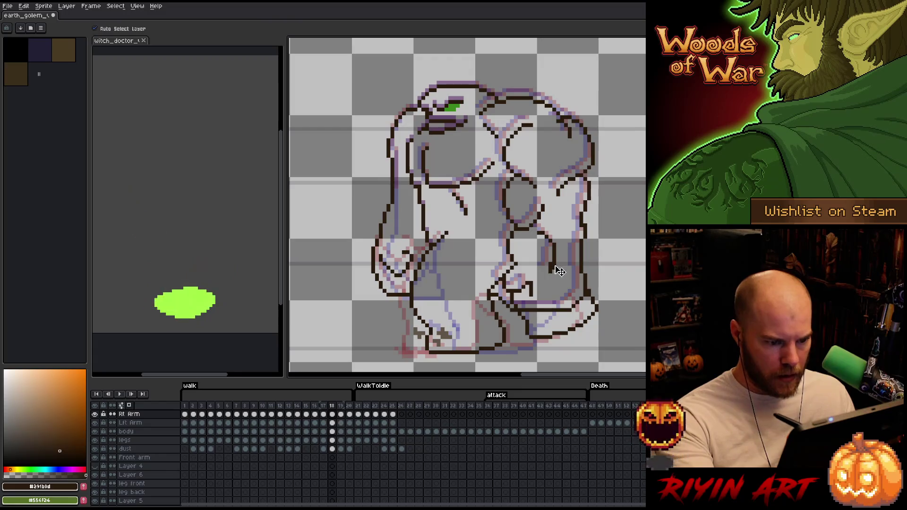
pyautogui.press('Down')
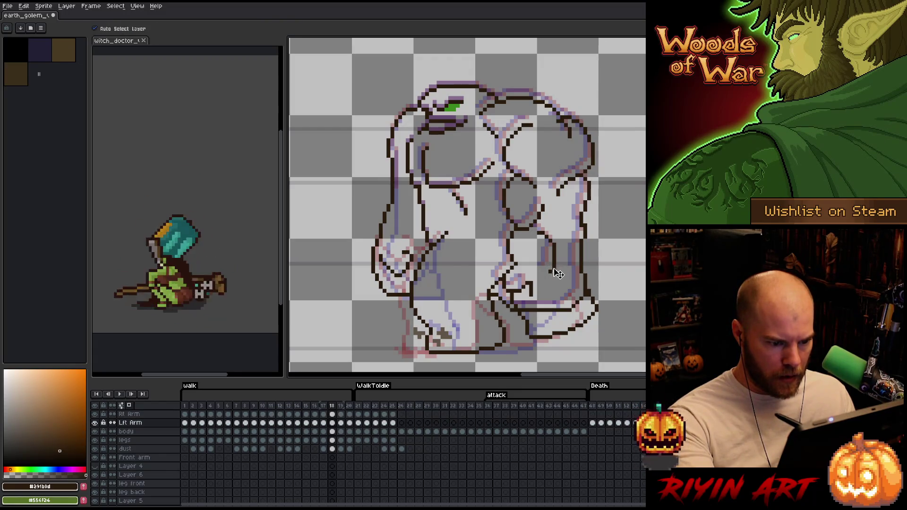
pyautogui.press('e')
pyautogui.press('b')
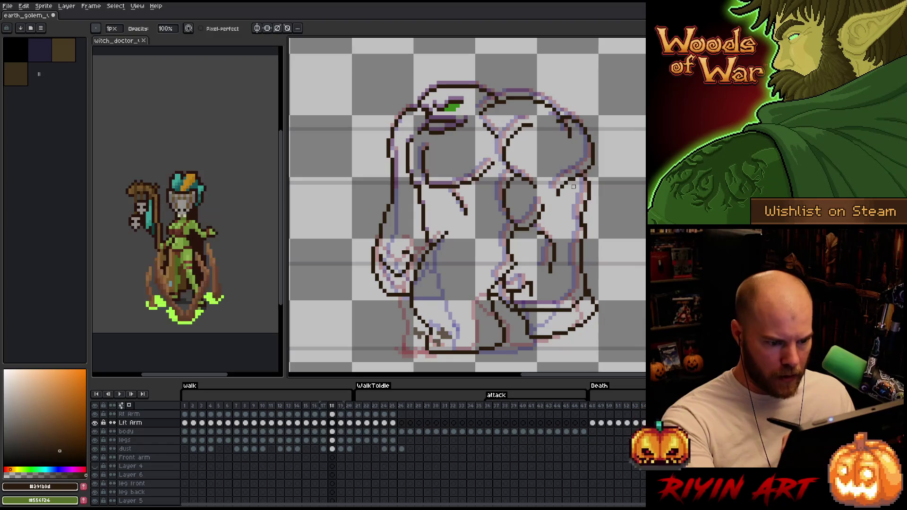
# - Flip back and forth through the walk frames to compare poses, then jump back to an early walk frame
pyautogui.press('Left')
pyautogui.press('Left')
pyautogui.press('Right')
pyautogui.press('Right')
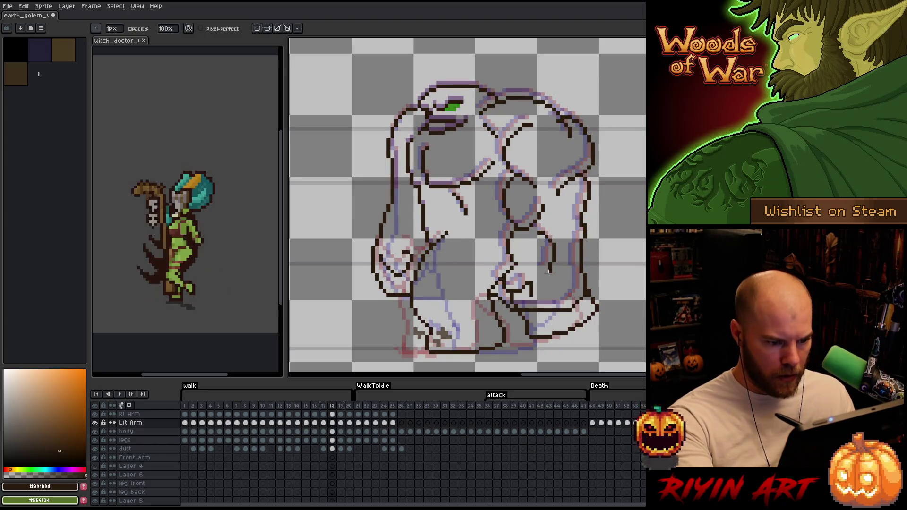
pyautogui.press('Right')
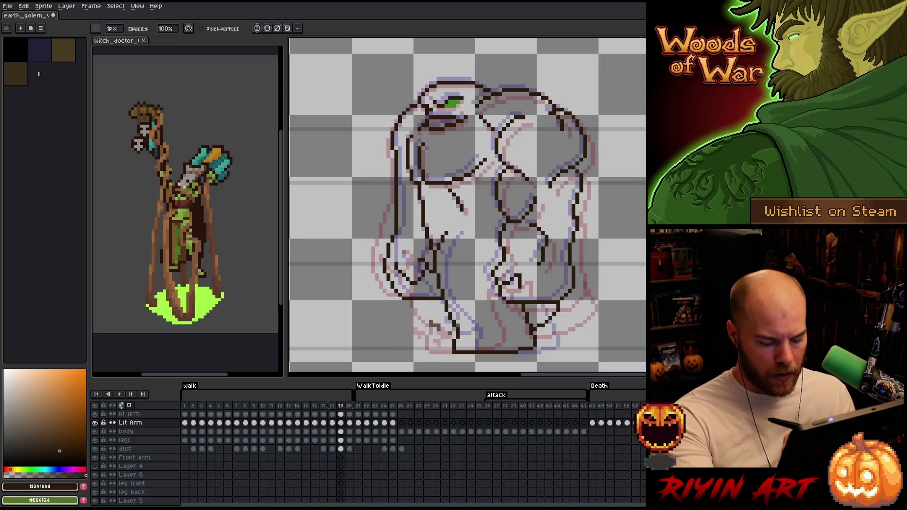
pyautogui.press('Right')
pyautogui.press('Left')
pyautogui.press('Left')
pyautogui.press('Right')
pyautogui.press('Left')
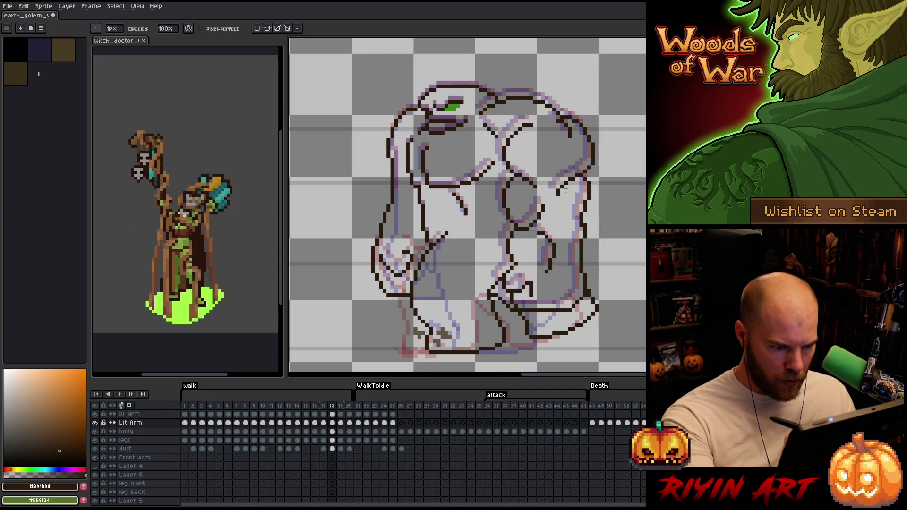
pyautogui.press('Left')
pyautogui.press('Right')
pyautogui.press('Right')
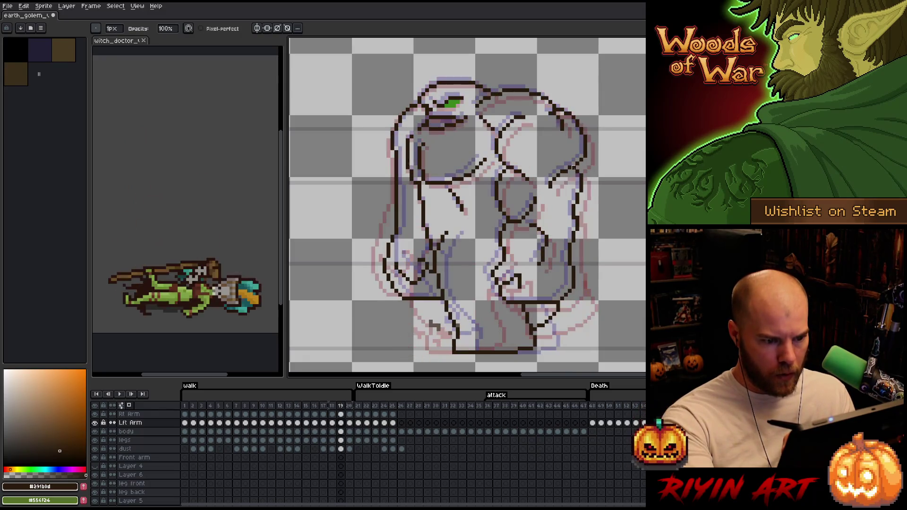
pyautogui.press('Right')
pyautogui.press('Return')
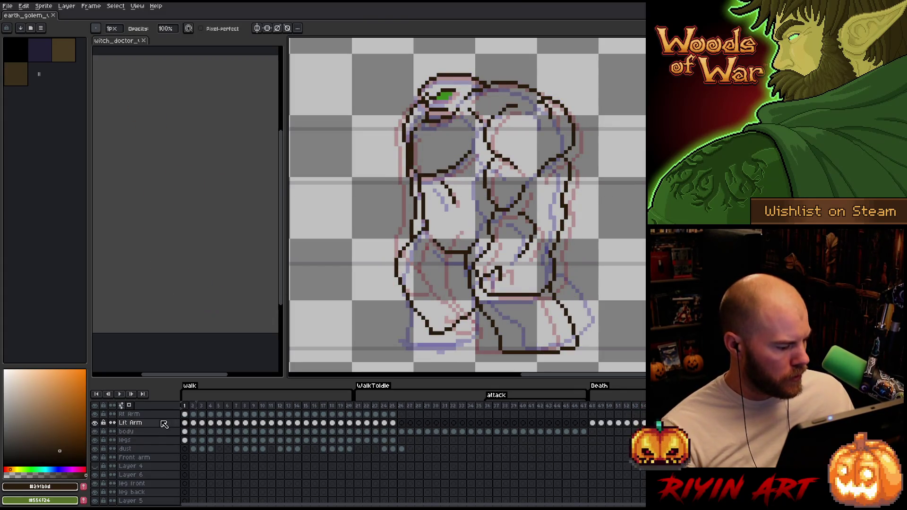
# - Disable onion skin in the timeline settings, hide a background layer and zoom in on the golem line art
pyautogui.click(125, 406)
pyautogui.click(132, 407)
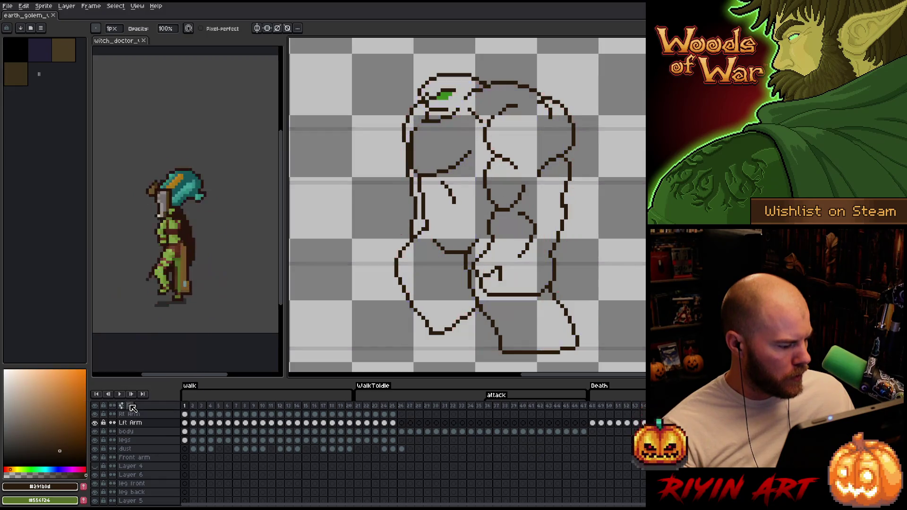
pyautogui.scroll(-5, 124, 425)
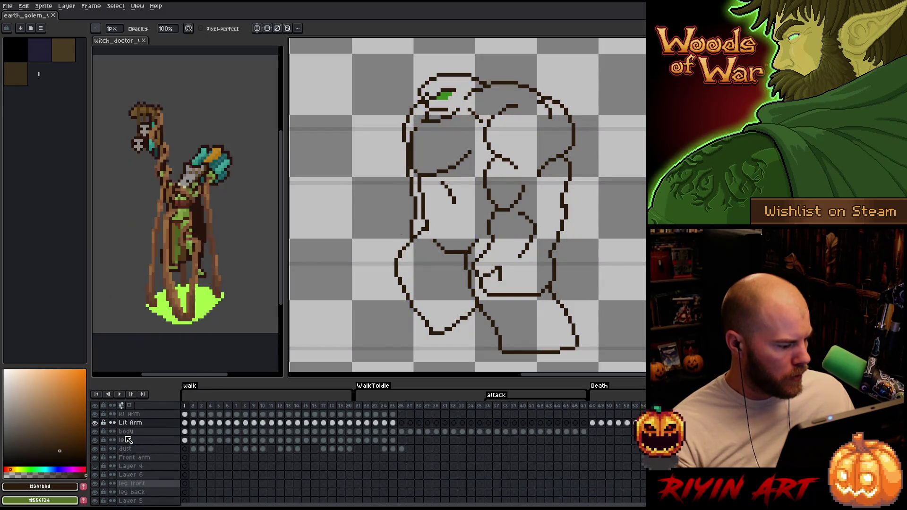
pyautogui.click(109, 500)
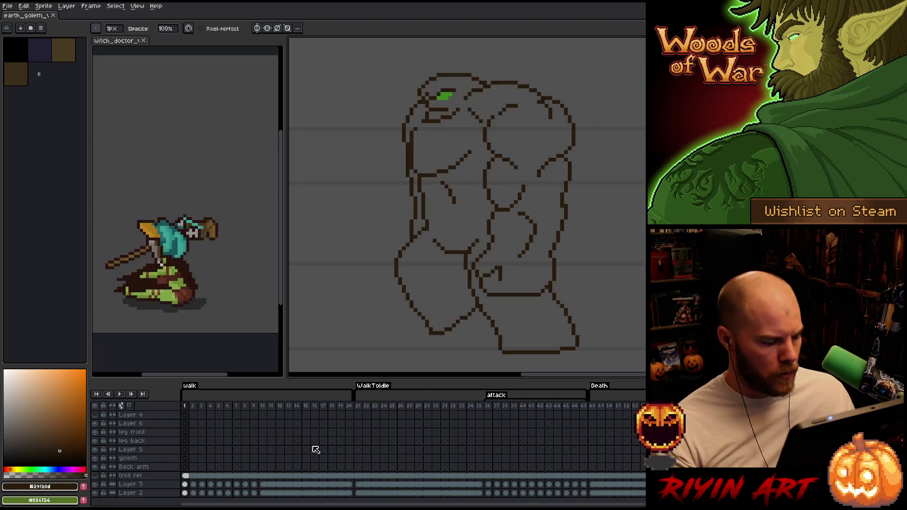
pyautogui.scroll(5, 315, 450)
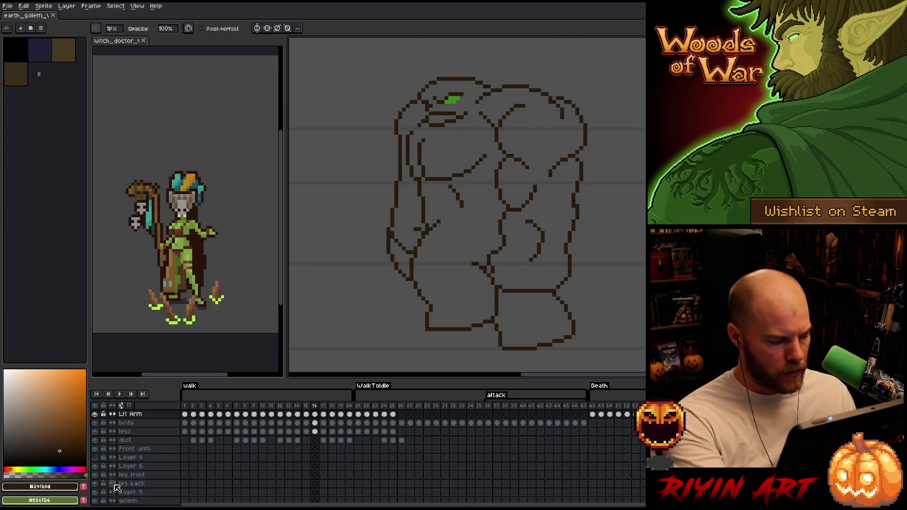
pyautogui.scroll(-3, 106, 489)
pyautogui.scroll(5, 135, 439)
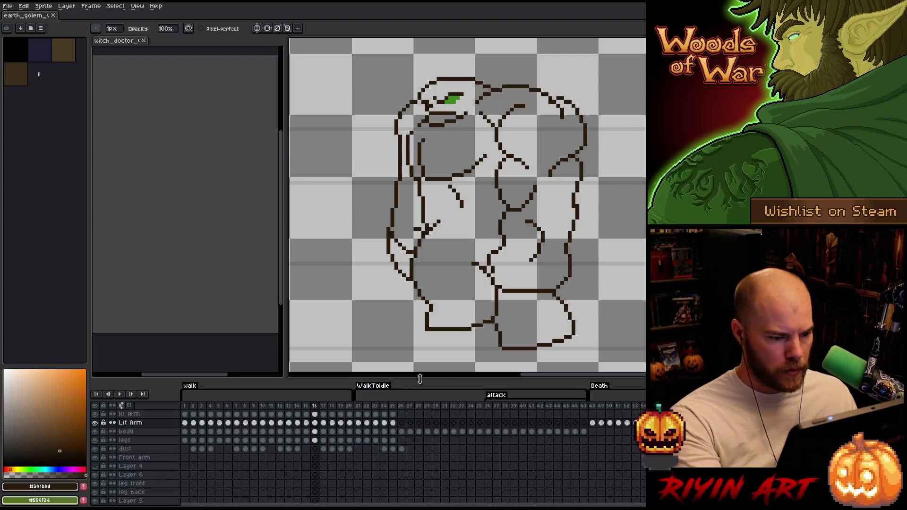
pyautogui.press('+')
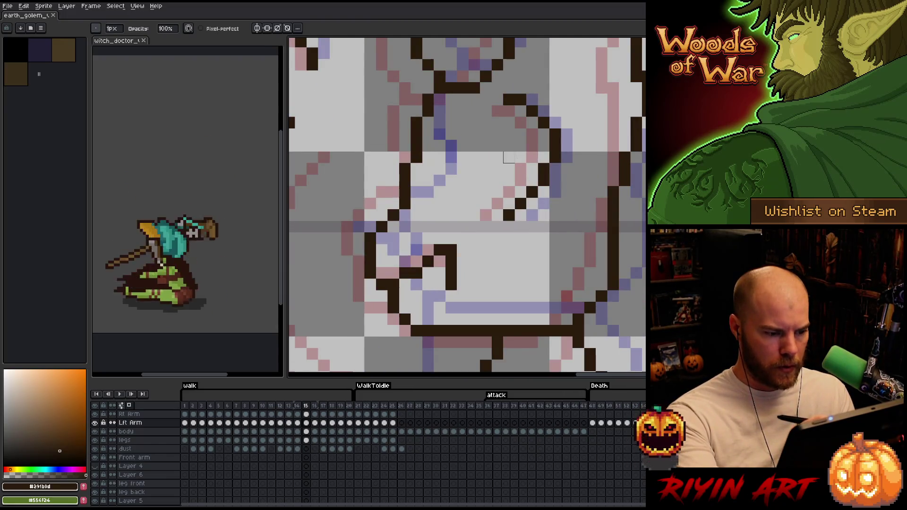
# - Extend a horizontal line with a dark pixel on the next frame and compare it against its neighbour
pyautogui.press('Right')
pyautogui.press('e')
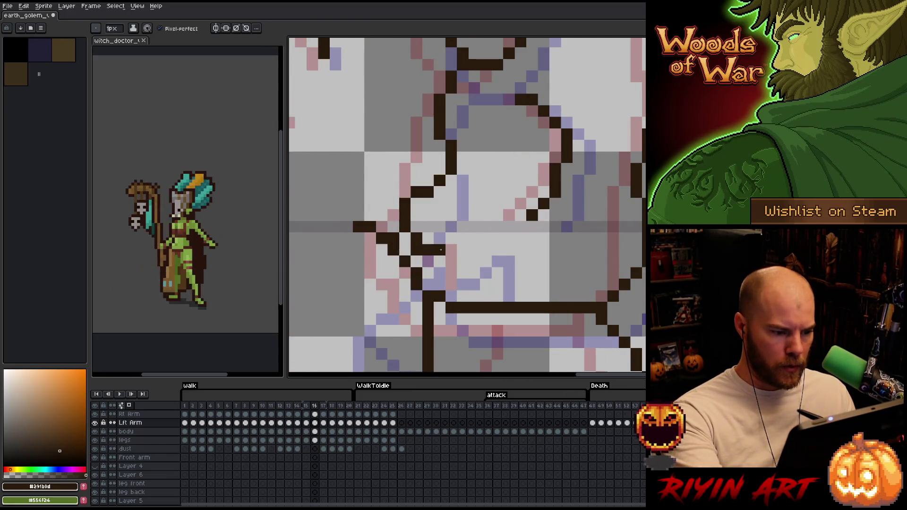
pyautogui.click(485, 227)
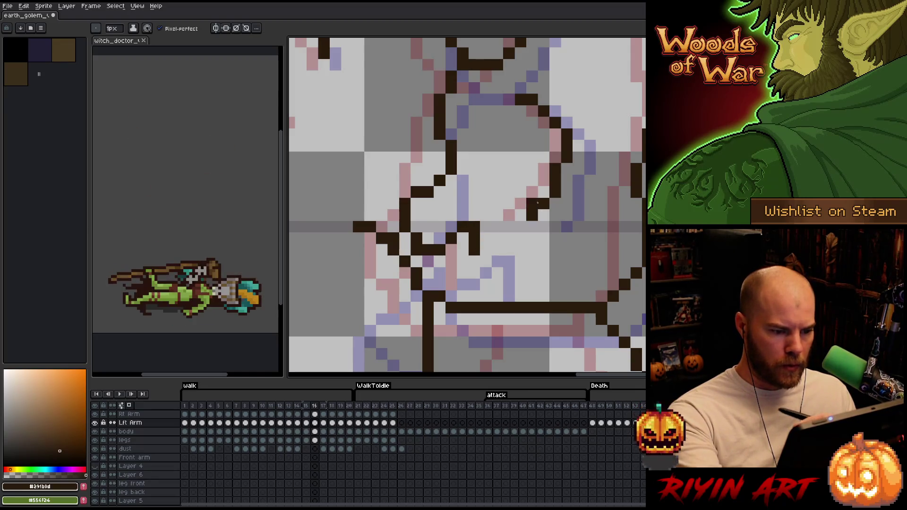
pyautogui.scroll(-3, 476, 248)
pyautogui.press('Left')
pyautogui.press('Right')
pyautogui.press('Left')
pyautogui.scroll(2, 543, 235)
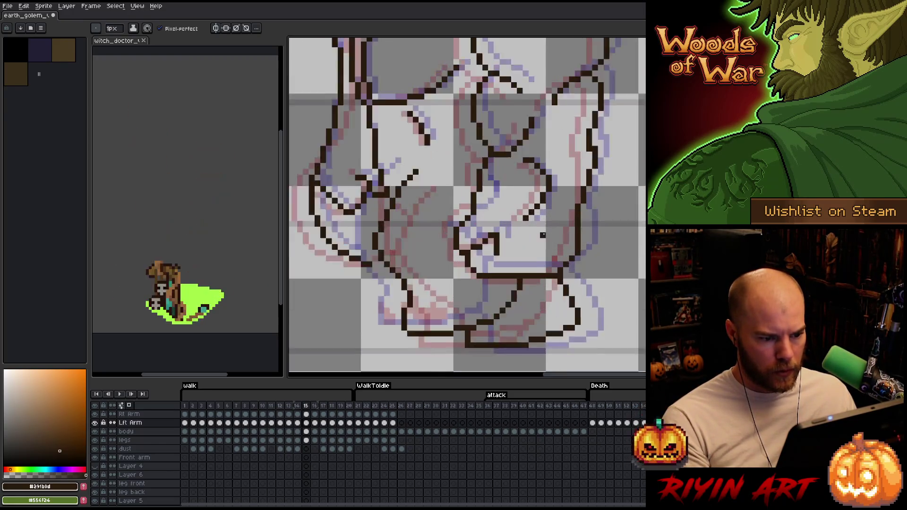
pyautogui.scroll(1, 543, 236)
pyautogui.press('Right')
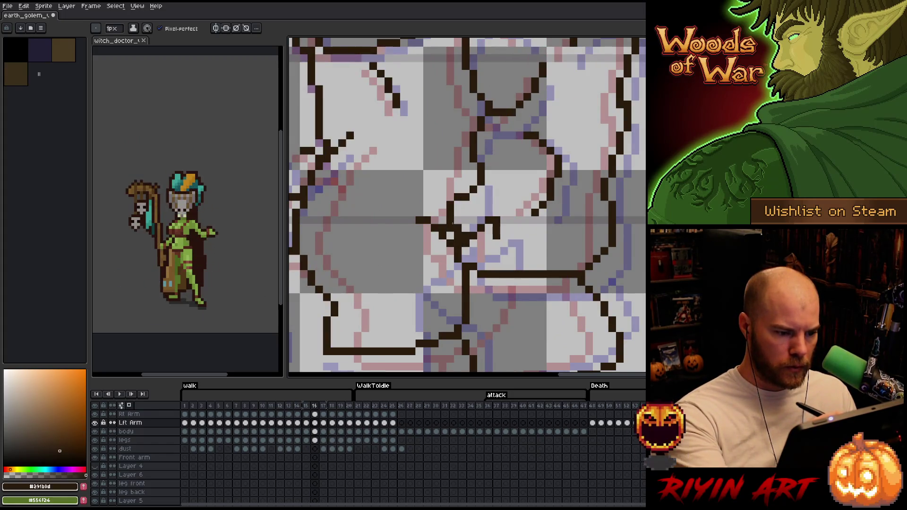
pyautogui.press('b')
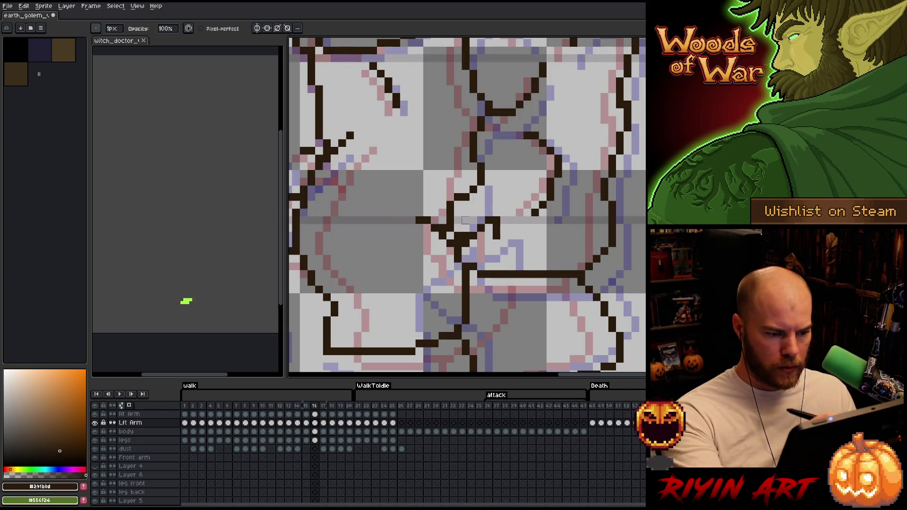
# - Check the legs layer, then refine the Lft Arm lines while flipping between frames 15 and 16 with pencil and eraser
pyautogui.press('Down')
pyautogui.press('Down')
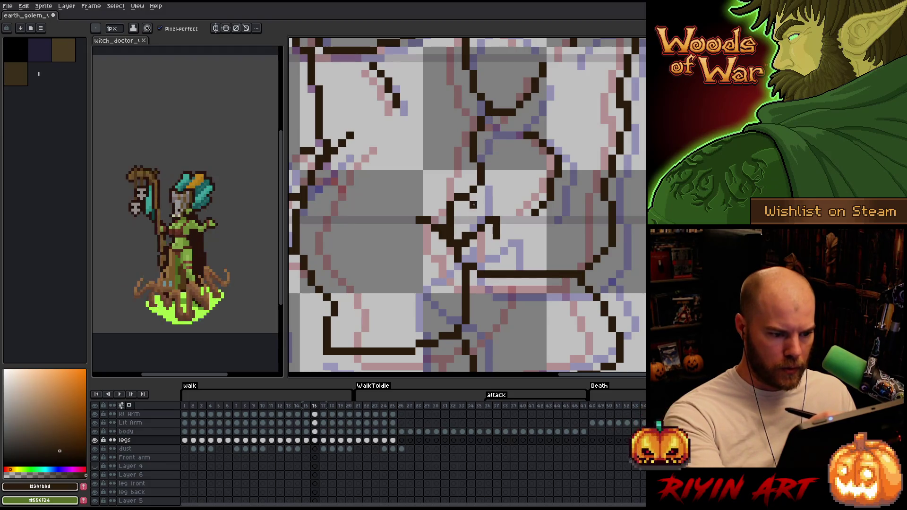
pyautogui.press('Up')
pyautogui.press('Up')
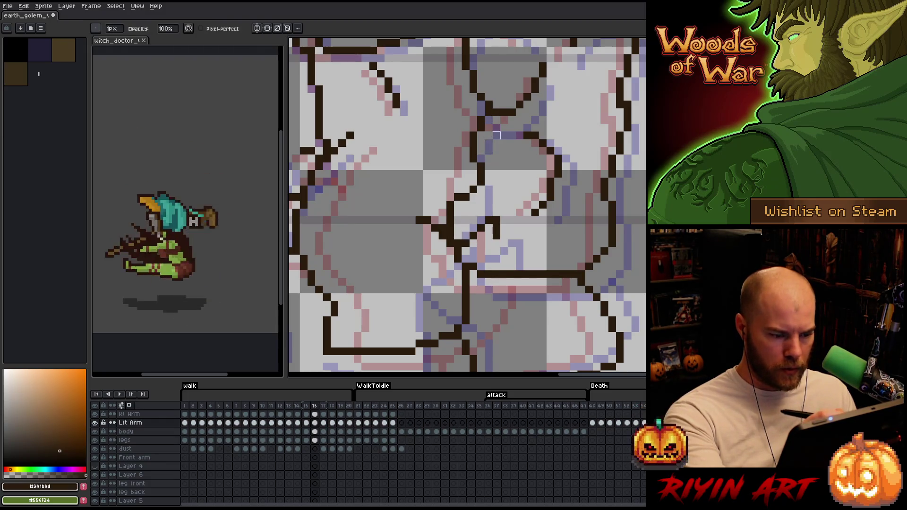
pyautogui.press('Left')
pyautogui.press('Right')
pyautogui.press('Left')
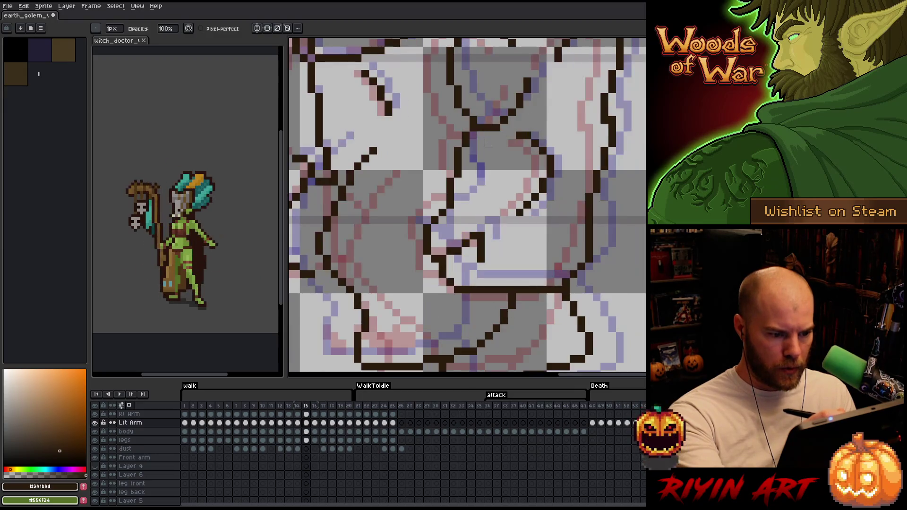
pyautogui.press('Right')
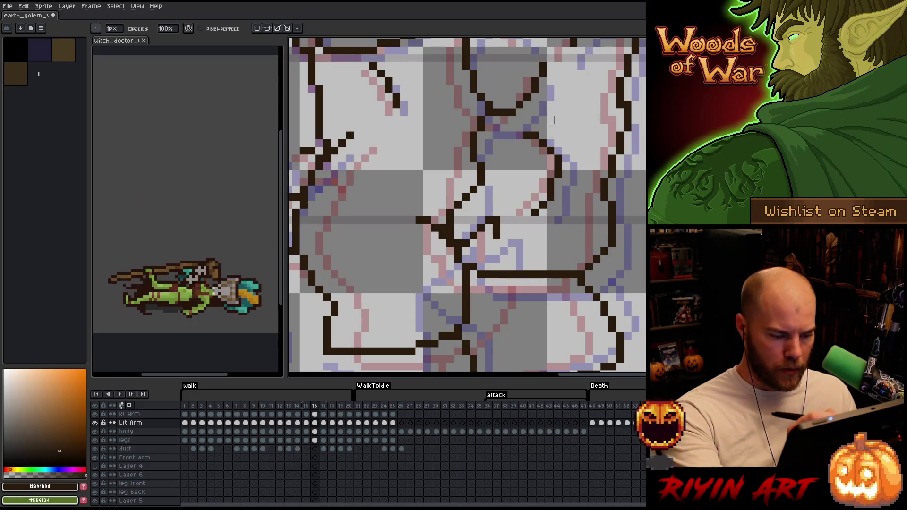
pyautogui.press('Left')
pyautogui.press('Right')
pyautogui.press('Left')
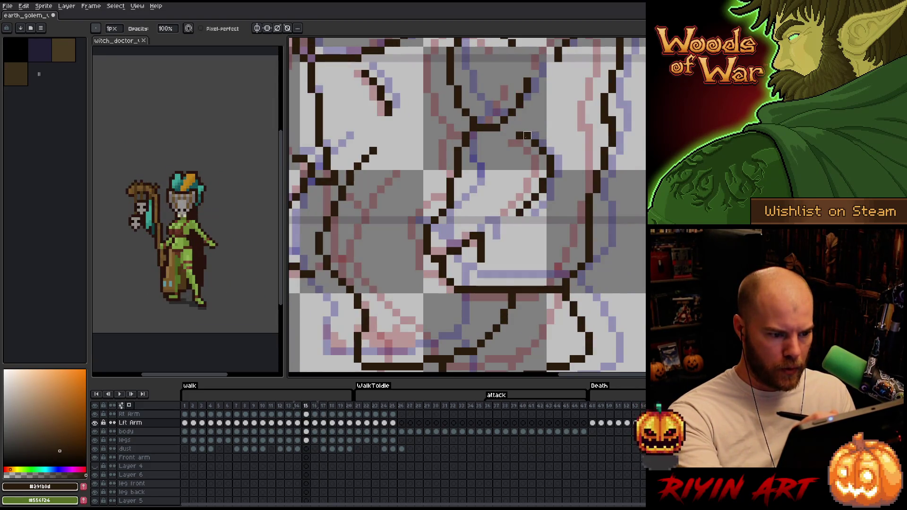
pyautogui.press('Right')
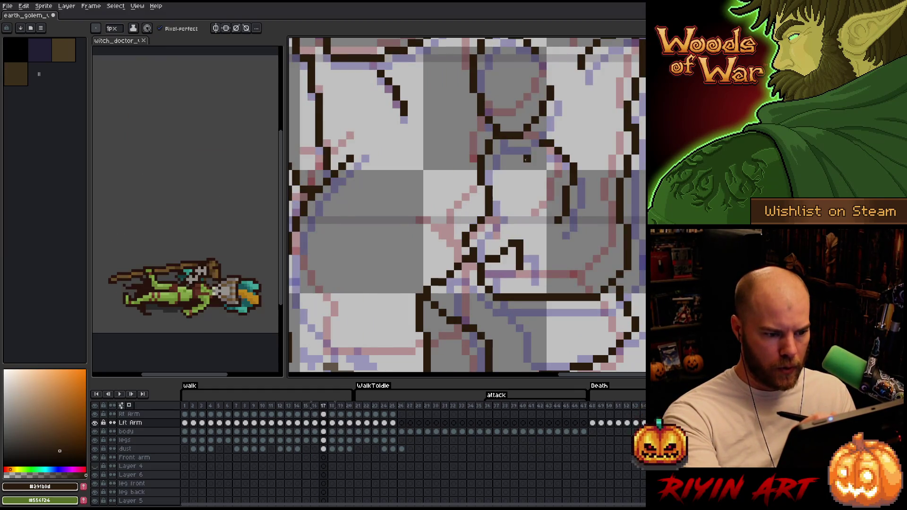
pyautogui.press('b')
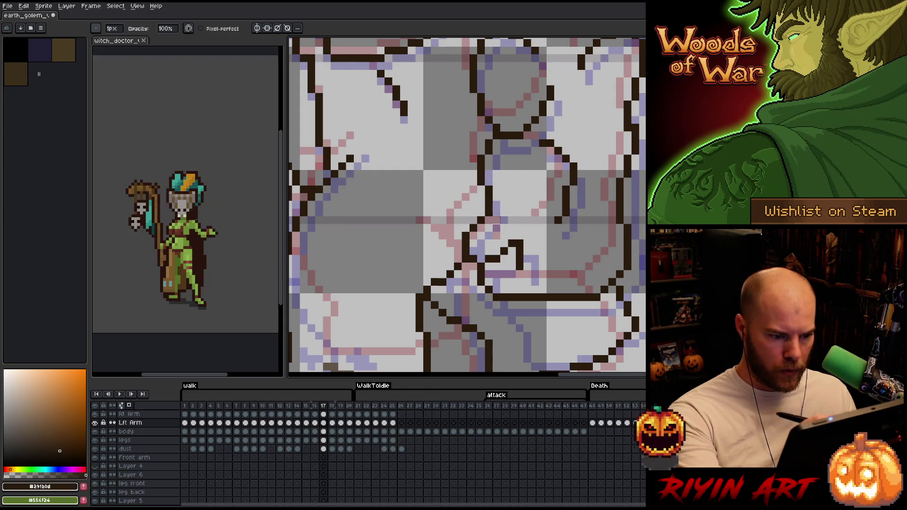
pyautogui.press('e')
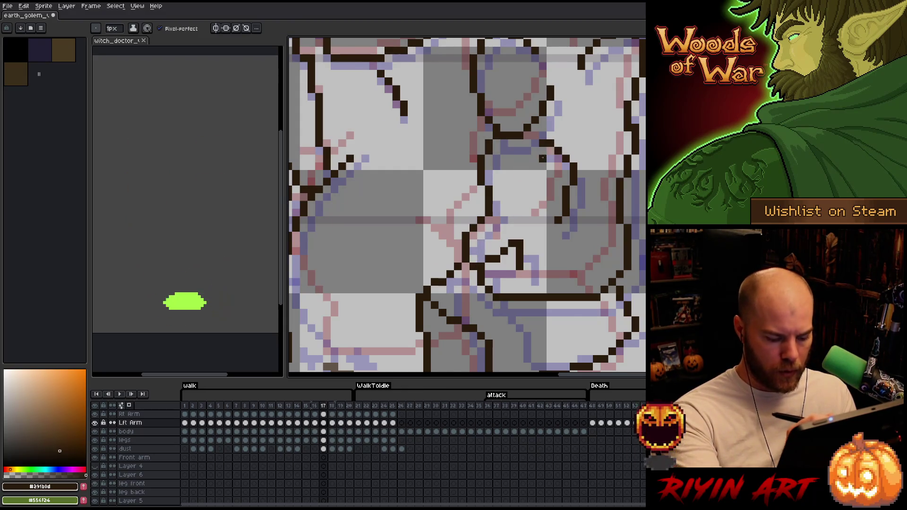
pyautogui.press('Left')
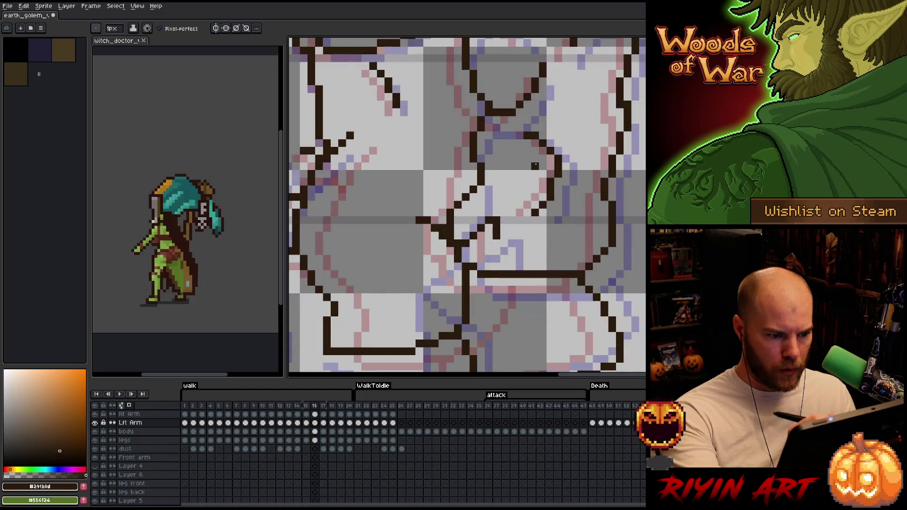
pyautogui.press('b')
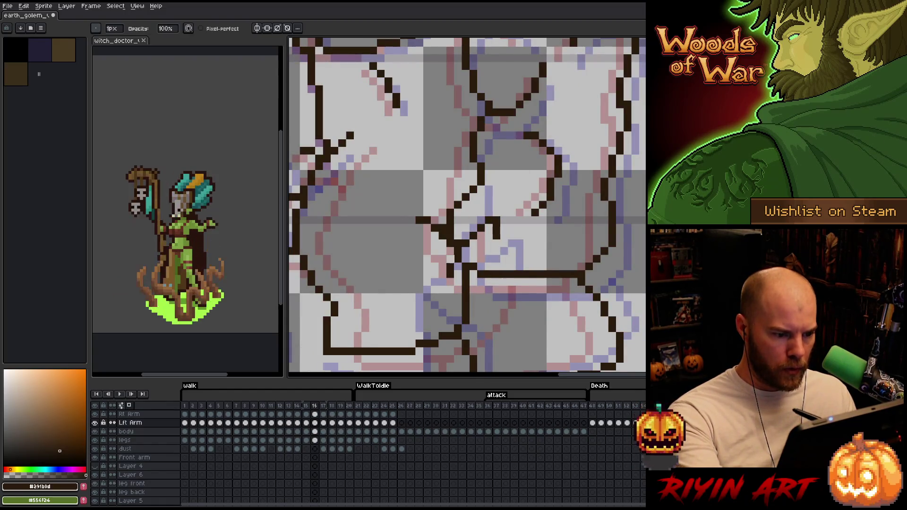
# - Step through frames 18 to 20 on the legs and left arm layers, then return to frame 1
pyautogui.press('Down')
pyautogui.press('Down')
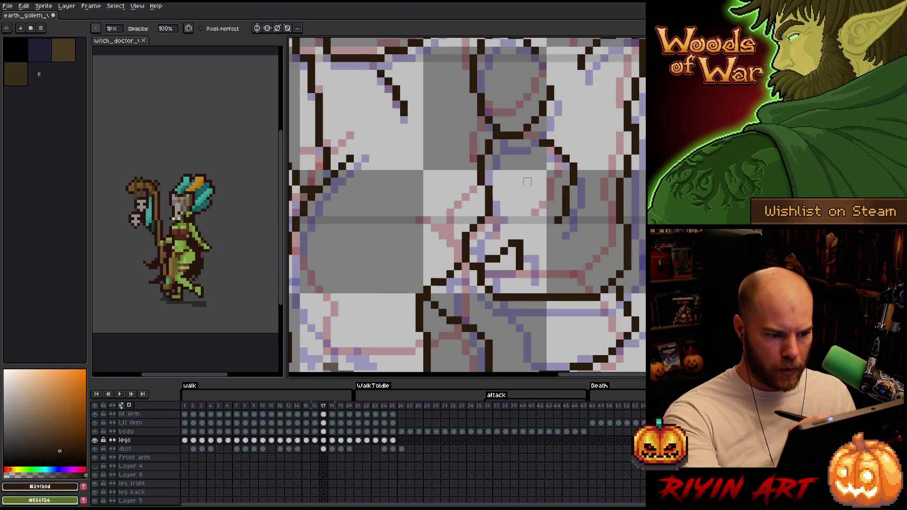
pyautogui.press('Right')
pyautogui.press('Right')
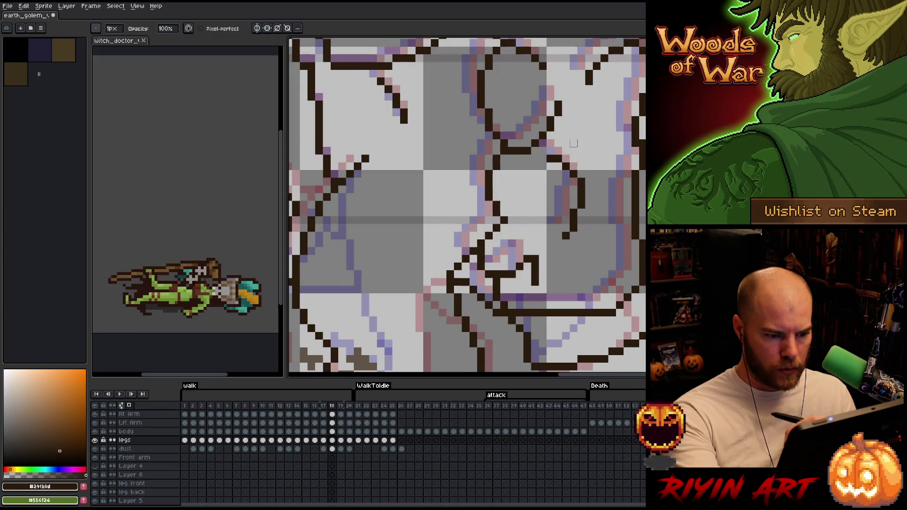
pyautogui.press('Right')
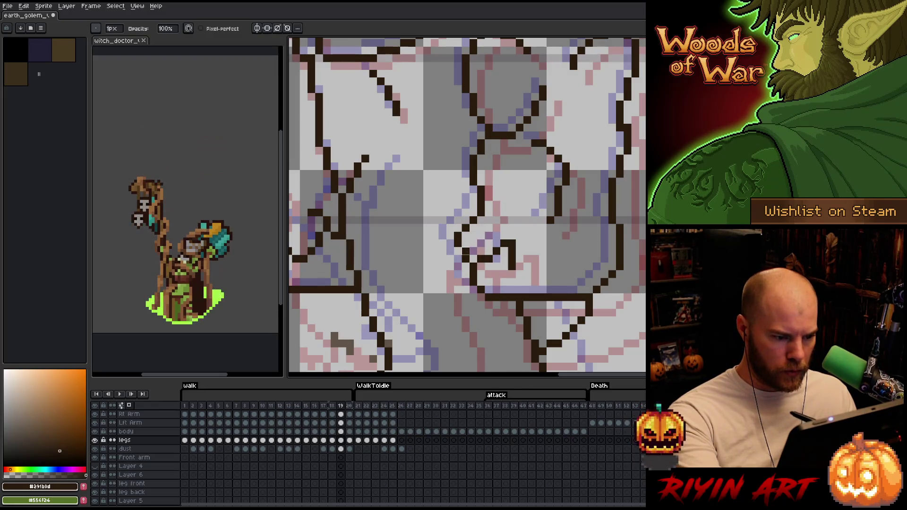
pyautogui.press('Up')
pyautogui.press('Up')
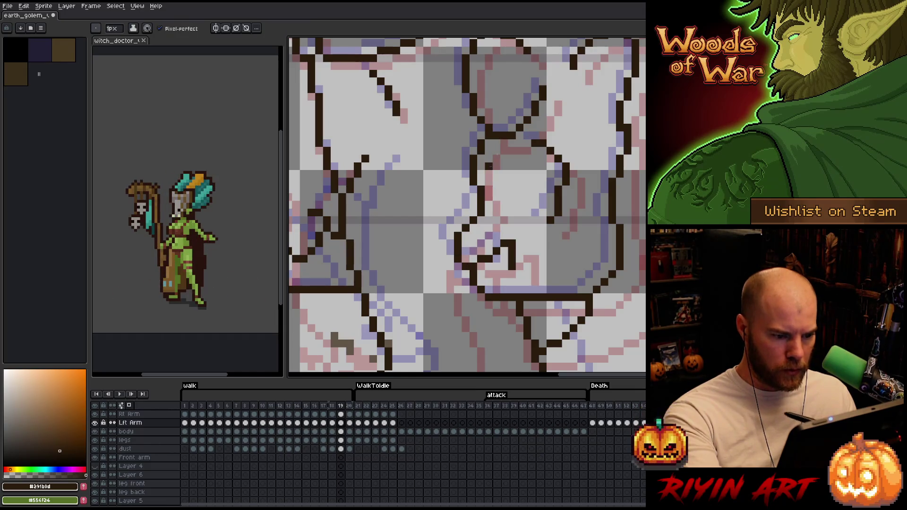
pyautogui.press('Right')
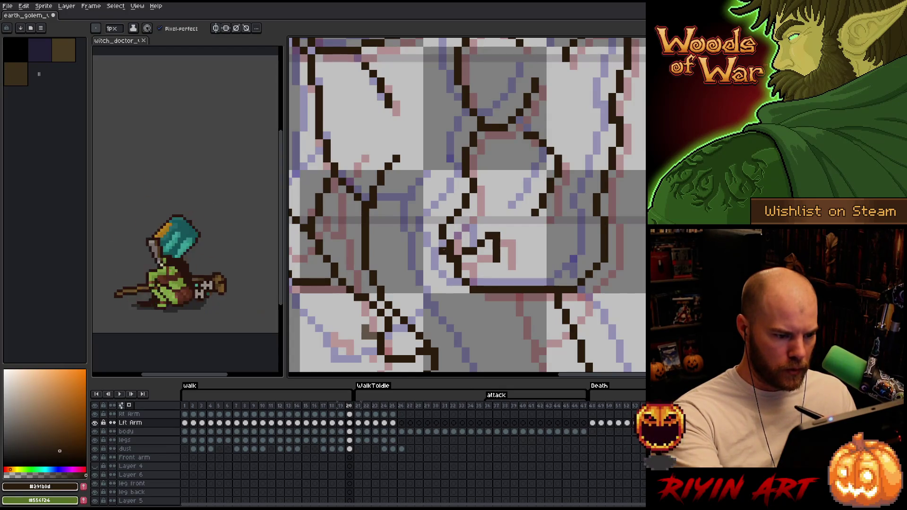
pyautogui.press('b')
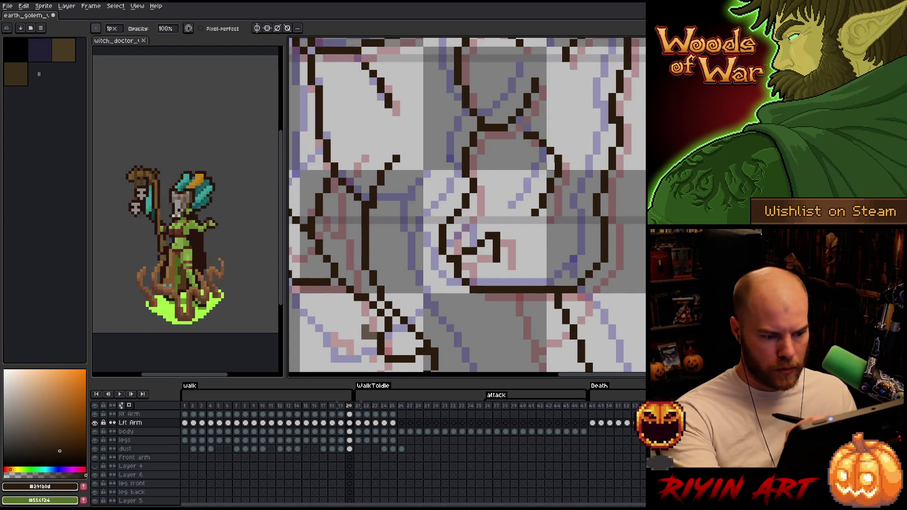
pyautogui.press('Right')
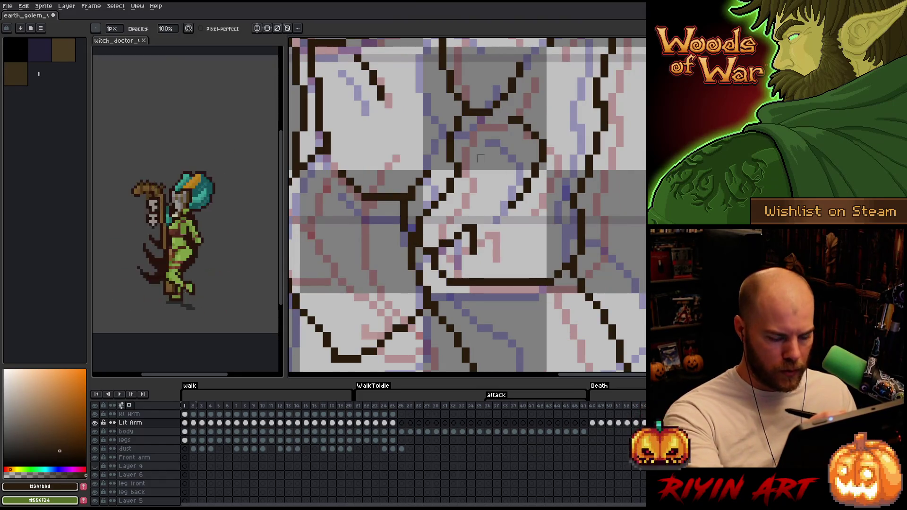
# - Tidy the left arm line art on frames 2 through 4, alternating eraser and pencil
pyautogui.press('Right')
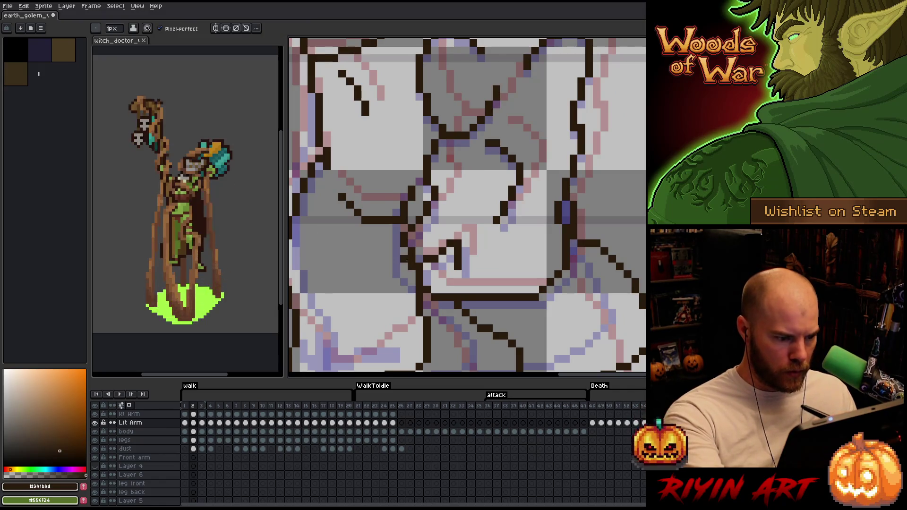
pyautogui.press('Right')
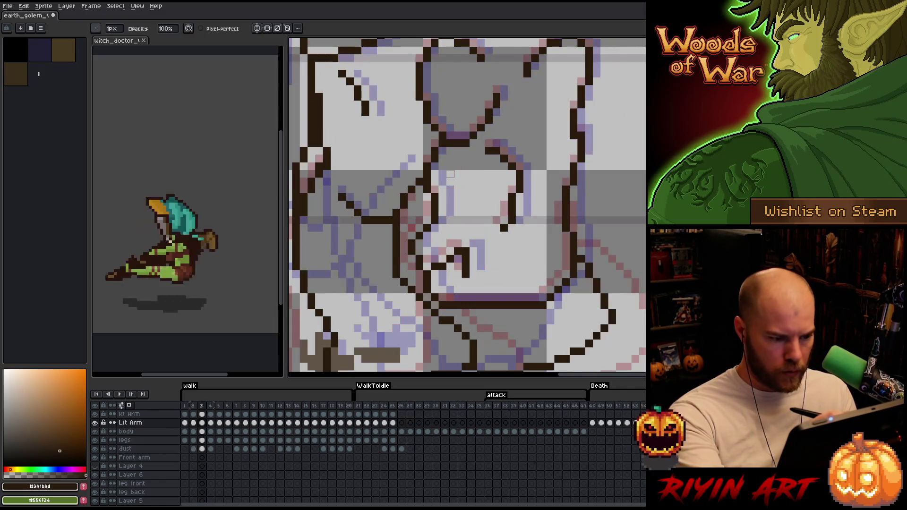
pyautogui.press('e')
pyautogui.press('b')
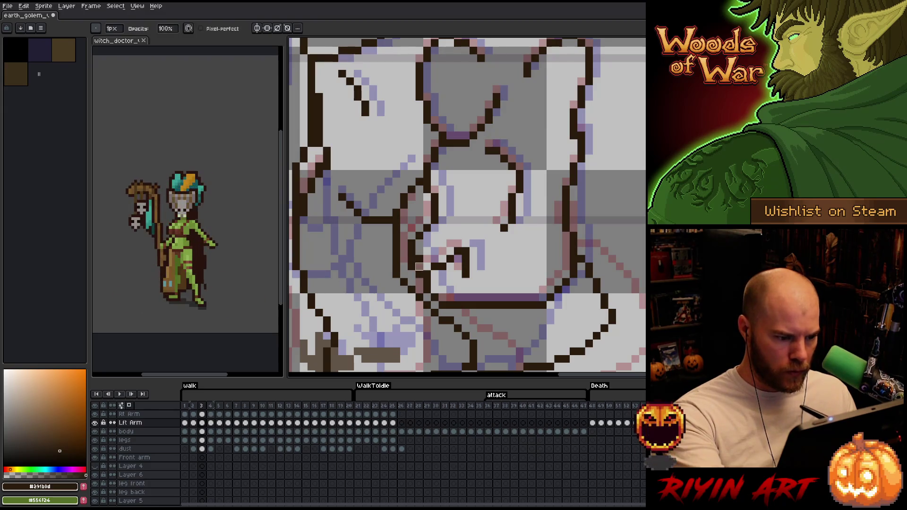
pyautogui.press('Right')
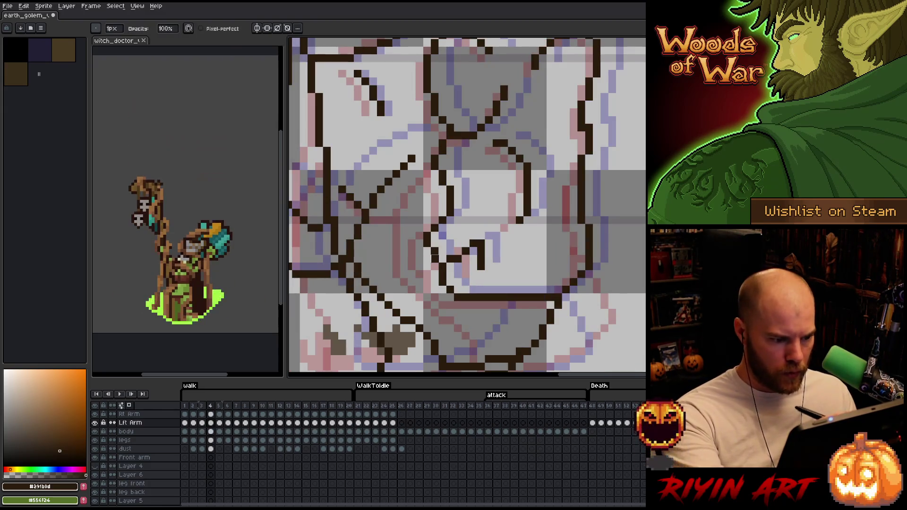
pyautogui.press('e')
pyautogui.press('b')
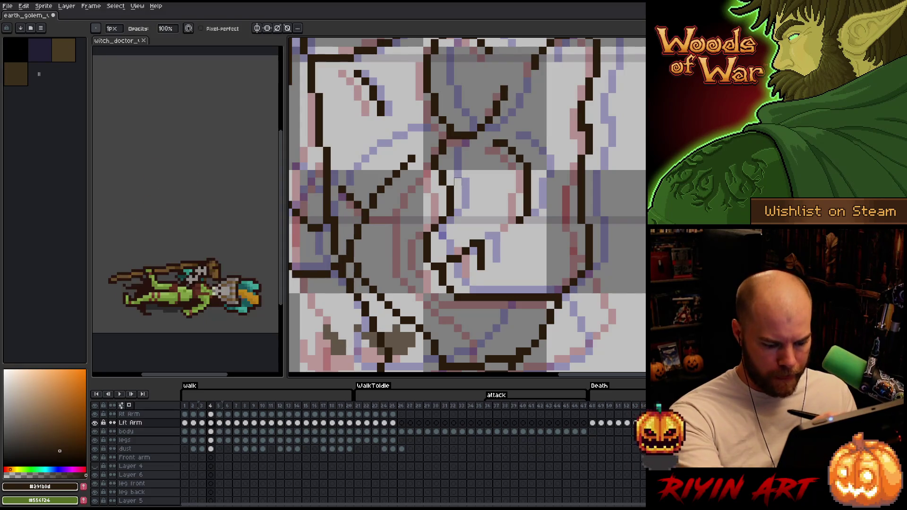
# - Continue the eraser-and-pencil cleanup on frames 5 and 6 of the left arm layer
pyautogui.press('Right')
pyautogui.press('e')
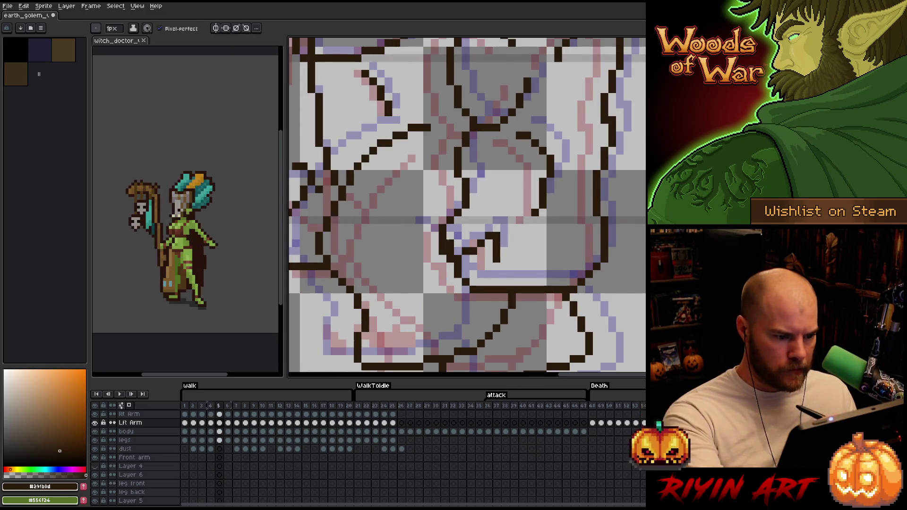
pyautogui.press('b')
pyautogui.press('Right')
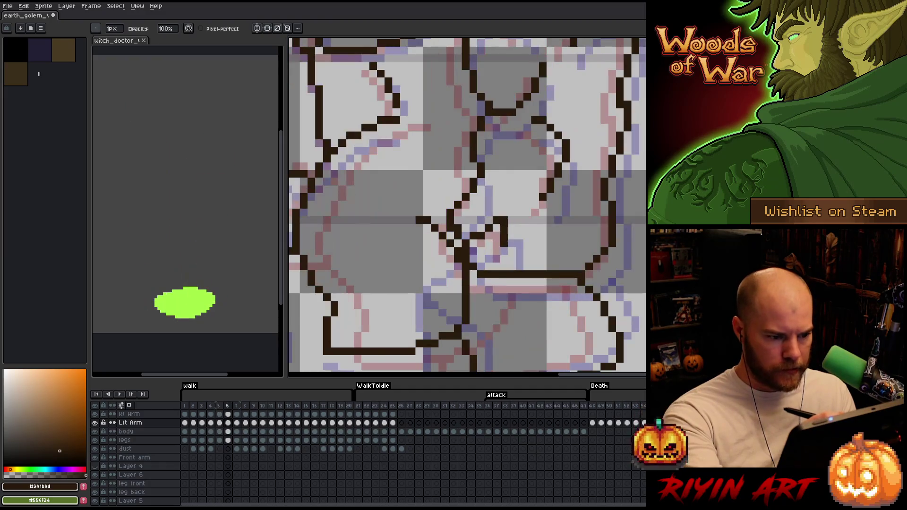
pyautogui.press('e')
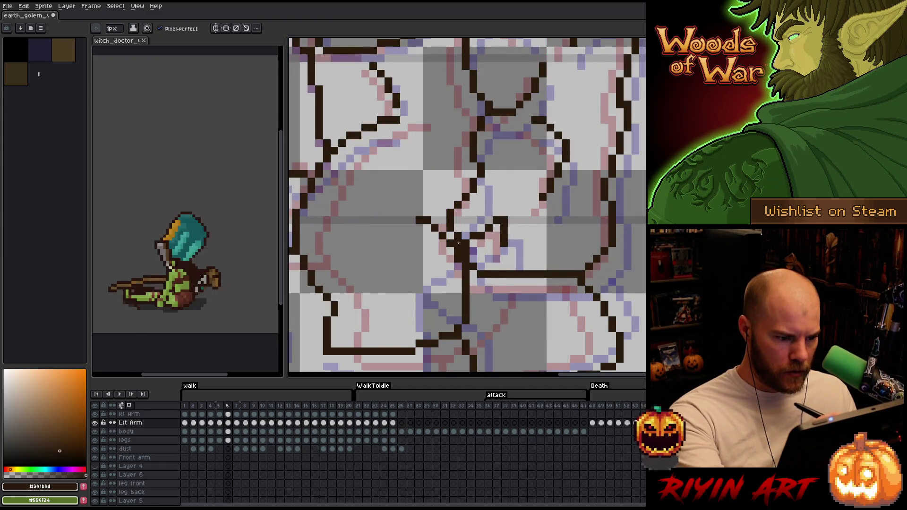
pyautogui.press('b')
# - Clean frame 7's lines on the legs layer, then pick the left arm layer from the canvas
pyautogui.press('Down')
pyautogui.press('Down')
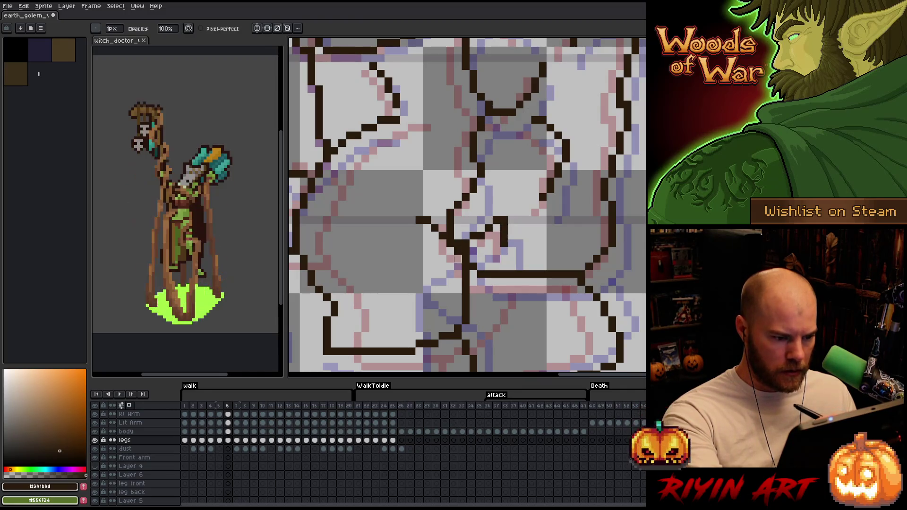
pyautogui.press('Right')
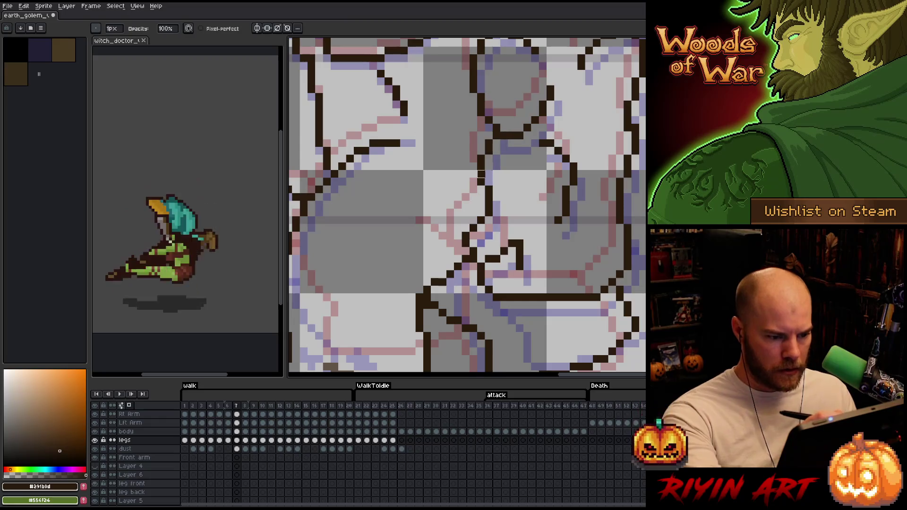
pyautogui.press('e')
pyautogui.press('b')
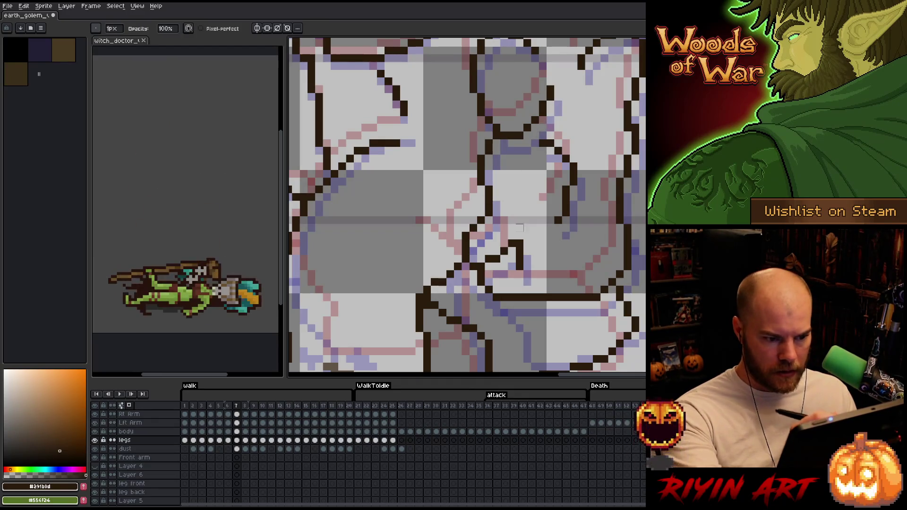
pyautogui.keyDown('ctrl'); pyautogui.click(517, 231); pyautogui.keyUp('ctrl')
# - Touch up the left arm lines on frames 8 and 9, then compare frames 9 and 10
pyautogui.press('Right')
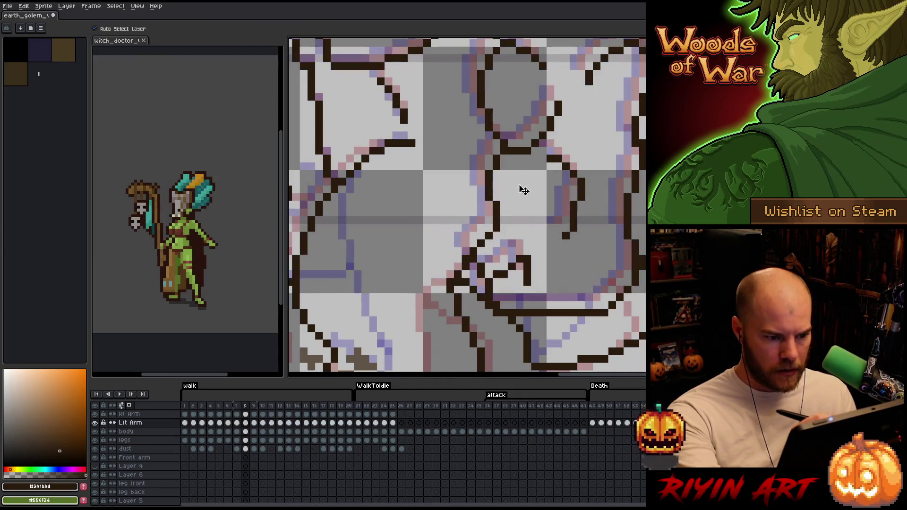
pyautogui.press('b')
pyautogui.press('e')
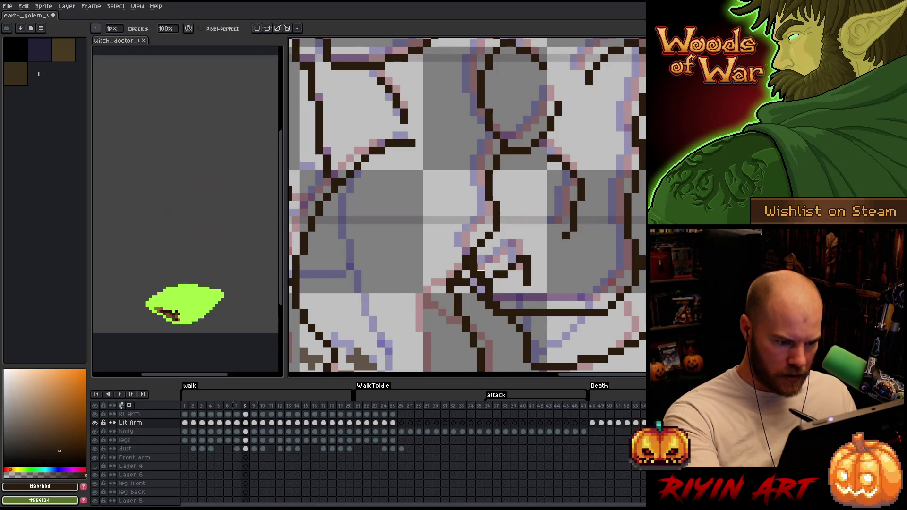
pyautogui.press('Right')
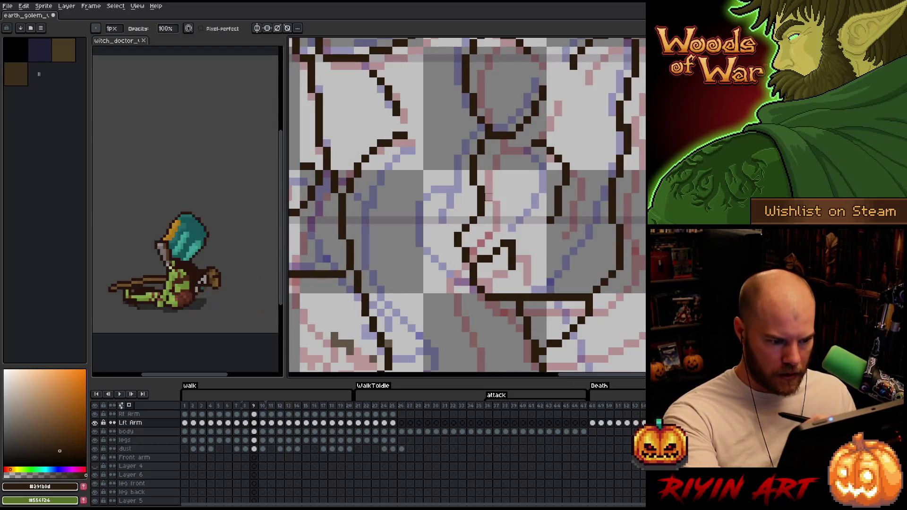
pyautogui.press('b')
pyautogui.press('e')
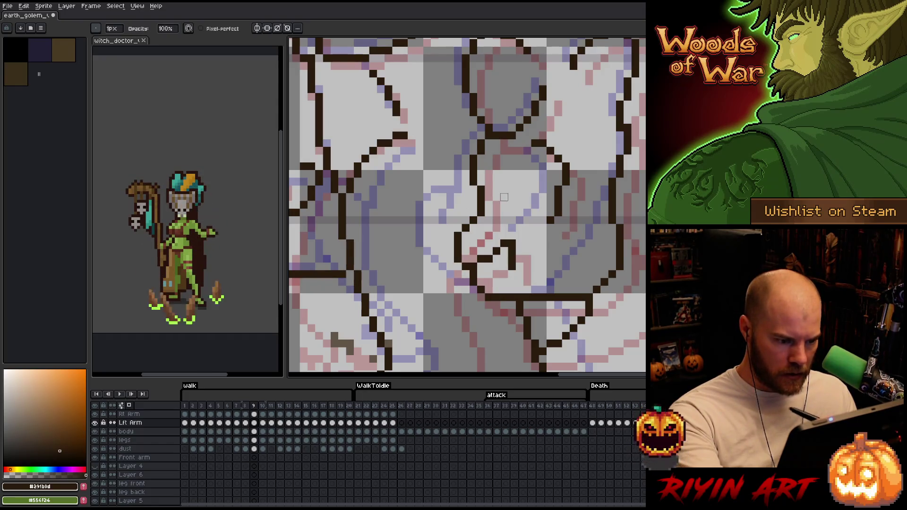
pyautogui.press('Right')
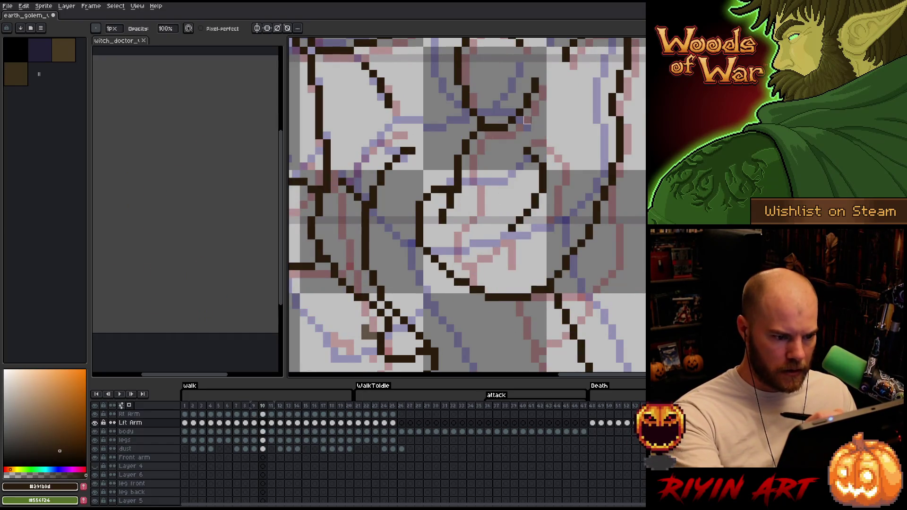
pyautogui.press('Left')
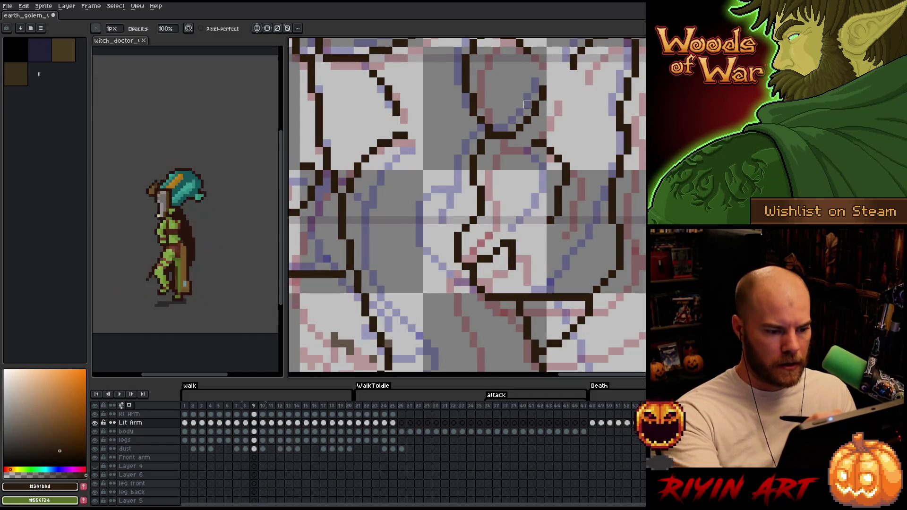
pyautogui.press('Right')
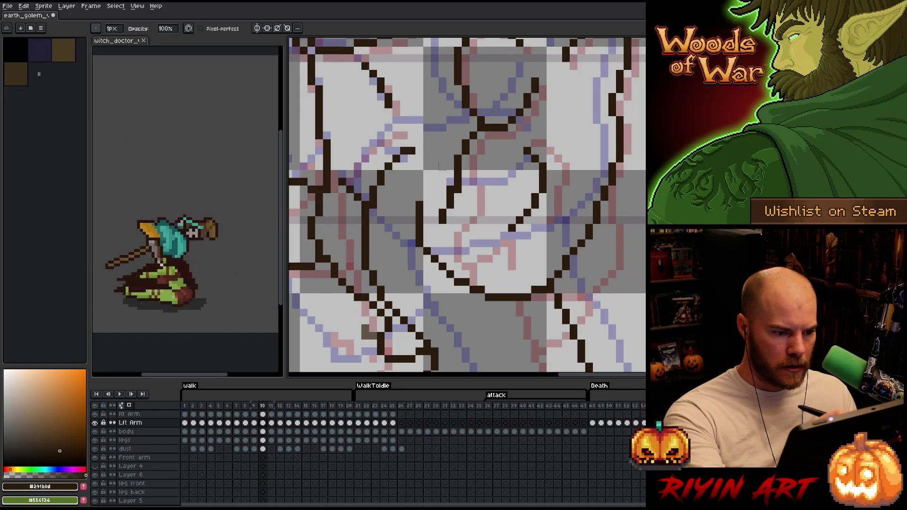
# - Clean frame 10's lines, then erase stray dark pixels on frame 11 and redraw where needed
pyautogui.press('e')
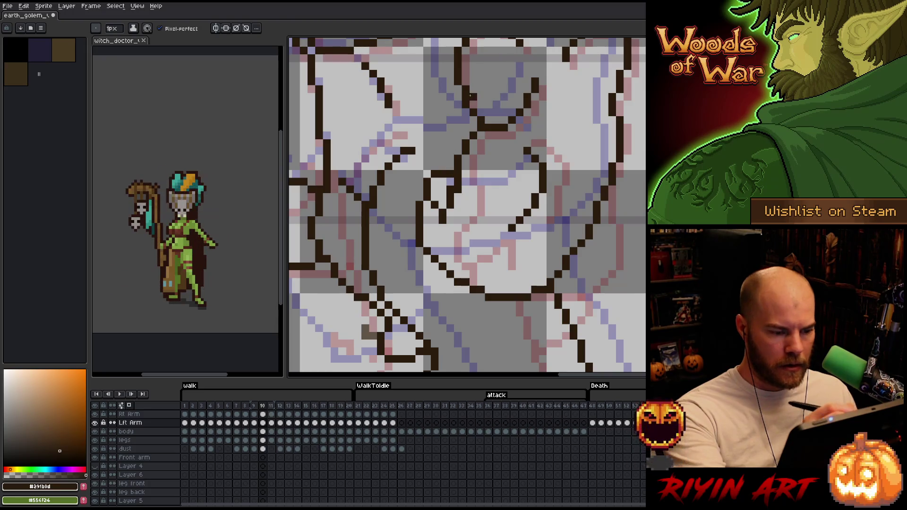
pyautogui.press('b')
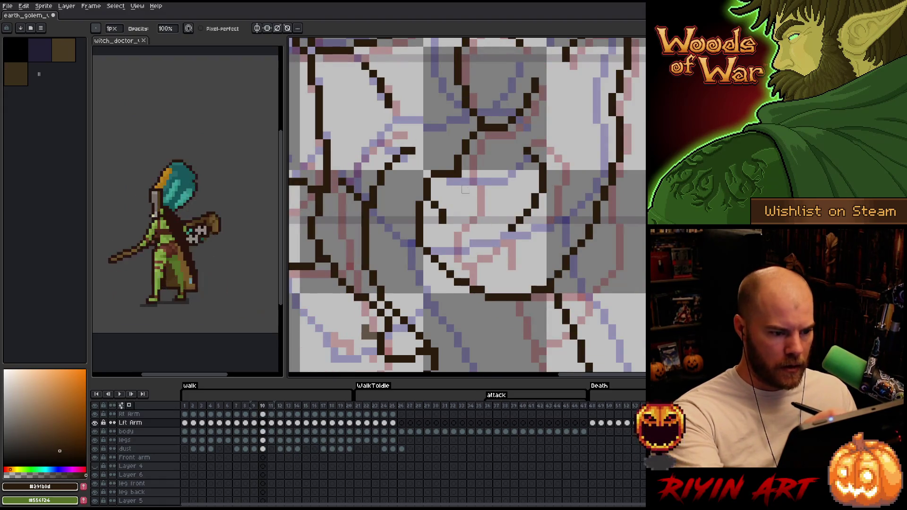
pyautogui.press('e')
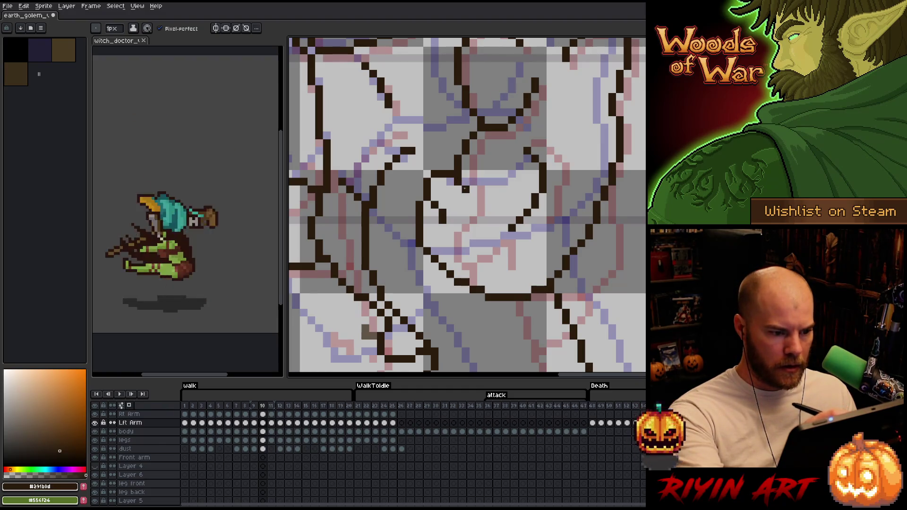
pyautogui.press('Right')
pyautogui.press('Left')
pyautogui.press('Right')
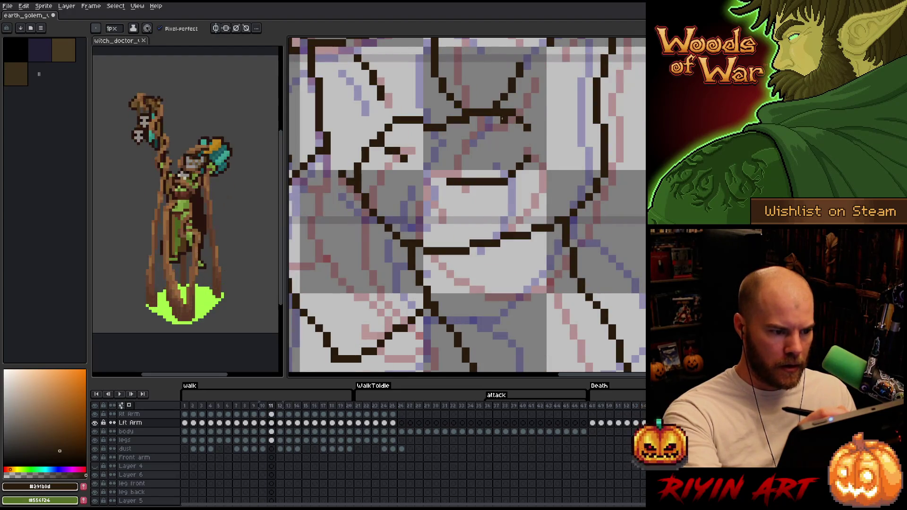
pyautogui.press('e')
pyautogui.click(399, 154)
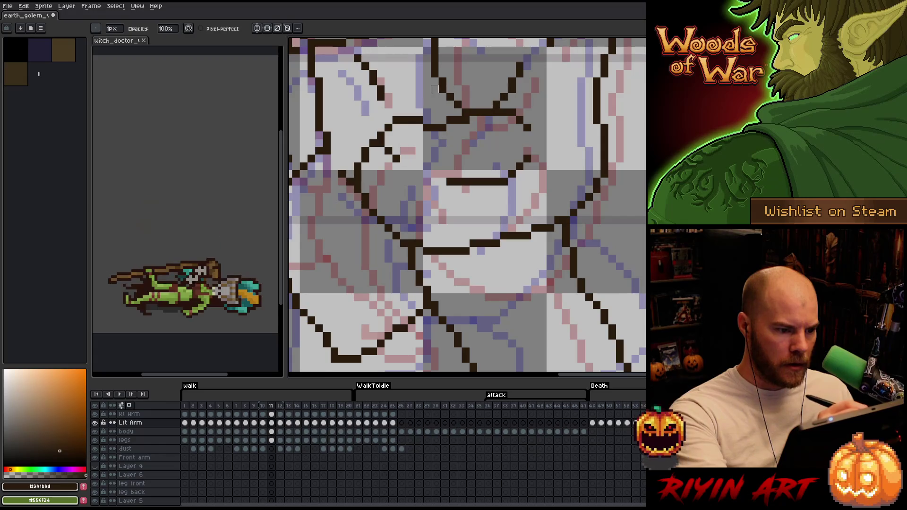
pyautogui.press('b')
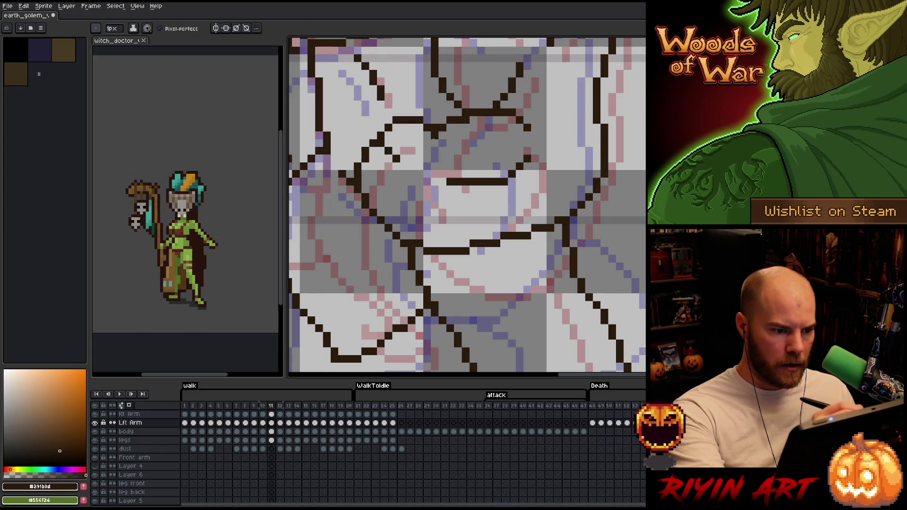
pyautogui.press('e')
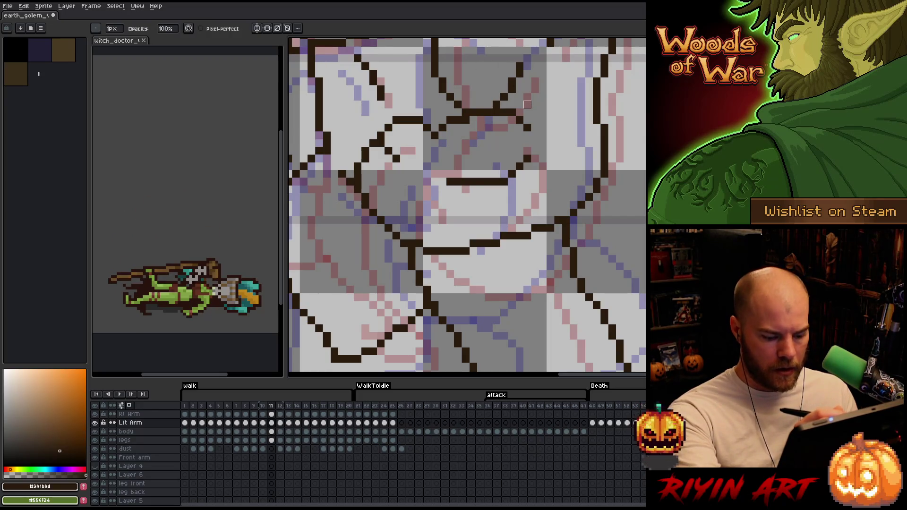
pyautogui.press('b')
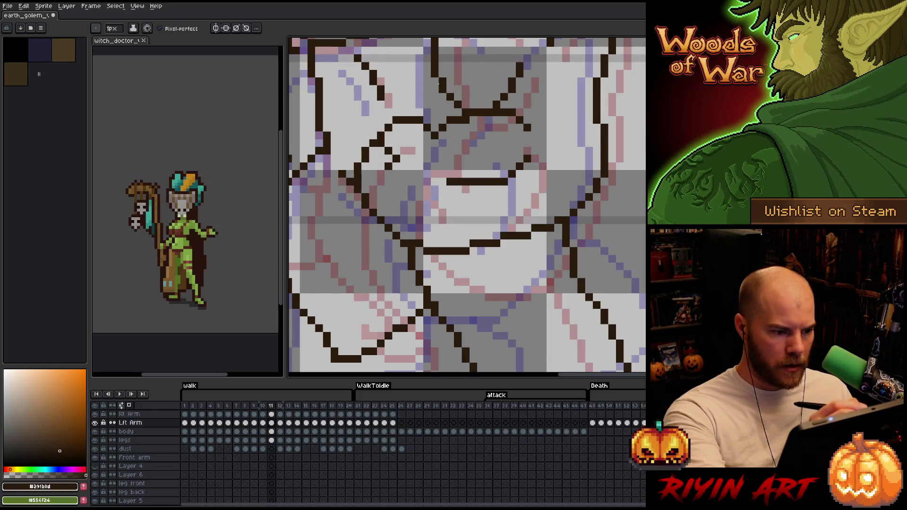
# - Step through frames 12 and 13, flipping back to compare line art before fixing pixels
pyautogui.press('Right')
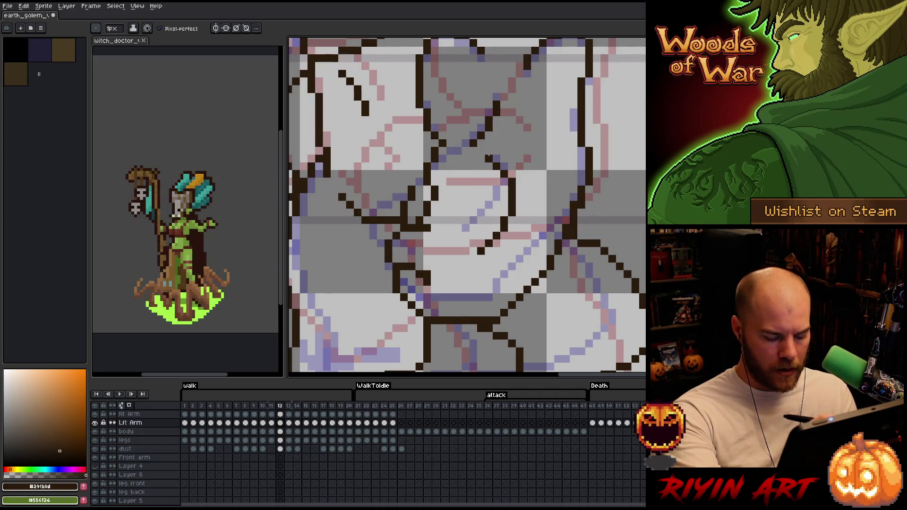
pyautogui.press('Right')
pyautogui.press('Right')
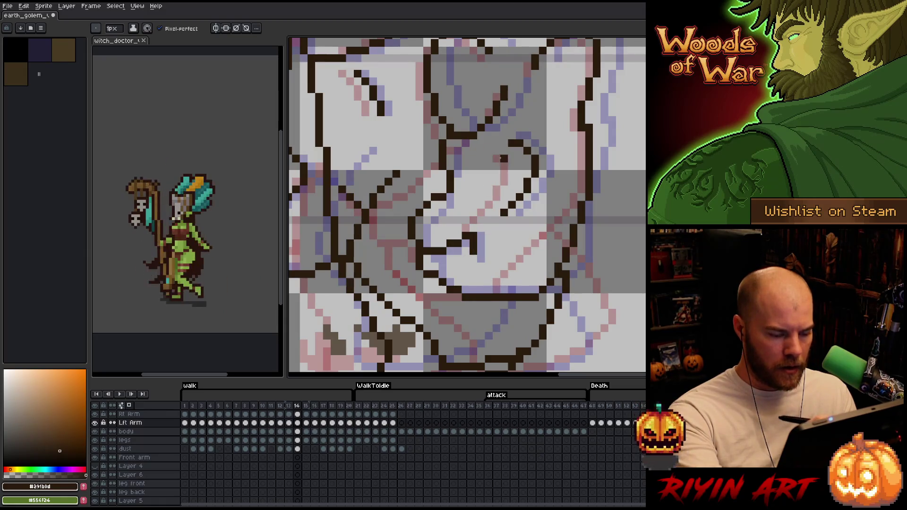
pyautogui.press('Right')
pyautogui.press('Left')
pyautogui.press('Left')
pyautogui.press('Right')
pyautogui.press('Left')
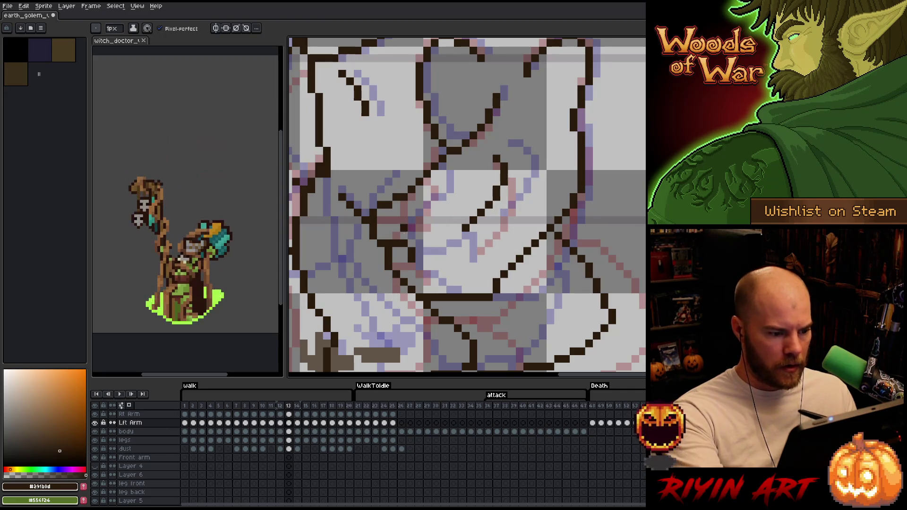
pyautogui.press('b')
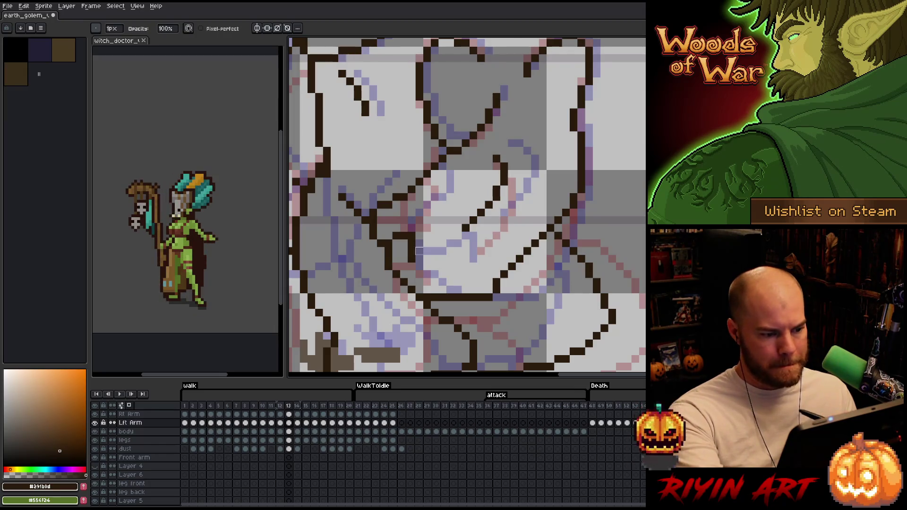
# - Extend a line with a dark pixel on frame 14, then move to frame 15 after comparing
pyautogui.press('Right')
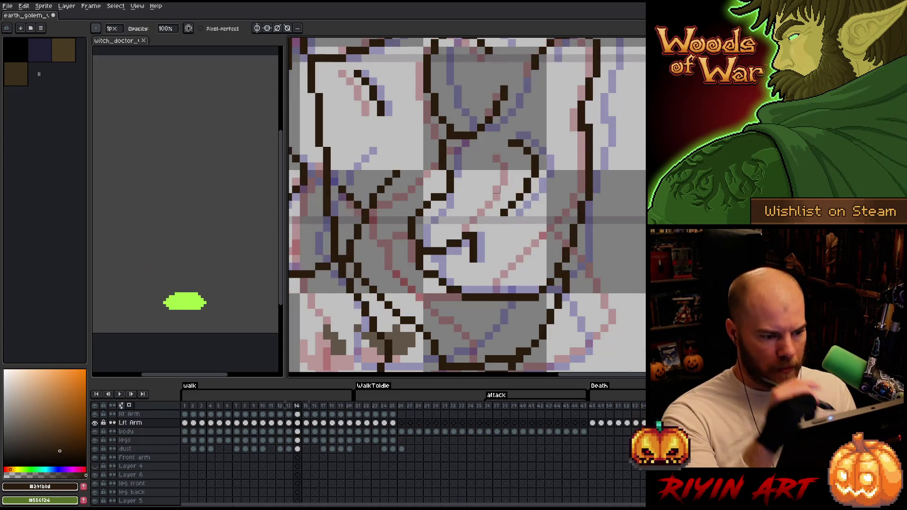
pyautogui.press('Left')
pyautogui.press('Right')
pyautogui.press('e')
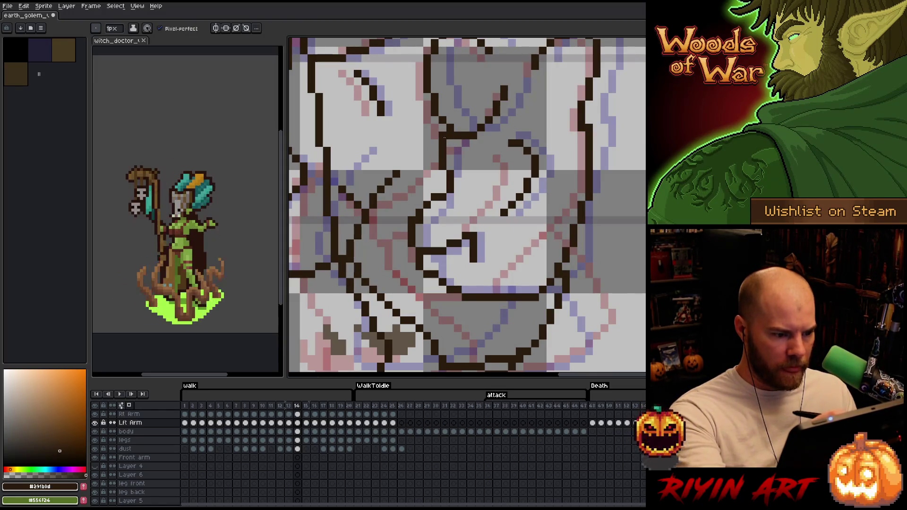
pyautogui.click(442, 136)
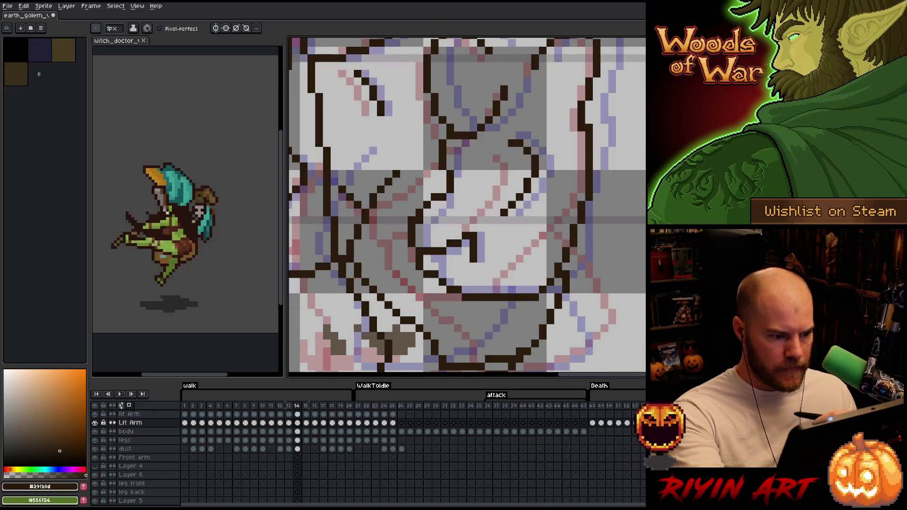
pyautogui.press('b')
pyautogui.press('e')
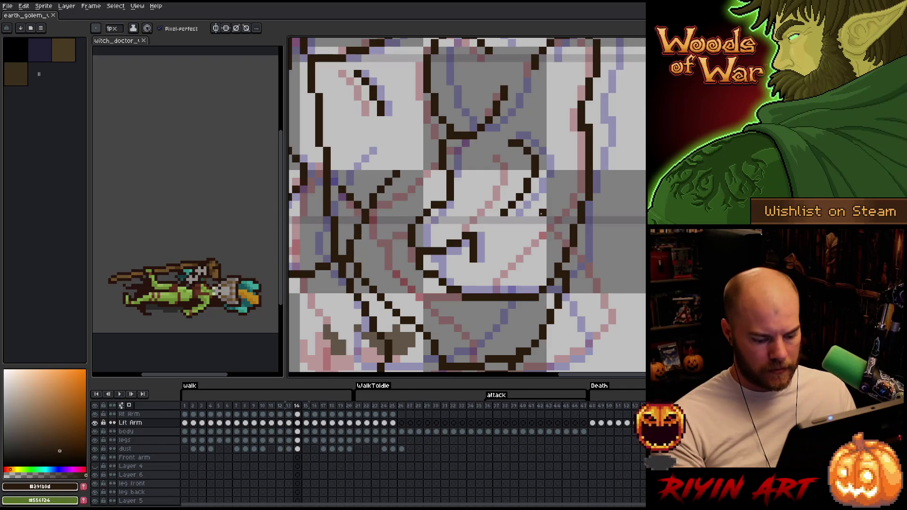
pyautogui.press('Right')
pyautogui.press('Left')
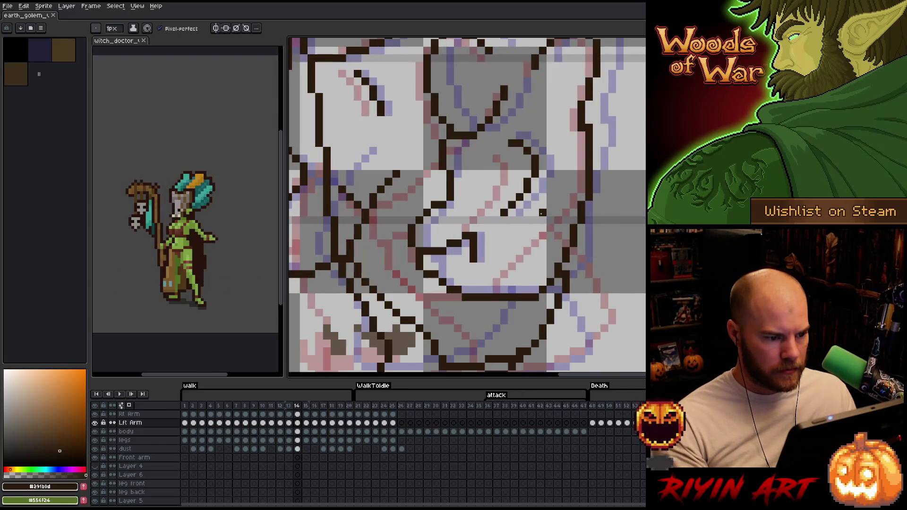
pyautogui.press('Right')
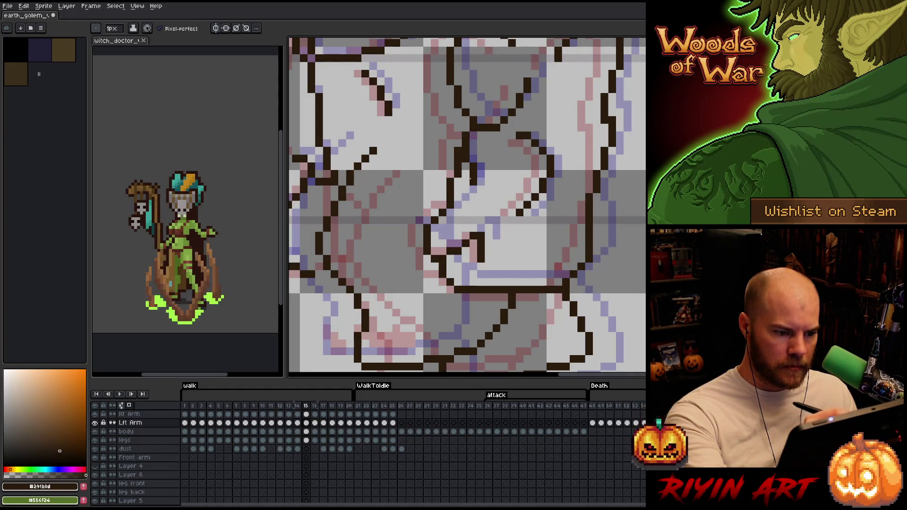
# - Touch up frame 15's dark brown outline, flipping against frame 14 to keep the lines consistent
pyautogui.press('b')
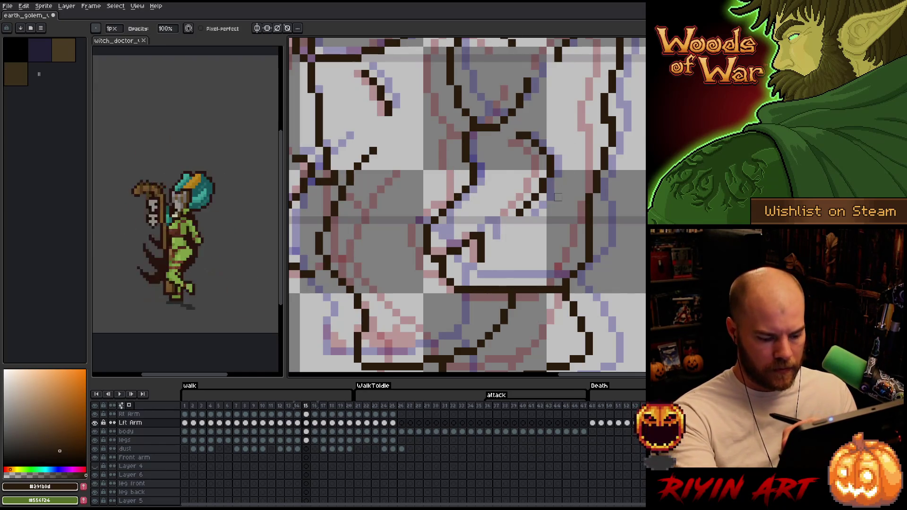
pyautogui.press(',')
pyautogui.press('.')
pyautogui.press('e')
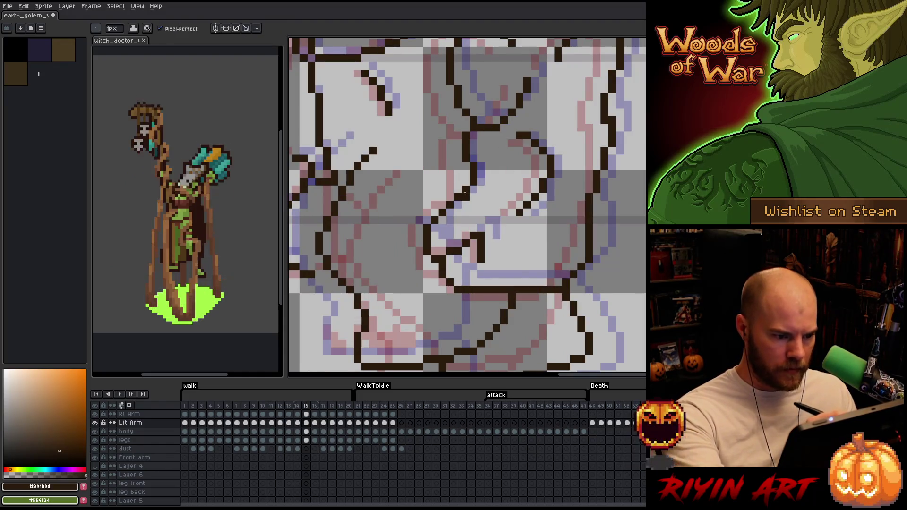
pyautogui.press('b')
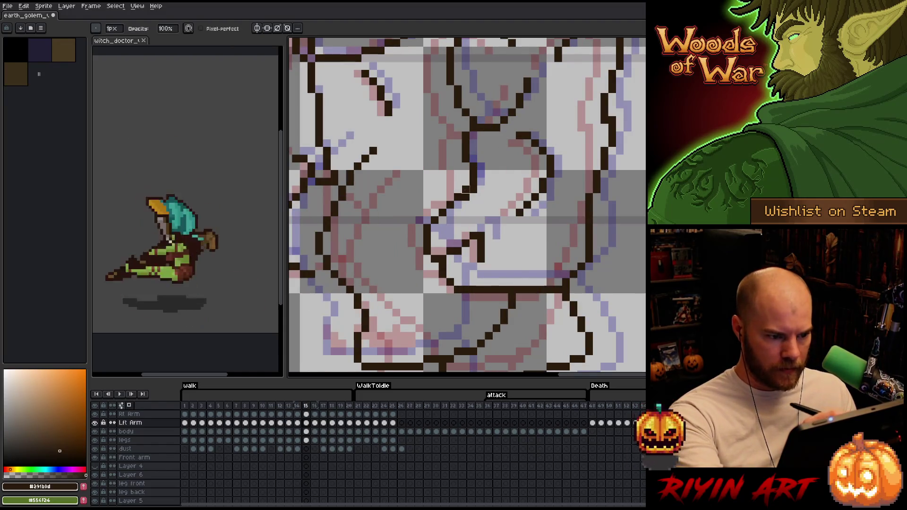
pyautogui.press(',')
pyautogui.press('.')
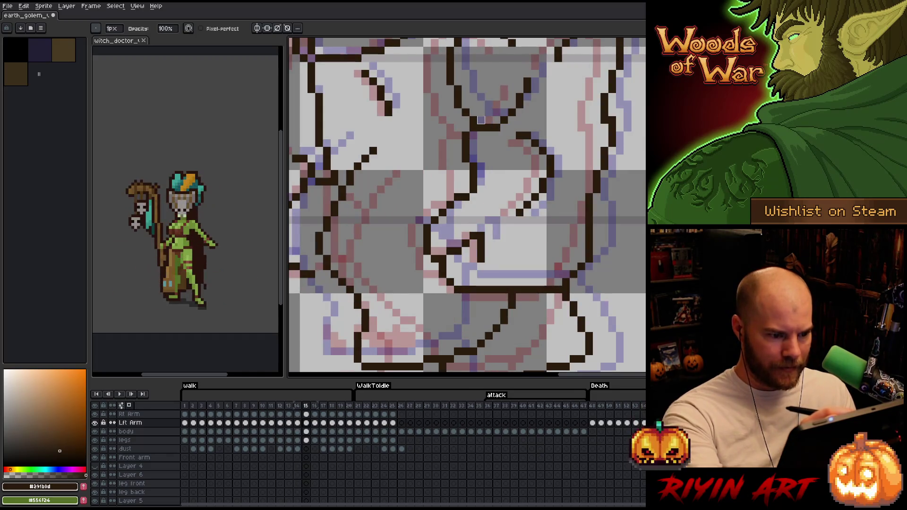
pyautogui.press(',')
pyautogui.press('.')
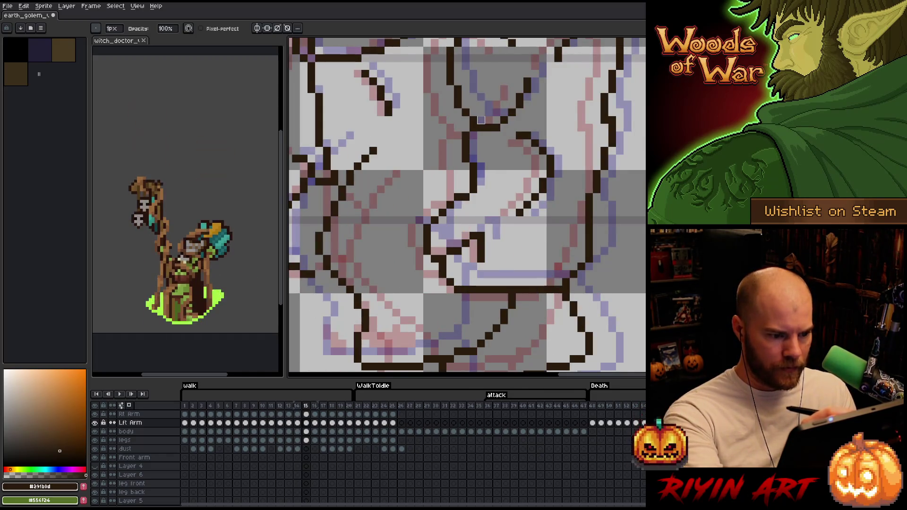
pyautogui.press(',')
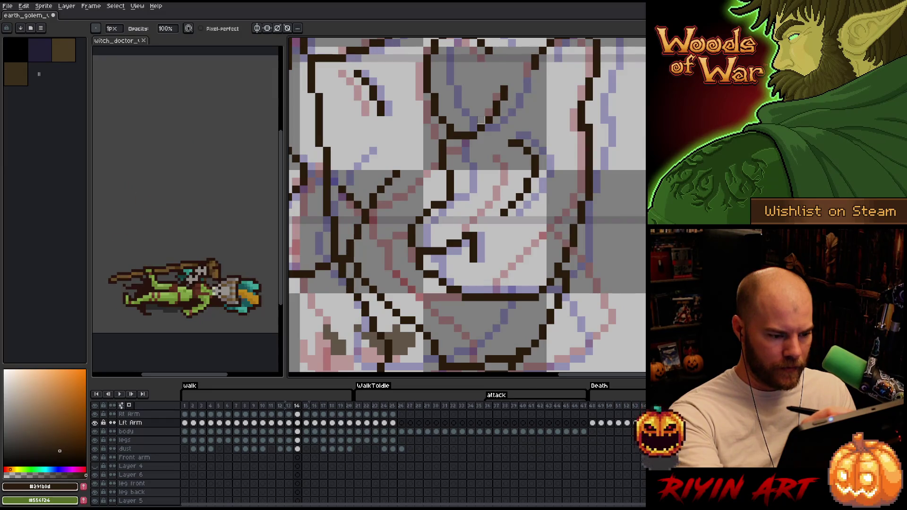
pyautogui.press('.')
pyautogui.press(',')
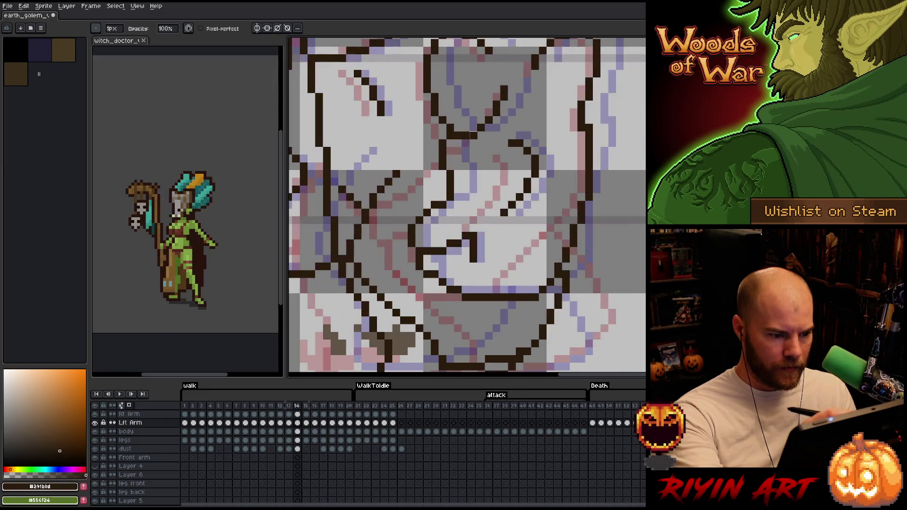
pyautogui.press('.')
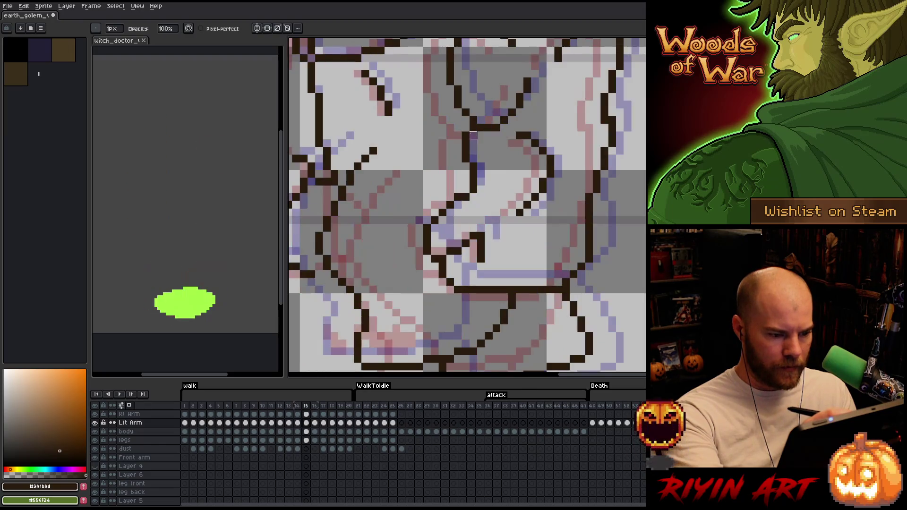
pyautogui.press(',')
pyautogui.press('.')
pyautogui.press(',')
pyautogui.press('.')
pyautogui.press(',')
pyautogui.press('.')
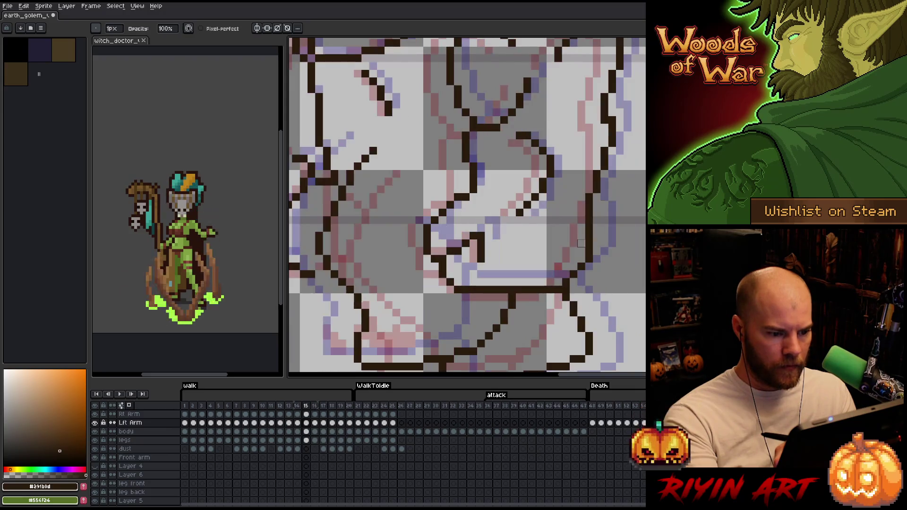
# - Clean frame 16's arm line art, comparing against frame 15, then advance to frame 17
pyautogui.press('.')
pyautogui.press('e')
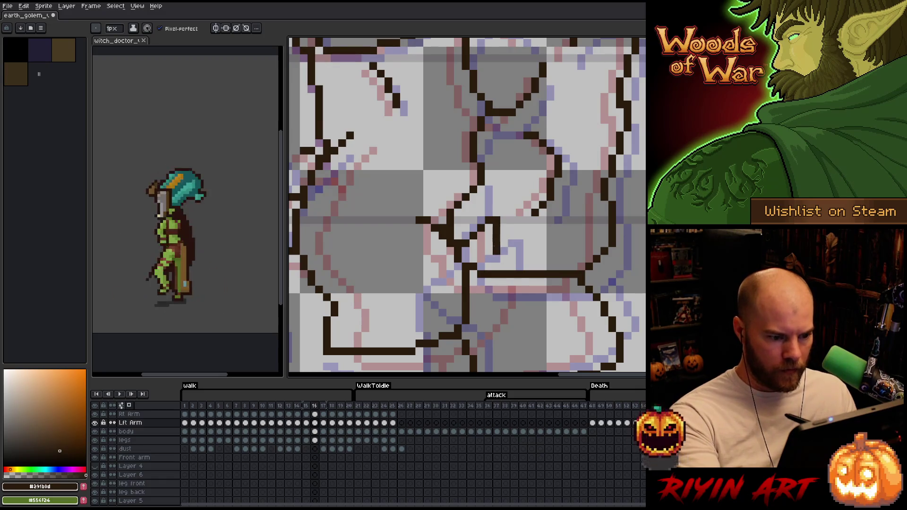
pyautogui.press('b')
pyautogui.press(',')
pyautogui.press('.')
pyautogui.press(',')
pyautogui.press('.')
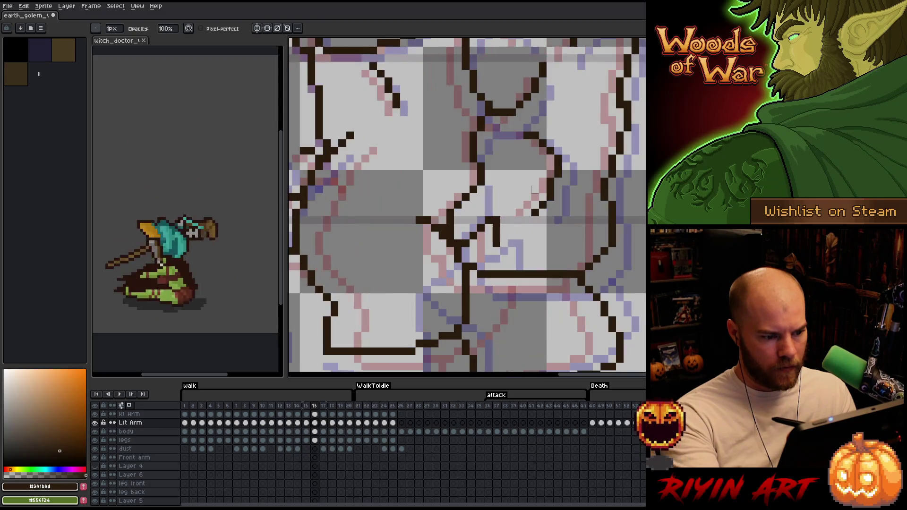
pyautogui.press('Left')
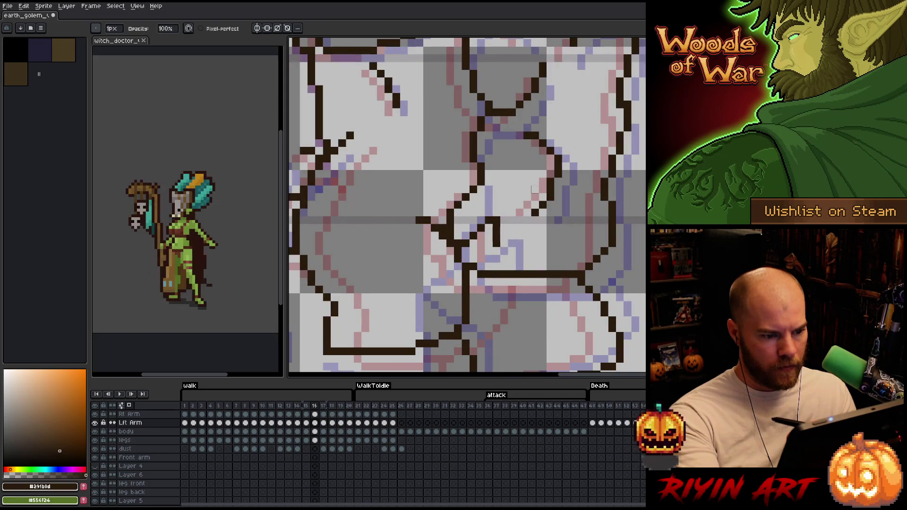
pyautogui.press('Right')
pyautogui.press('Left')
pyautogui.press('Right')
pyautogui.press('e')
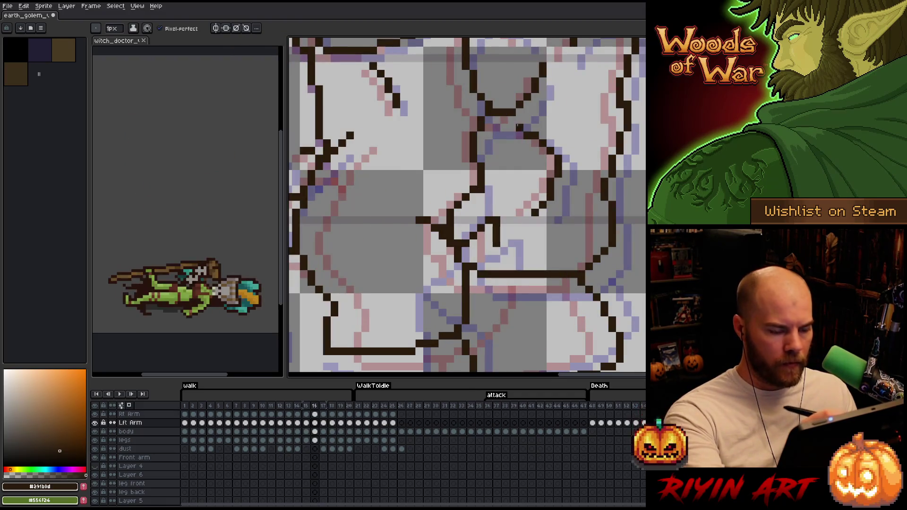
pyautogui.press('Left')
pyautogui.press('Right')
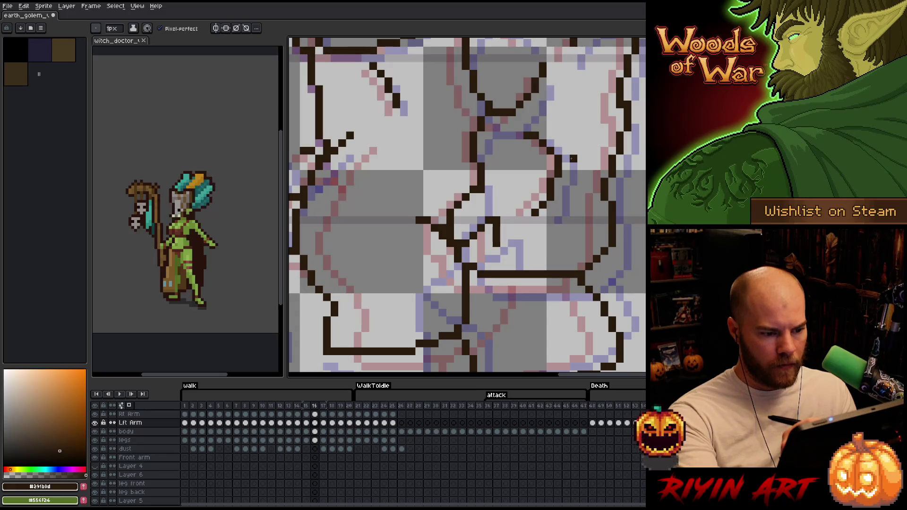
pyautogui.press('Left')
pyautogui.press('Right')
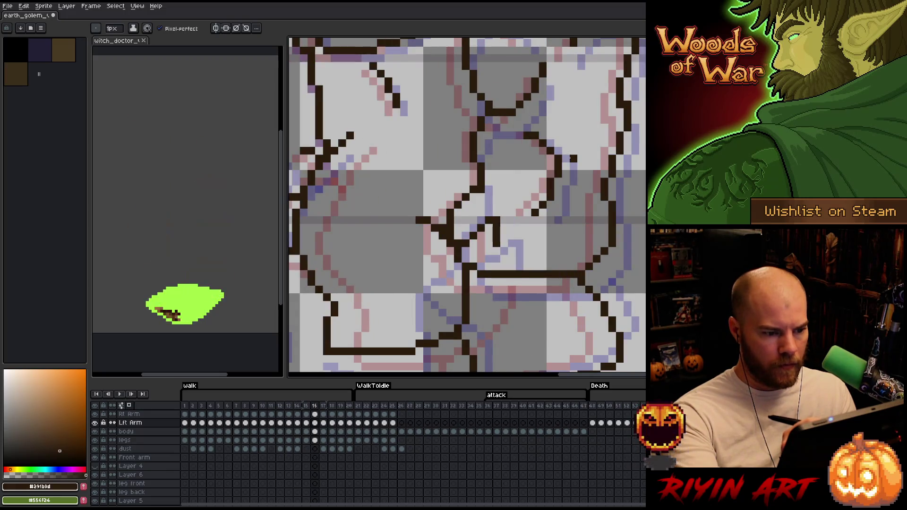
pyautogui.press('Left')
pyautogui.press('Right')
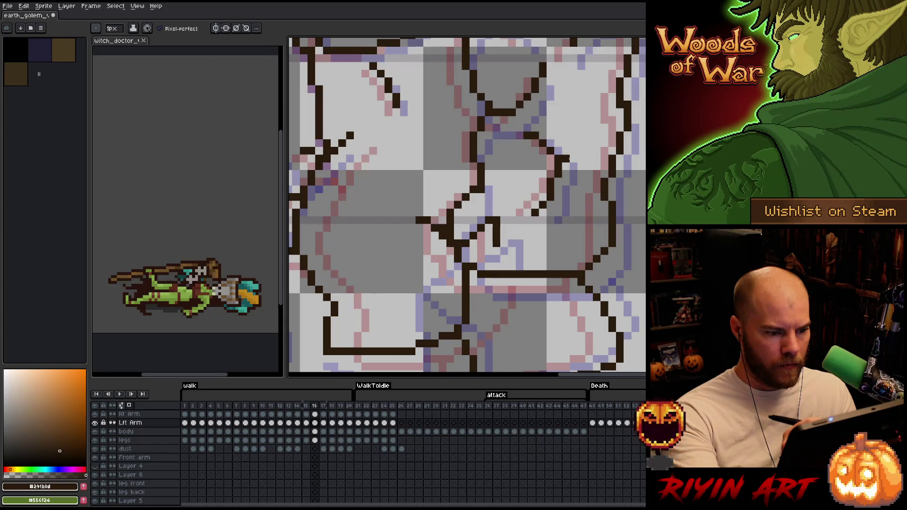
pyautogui.press('Left')
pyautogui.press('Right')
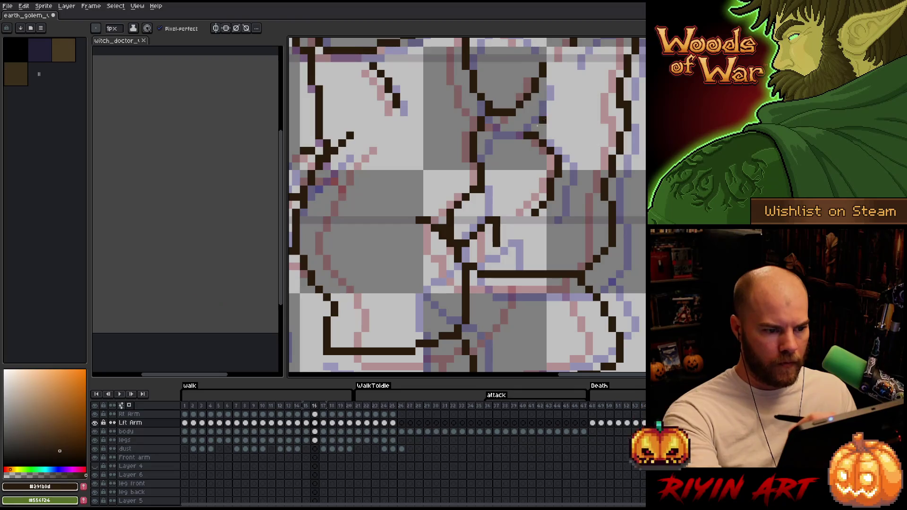
pyautogui.press('Right')
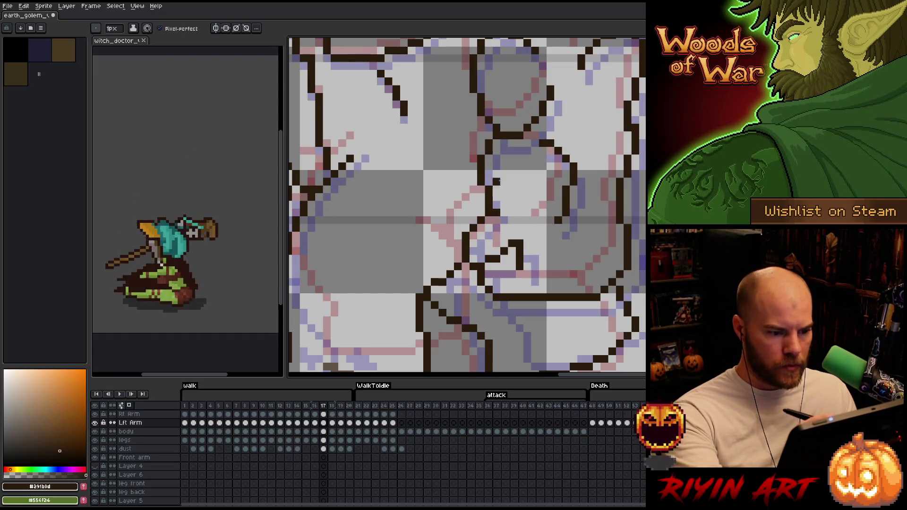
# - Fix lineart pixels on frames 17 and 18, with a brief adjustment on the legs layer
pyautogui.press('m')
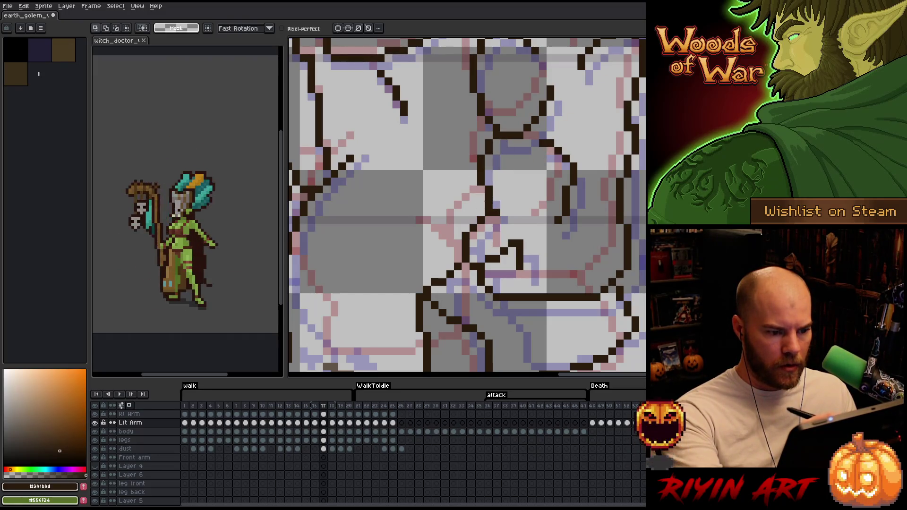
pyautogui.press('b')
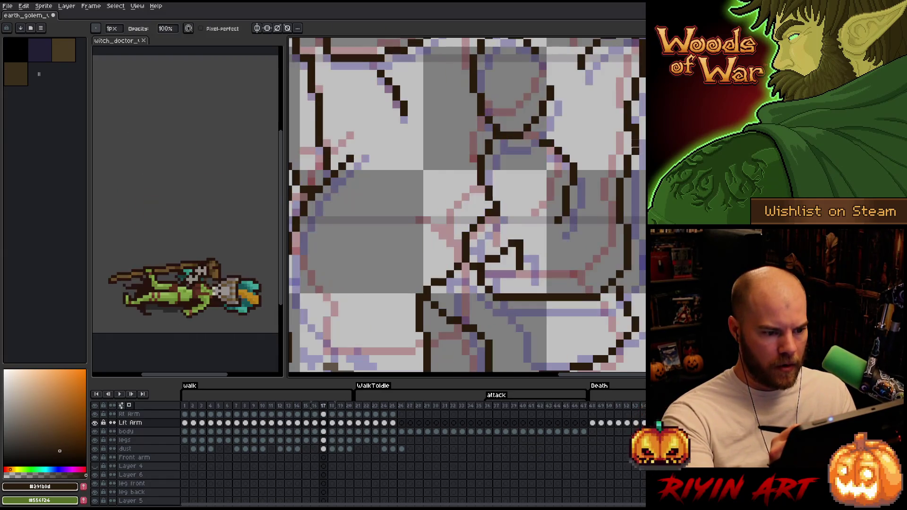
pyautogui.press('Right')
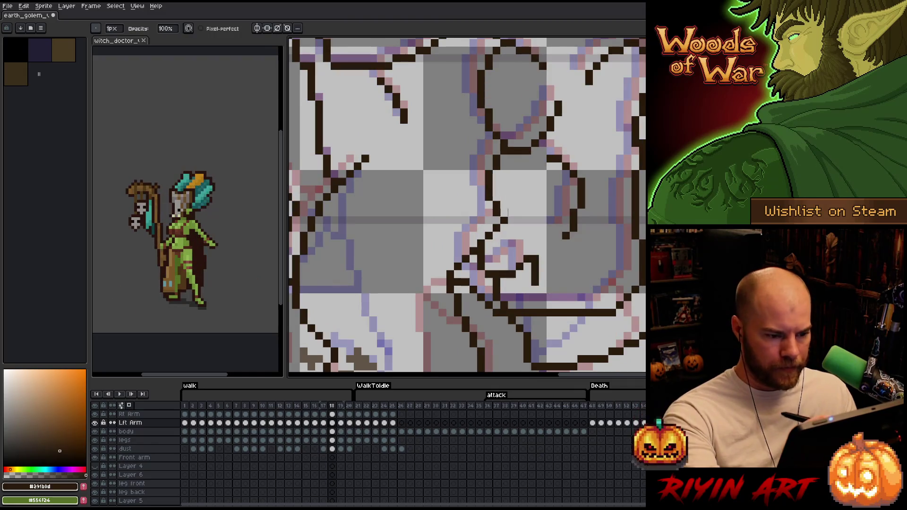
pyautogui.press('e')
pyautogui.press('b')
pyautogui.press('Down')
pyautogui.press('Down')
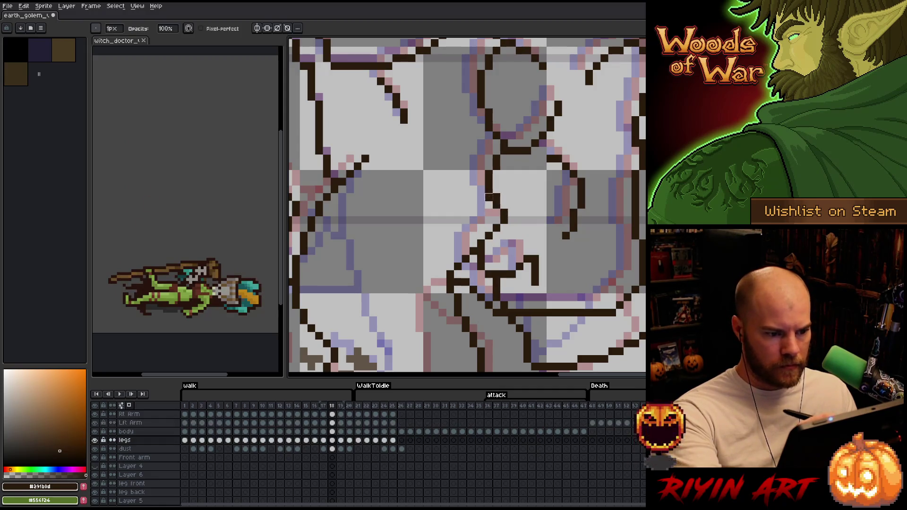
pyautogui.press('v')
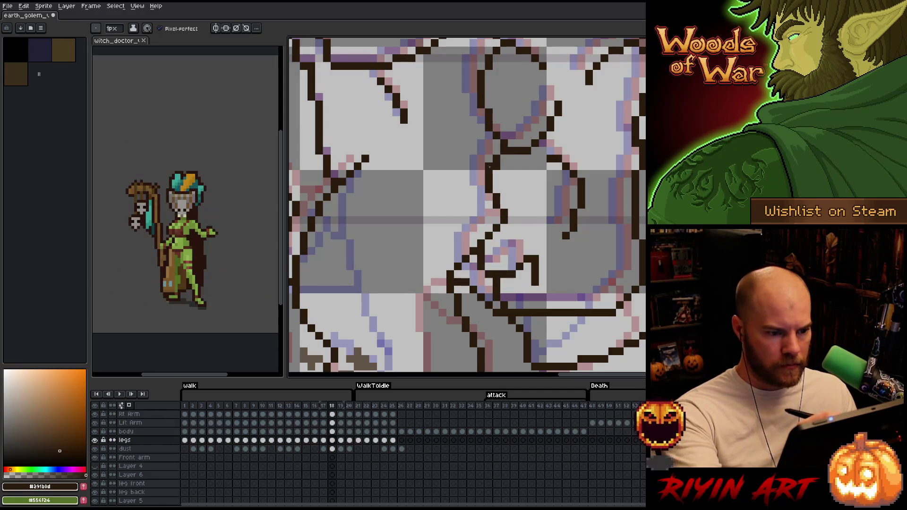
pyautogui.press('Up')
pyautogui.press('Up')
pyautogui.press('b')
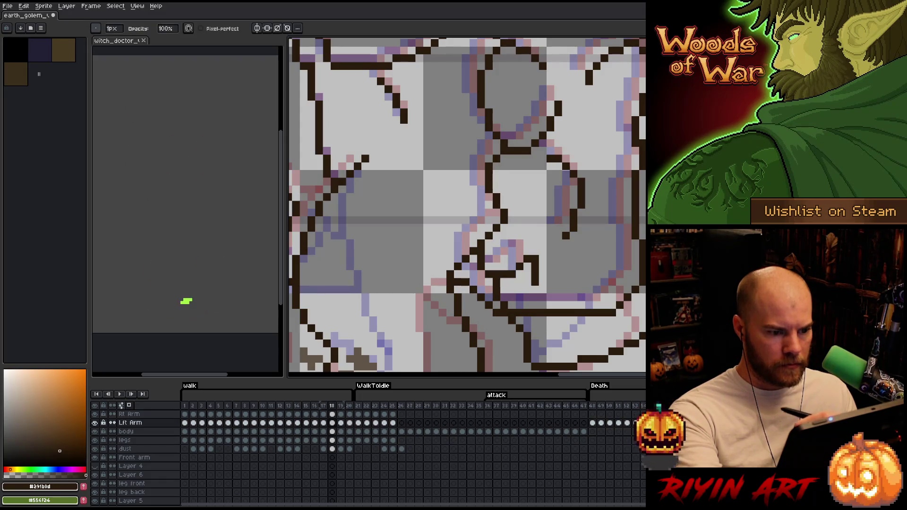
pyautogui.press('Left')
pyautogui.press('Right')
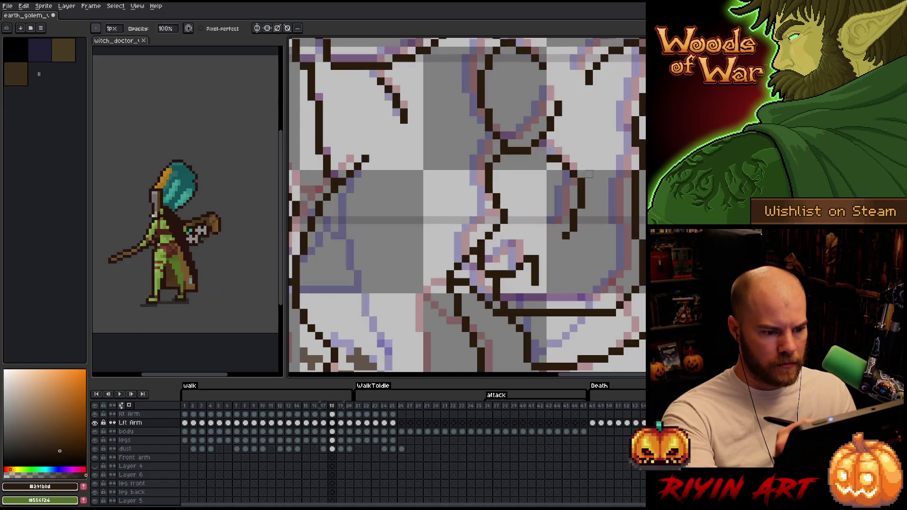
# - Clean frame 19's outline, flipping against frame 18 to check the lines match
pyautogui.press('Right')
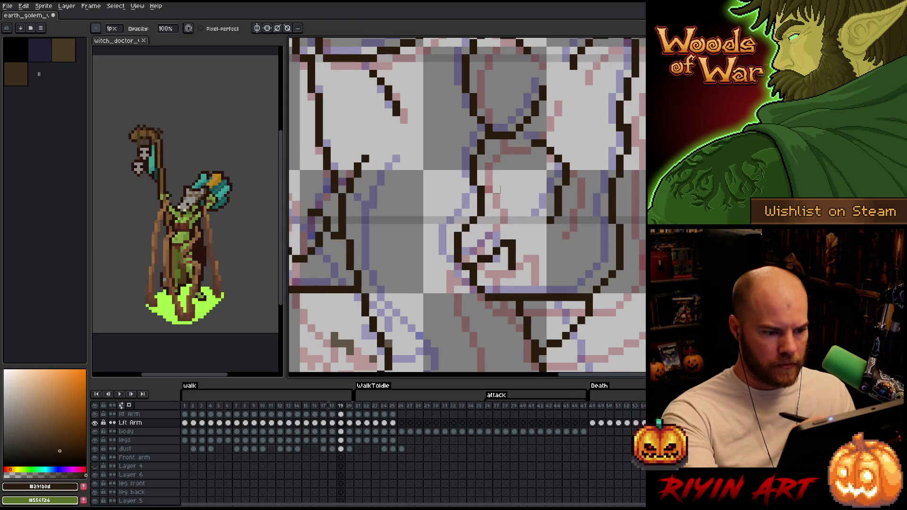
pyautogui.press('e')
pyautogui.press('b')
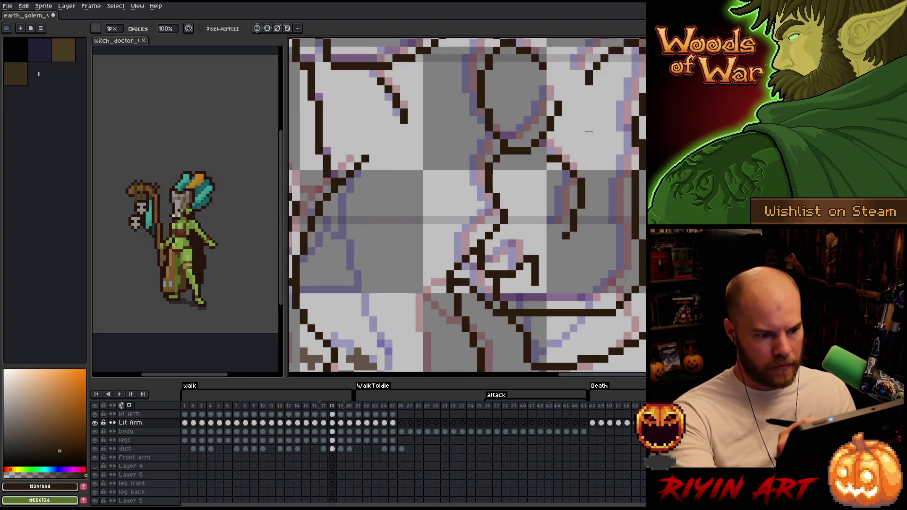
pyautogui.press('Left')
pyautogui.press('e')
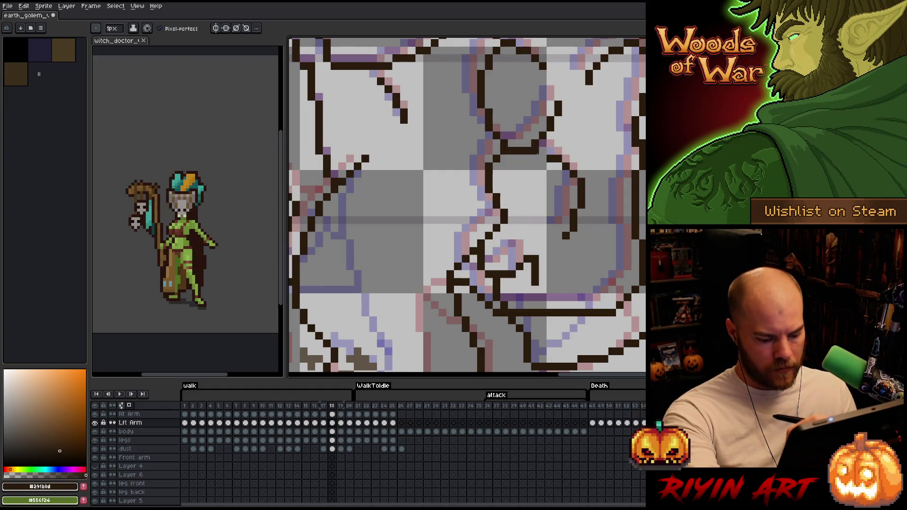
pyautogui.press('Right')
pyautogui.press('Left')
pyautogui.press('Right')
pyautogui.press('Left')
pyautogui.press('Right')
pyautogui.press('Right')
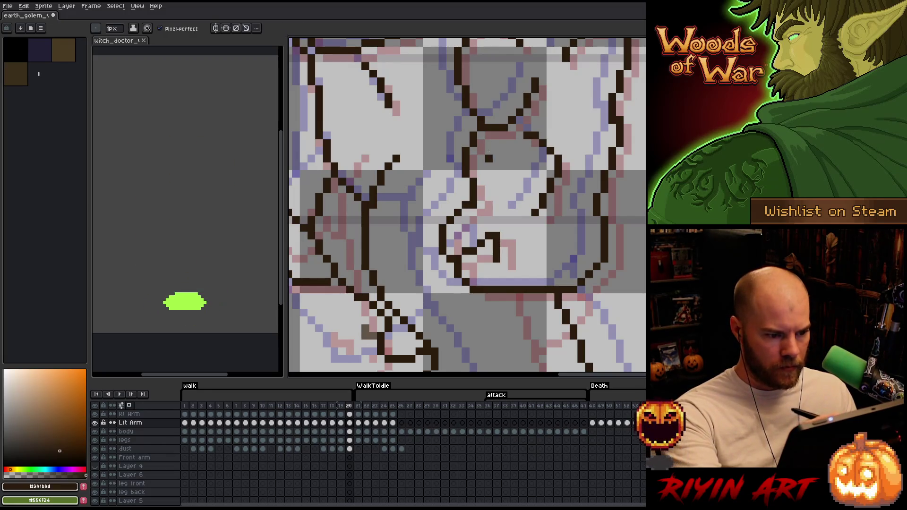
# - Loop back to walk frame 1 and tidy the dark brown lines on frames 1 through 4
pyautogui.press('Right')
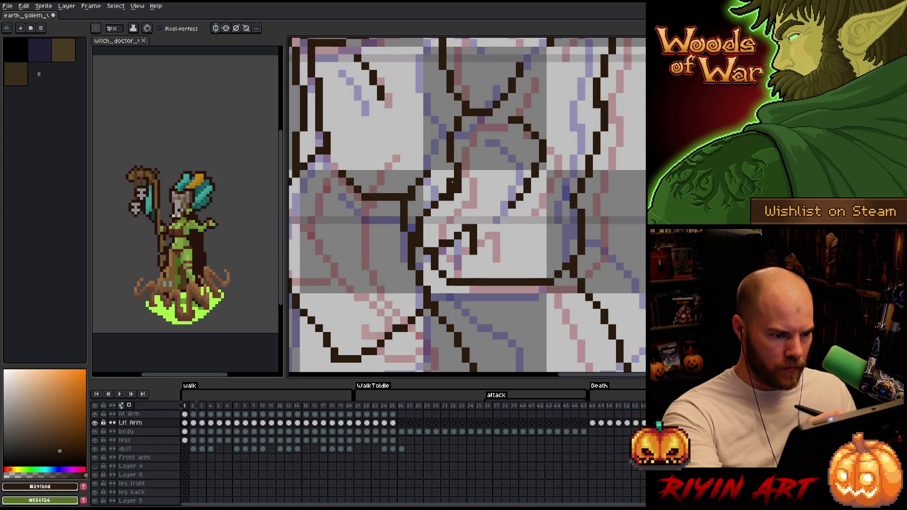
pyautogui.press('b')
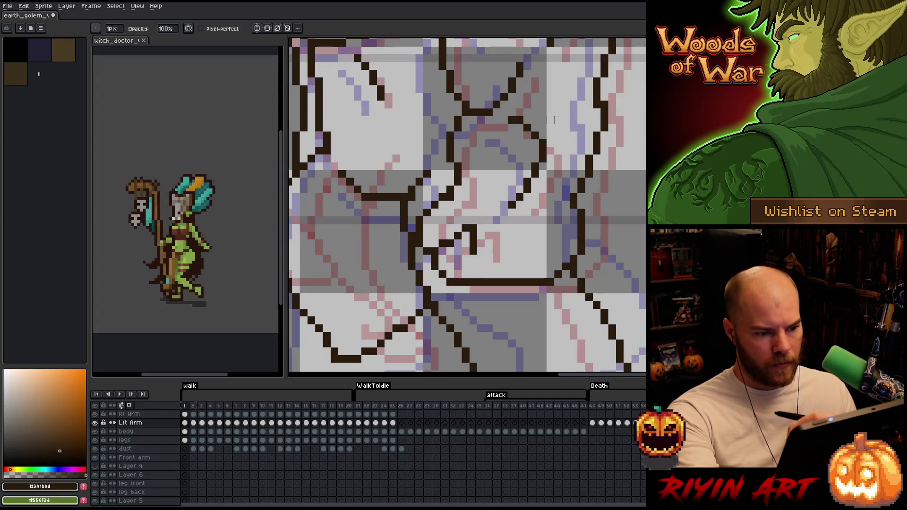
pyautogui.press('Right')
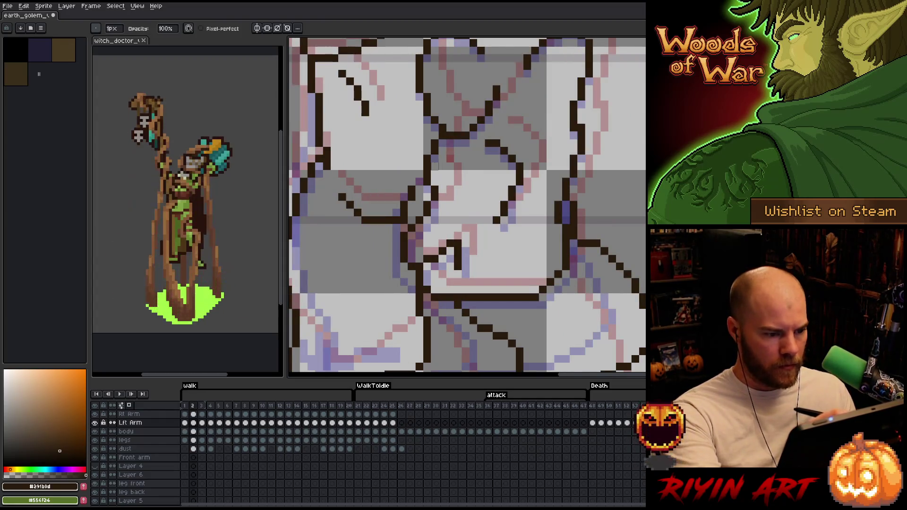
pyautogui.press('e')
pyautogui.press('b')
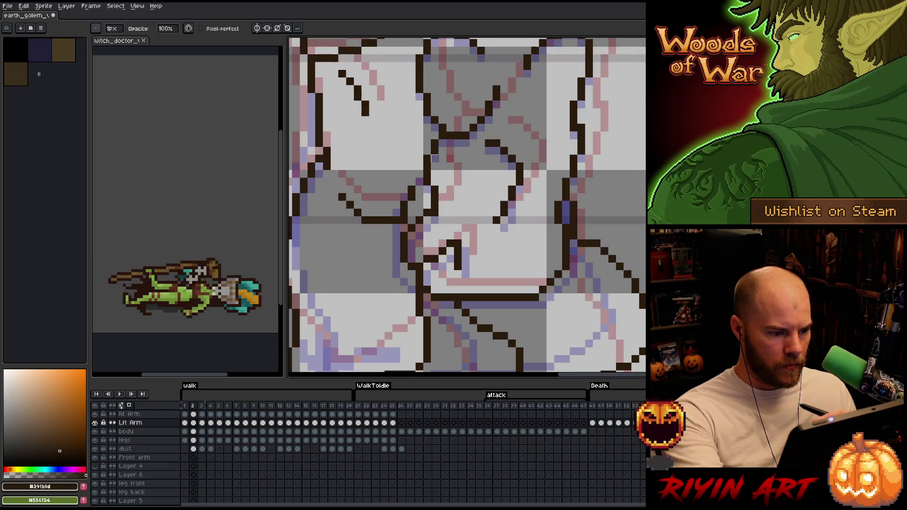
pyautogui.press('Right')
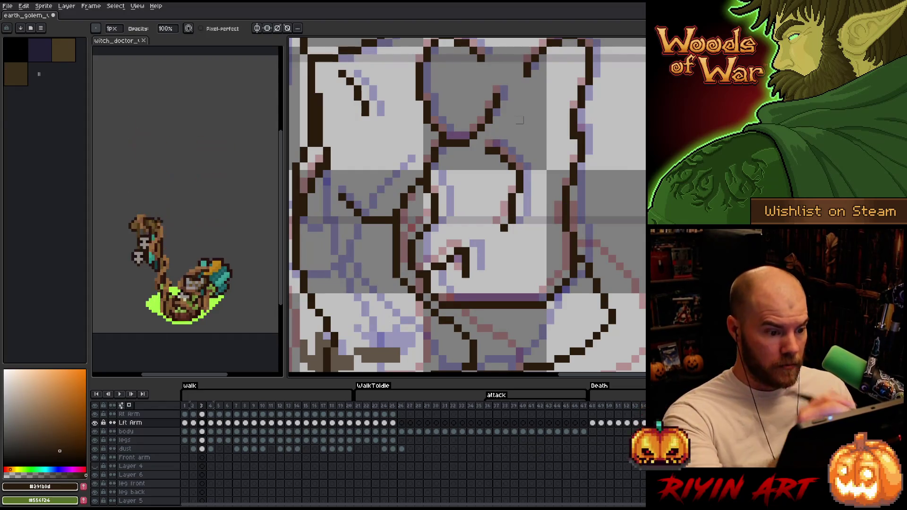
pyautogui.press('e')
pyautogui.press('b')
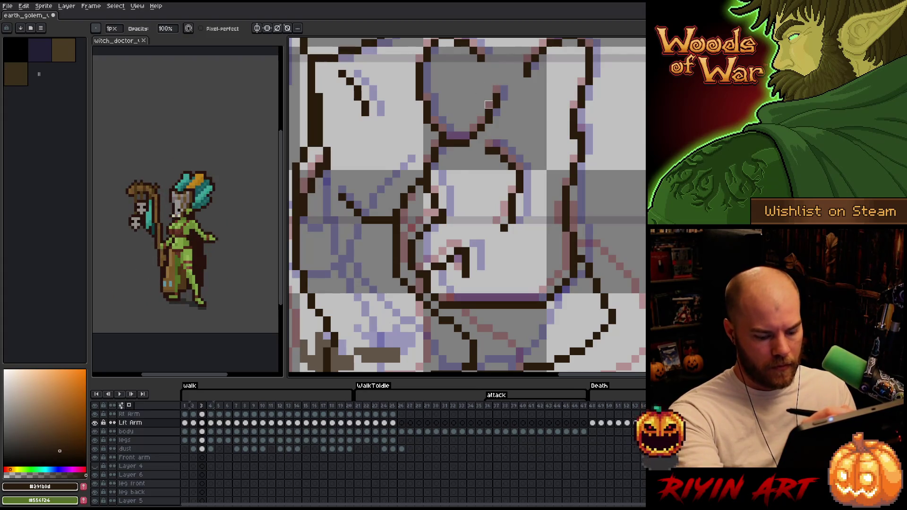
pyautogui.press('Right')
pyautogui.press('e')
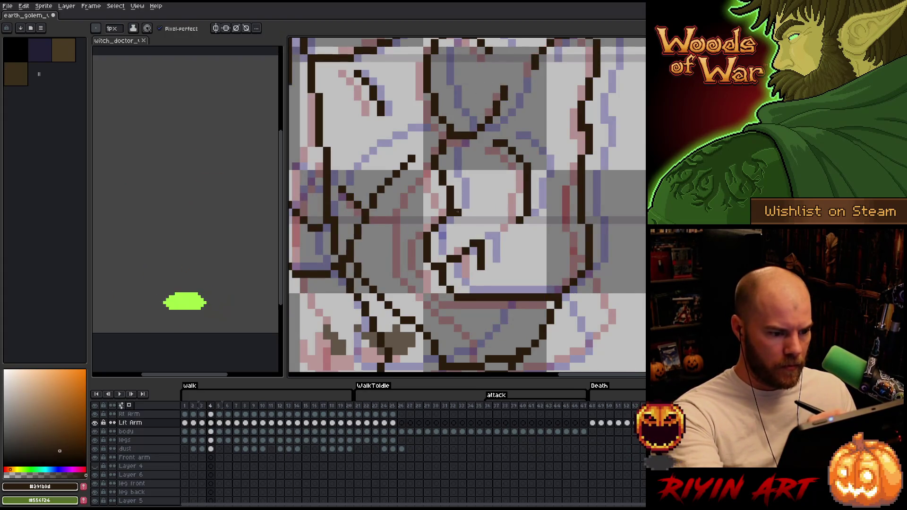
pyautogui.press('b')
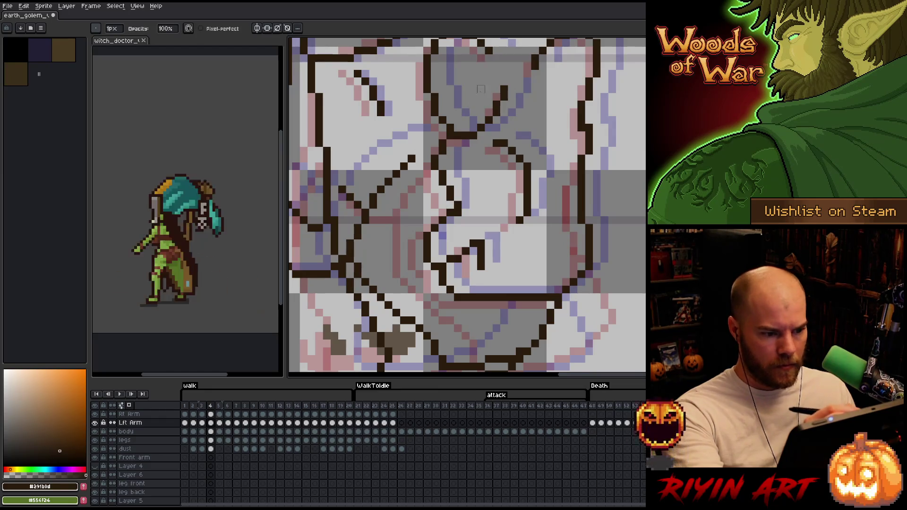
# - Erase and redraw stray line pixels on frames 5, 6 and 7
pyautogui.press('Right')
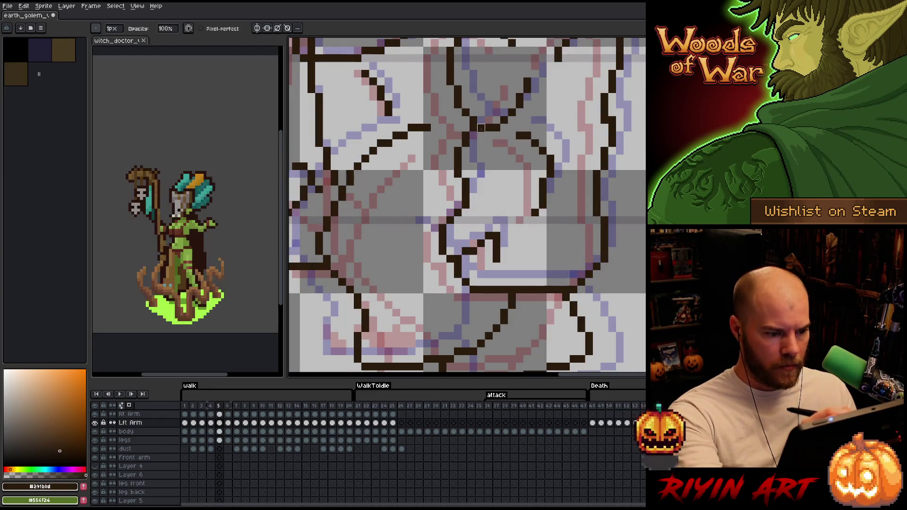
pyautogui.press('e')
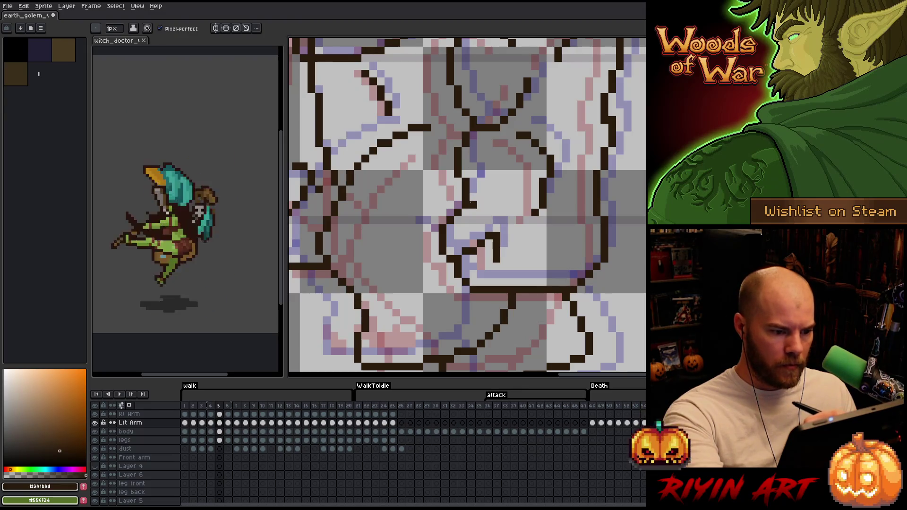
pyautogui.press('b')
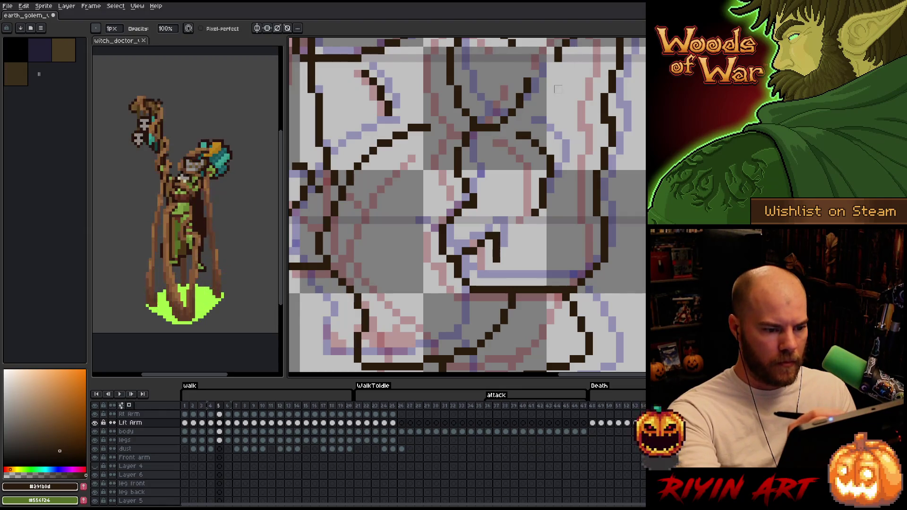
pyautogui.press('Right')
pyautogui.press('e')
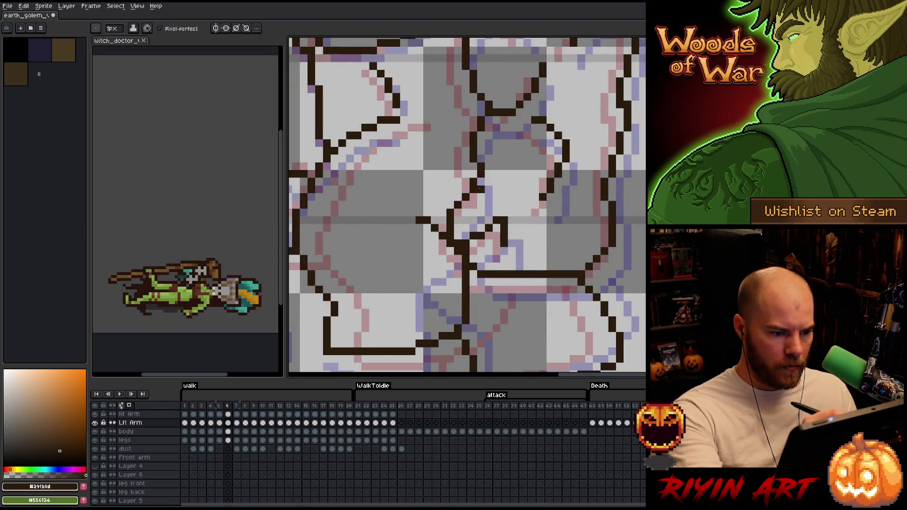
pyautogui.press('b')
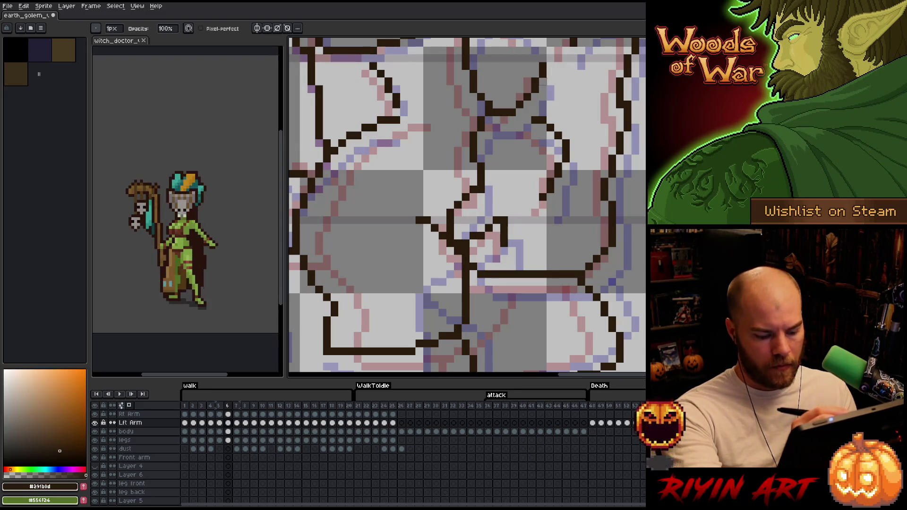
pyautogui.press('Right')
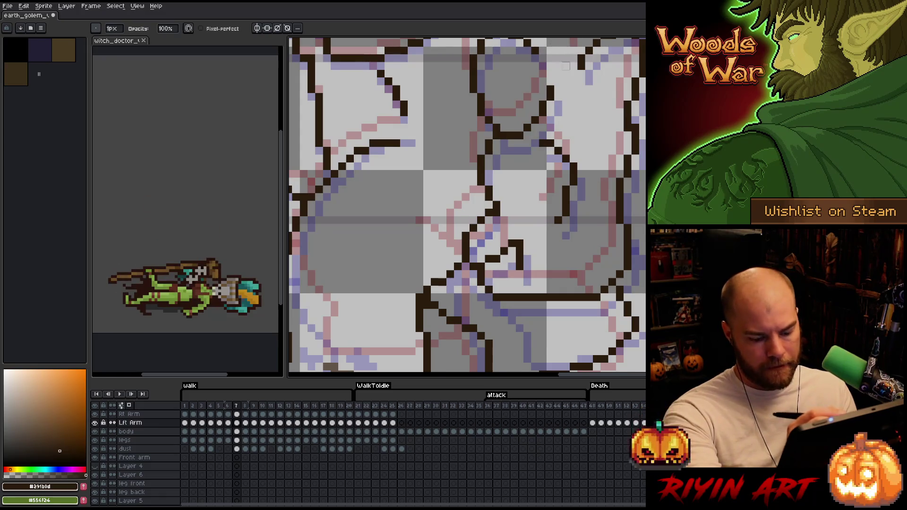
# - Touch up the golem's outline on frames 8, 9 and 10, then advance to frame 11
pyautogui.press('Right')
pyautogui.click(504, 210)
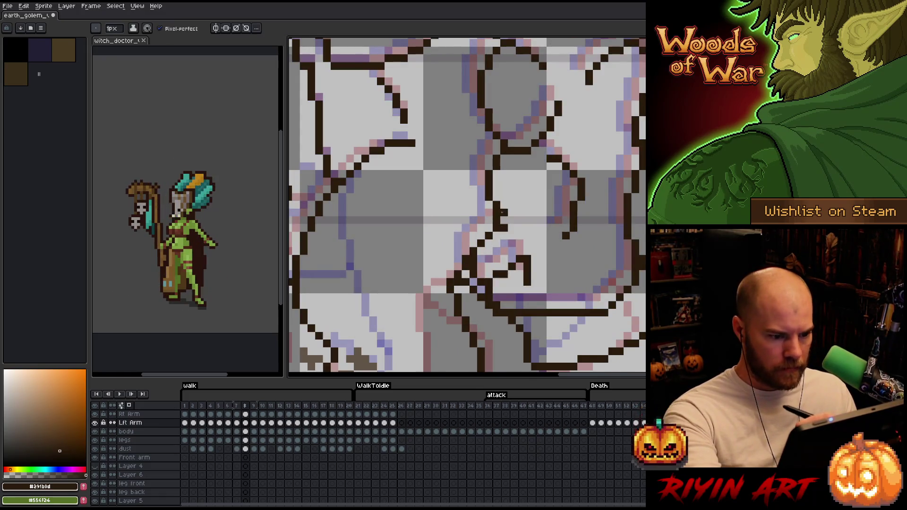
pyautogui.press('b')
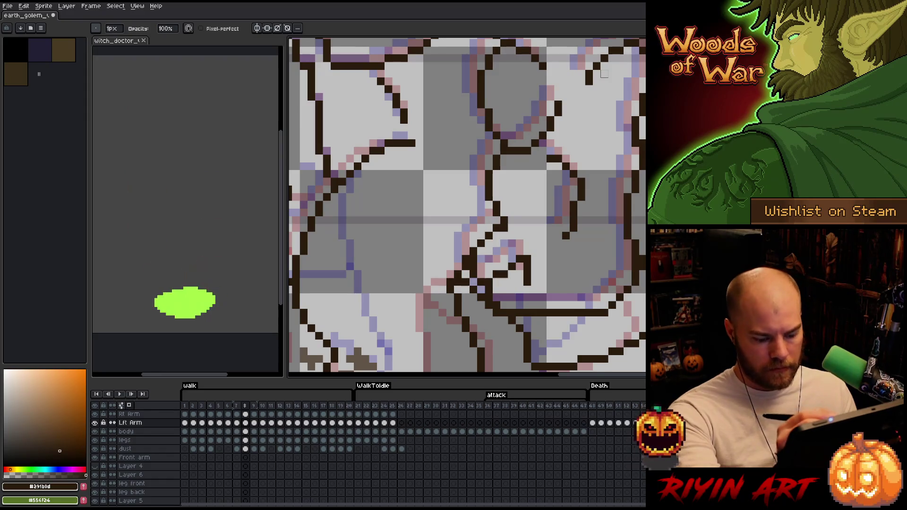
pyautogui.press('Right')
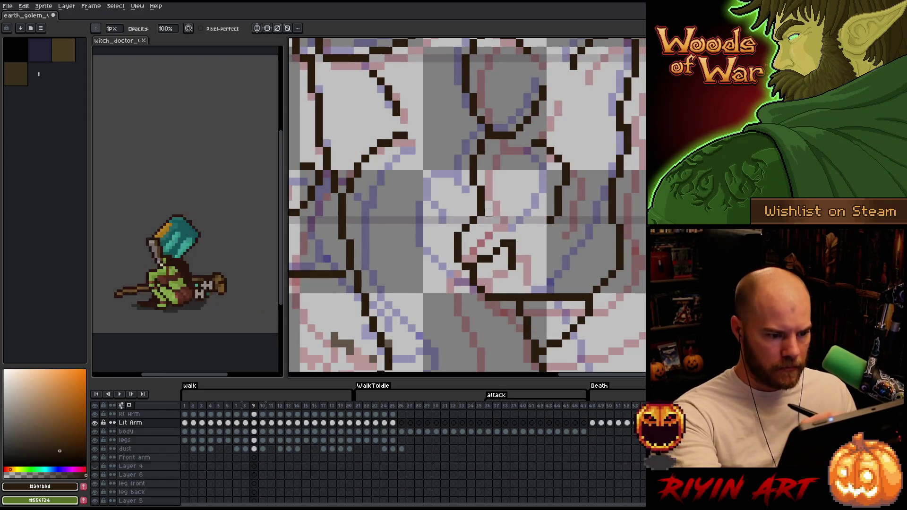
pyautogui.press('e')
pyautogui.press('b')
pyautogui.press('e')
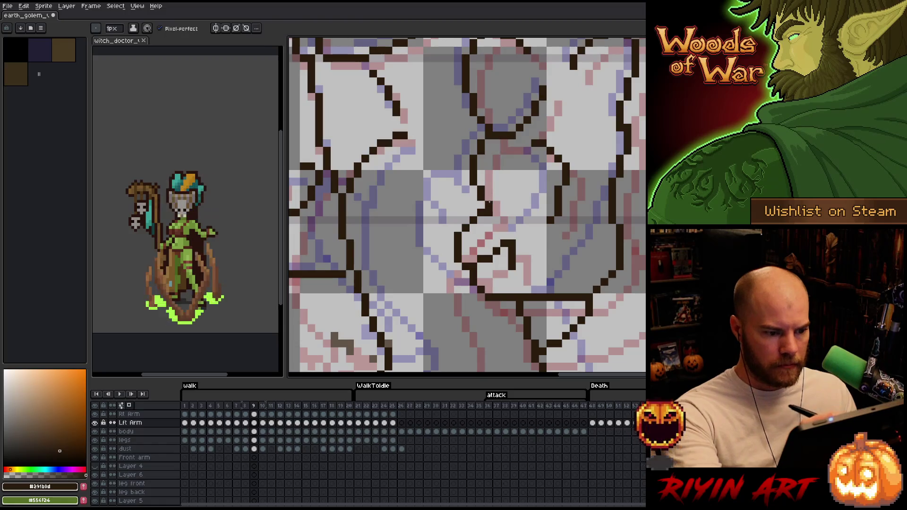
pyautogui.press('Right')
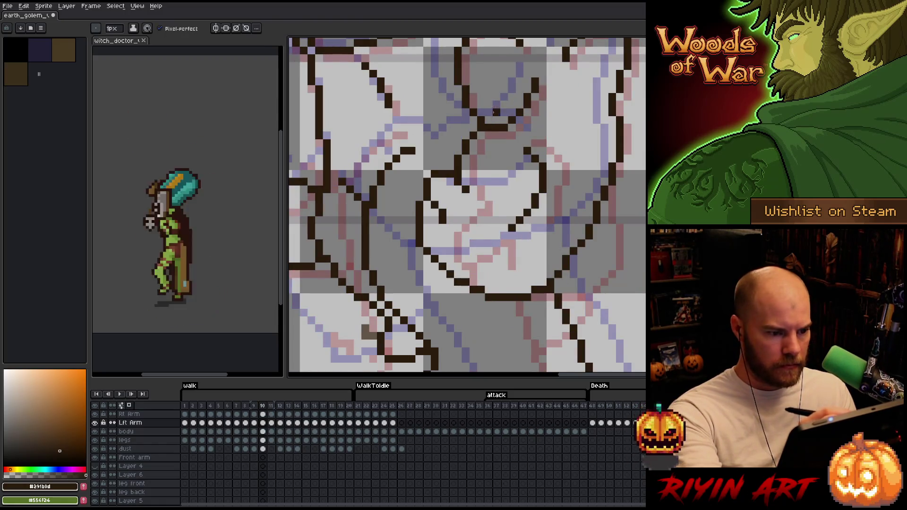
pyautogui.click(466, 182)
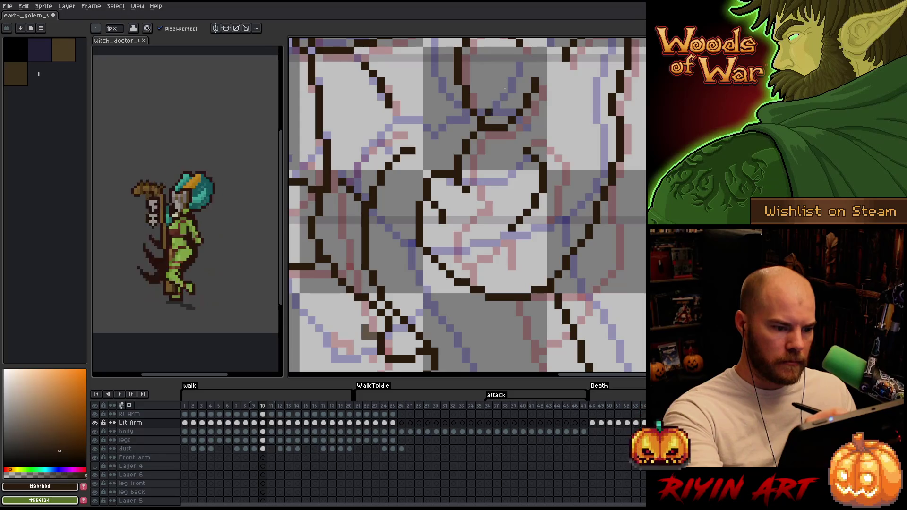
pyautogui.press('Right')
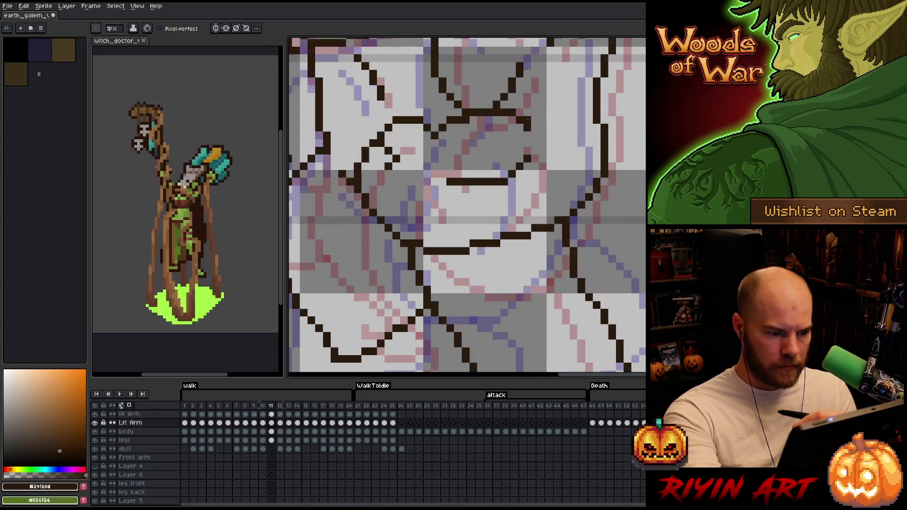
# - Settle on frame 12, pan to another part of the golem and fix its dark brown lines
pyautogui.press('Right')
pyautogui.press('Left')
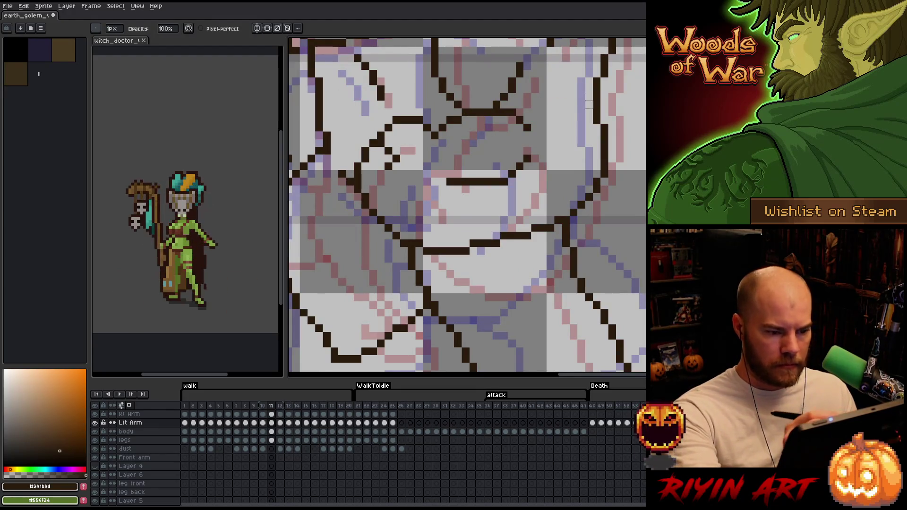
pyautogui.press('Right')
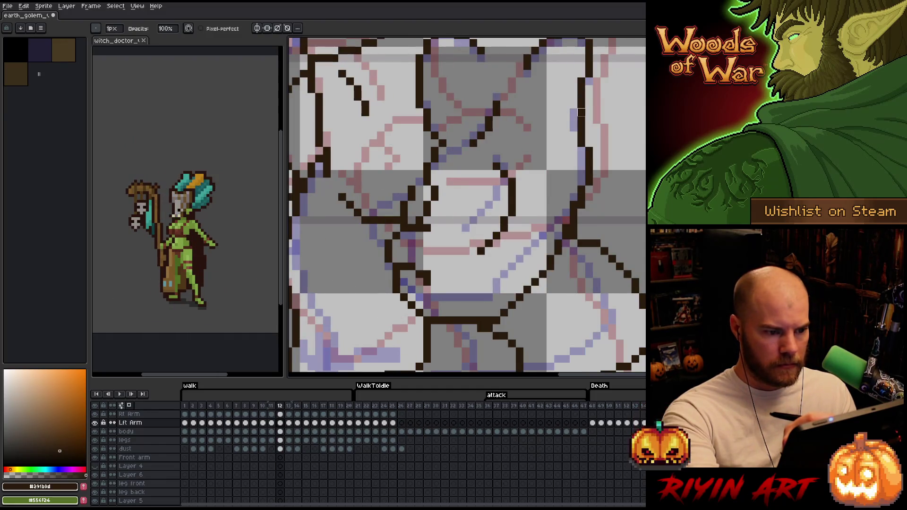
pyautogui.moveTo(543, 168)
pyautogui.mouseDown()
pyautogui.moveTo(628, 232)
pyautogui.moveTo(628, 156)
pyautogui.mouseUp()
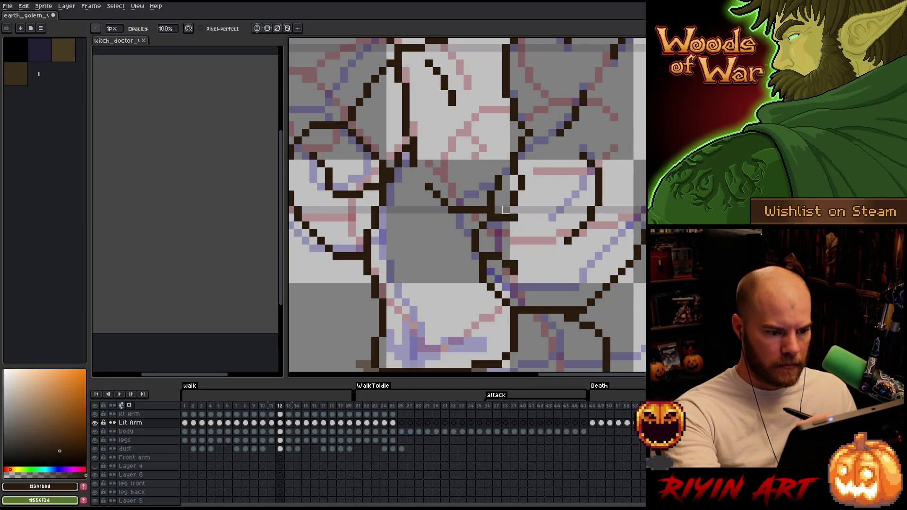
pyautogui.press('e')
pyautogui.press('b')
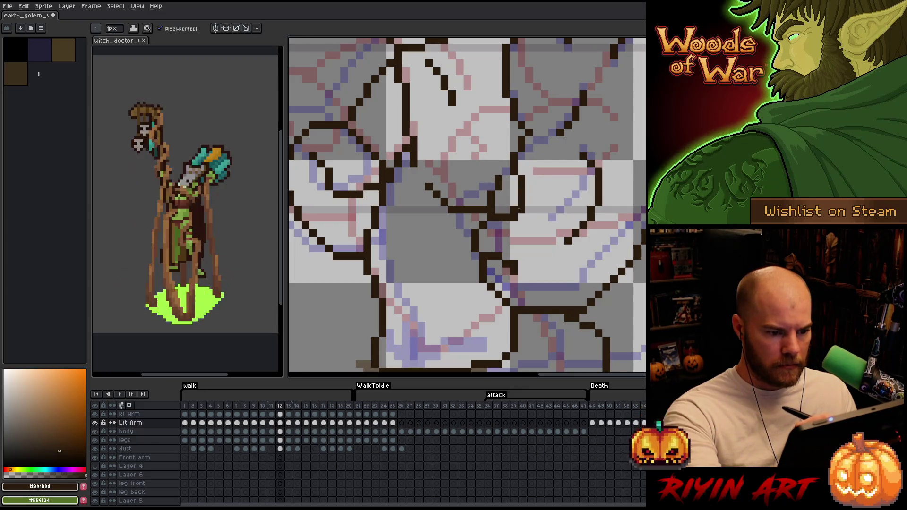
pyautogui.press('e')
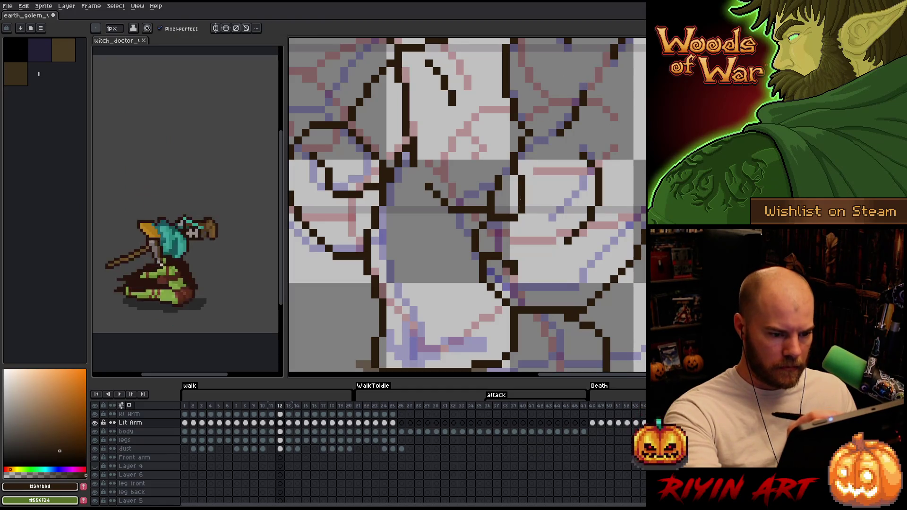
pyautogui.press('b')
pyautogui.press('e')
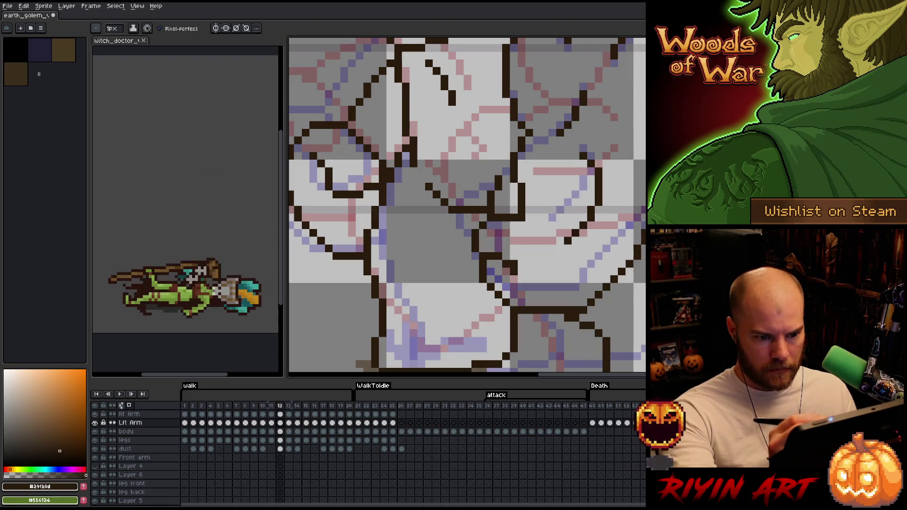
pyautogui.press('b')
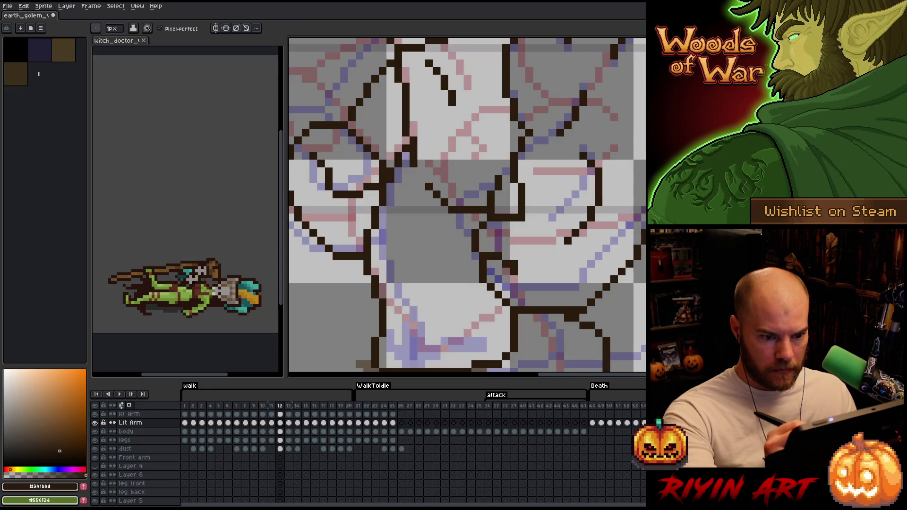
# - Reactivate the left-arm layer after the move tool check and advance to frame 13
pyautogui.press('v')
pyautogui.press('b')
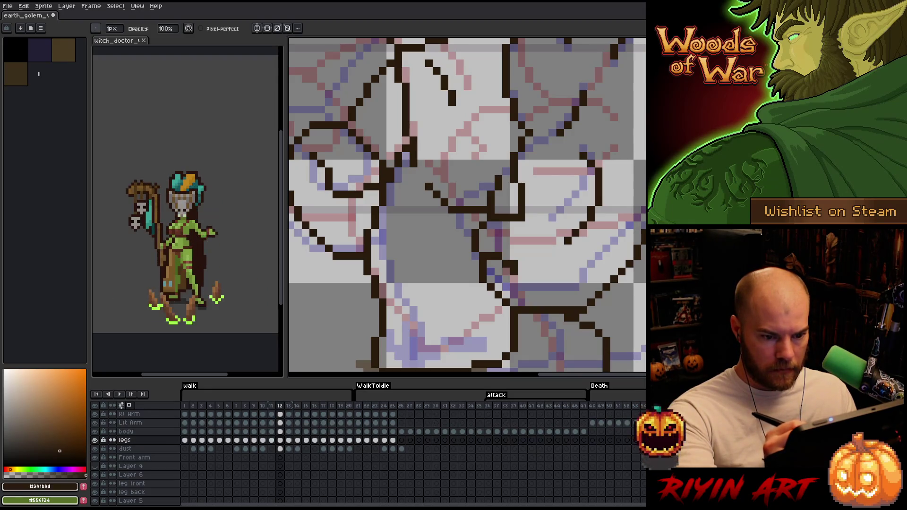
pyautogui.press('v')
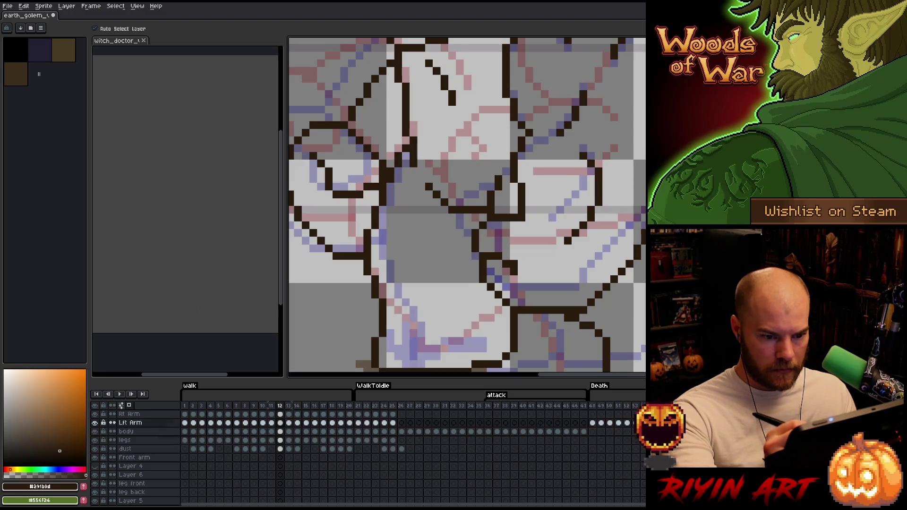
pyautogui.click(523, 206)
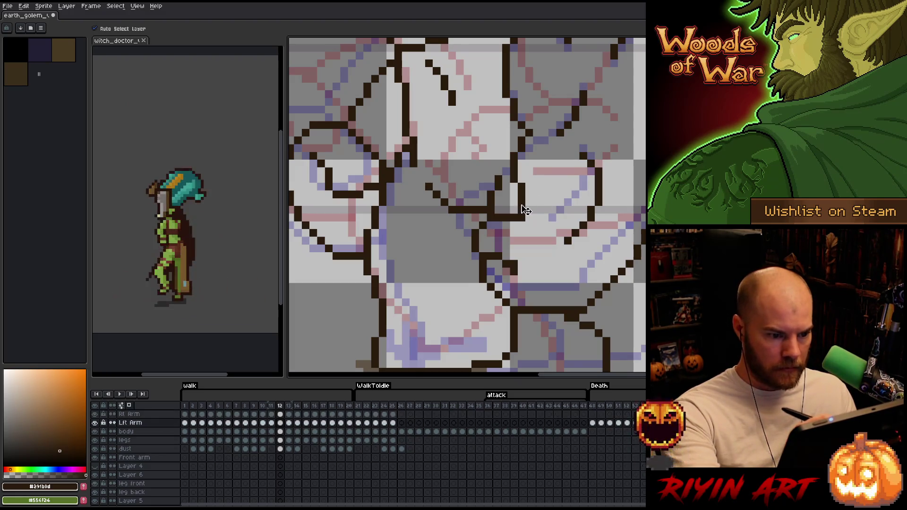
pyautogui.press('.')
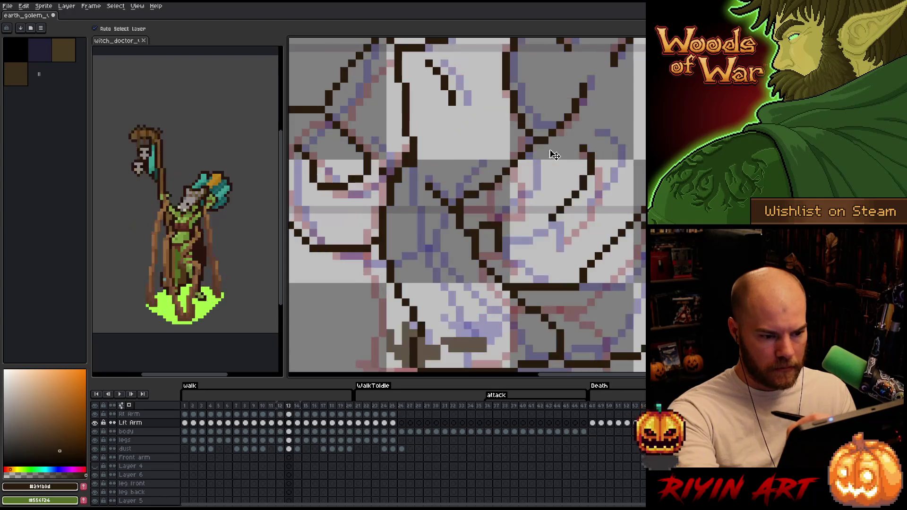
# - Refine the line art on frames 13 and 14 with pencil and eraser passes
pyautogui.press('b')
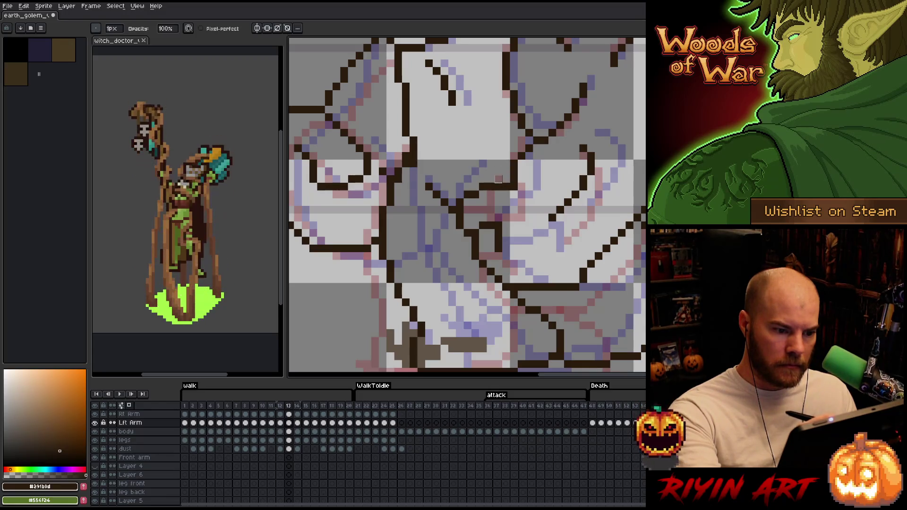
pyautogui.press('b')
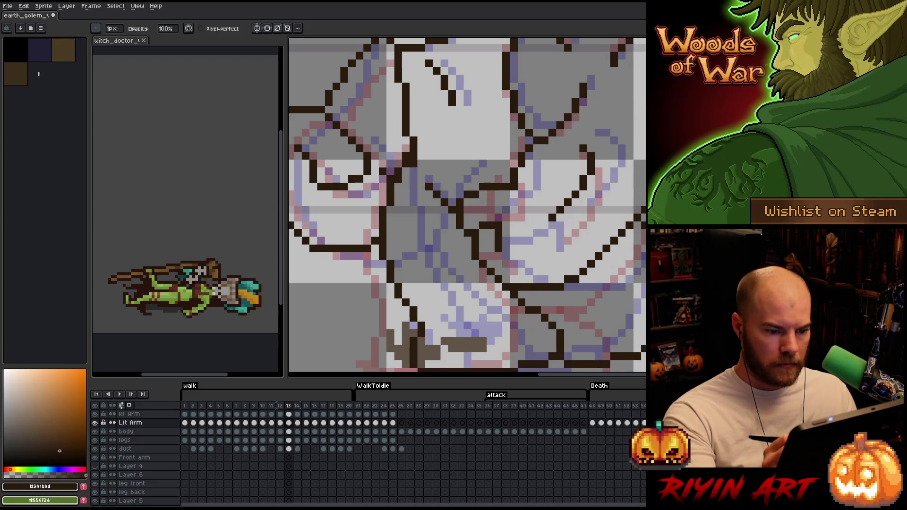
pyautogui.press('Right')
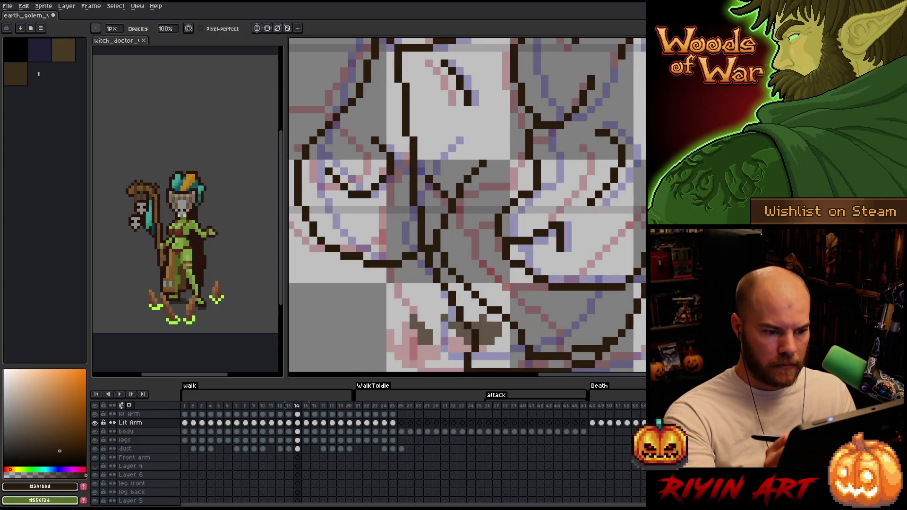
pyautogui.press('e')
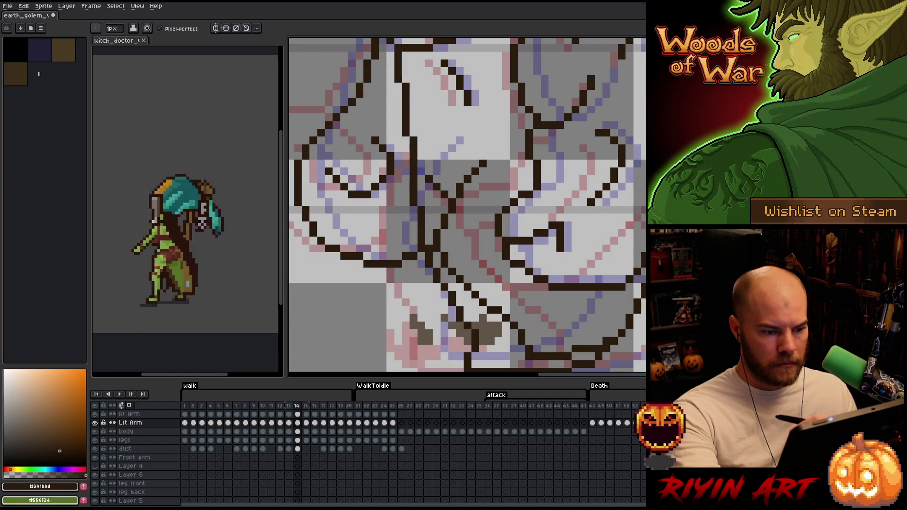
pyautogui.press('b')
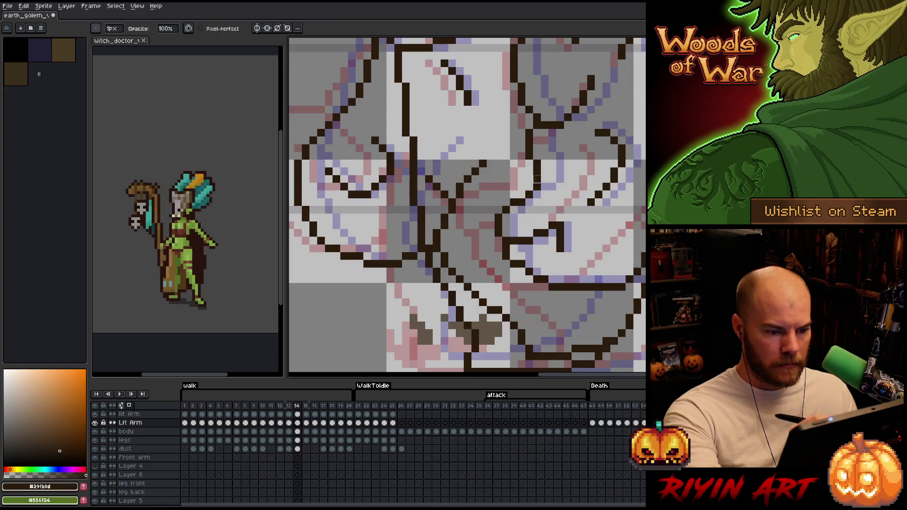
pyautogui.press('e')
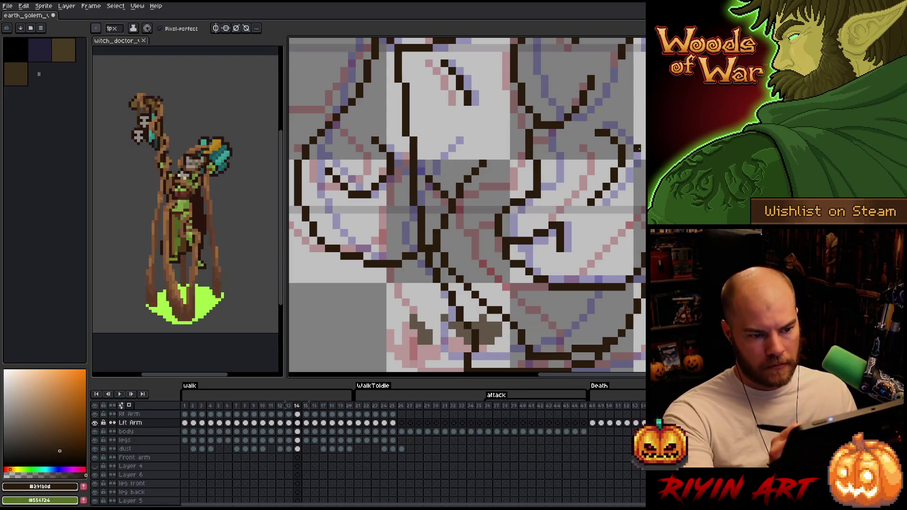
# - Touch up frame 15's lines, then step on through frame 16 toward frame 19
pyautogui.press('Right')
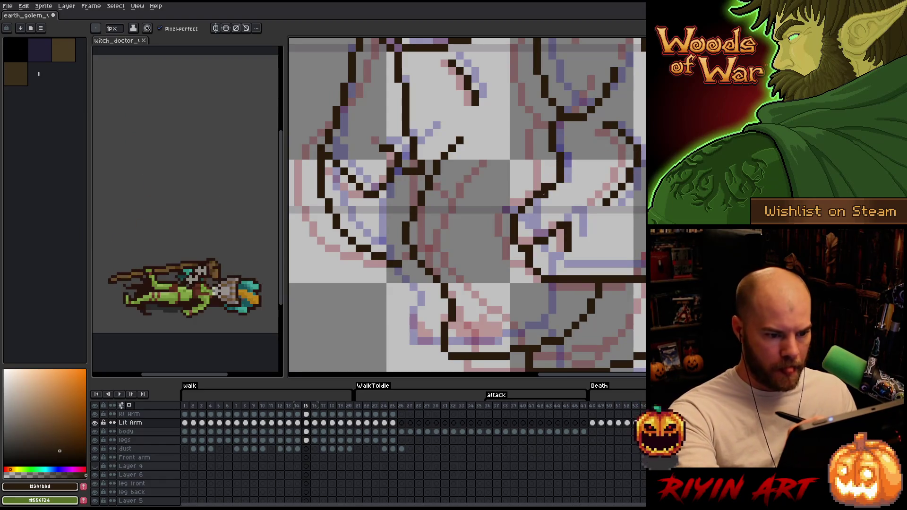
pyautogui.press('b')
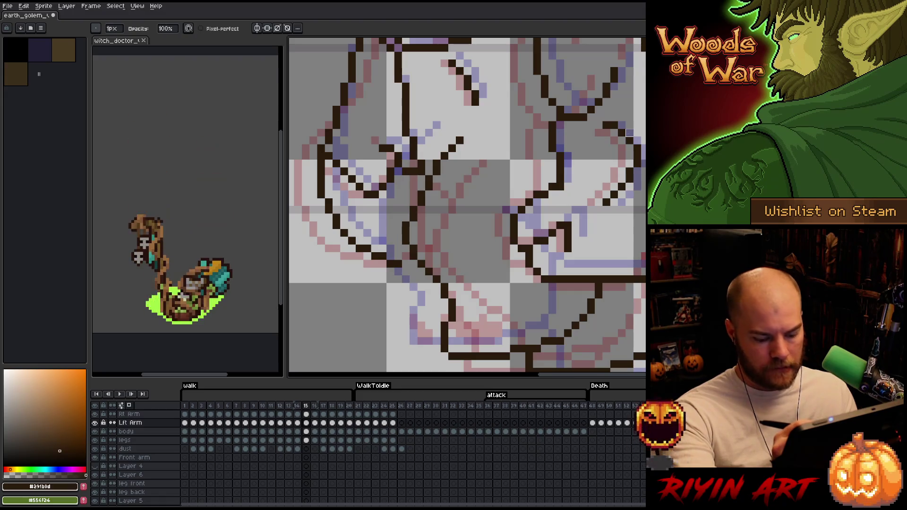
pyautogui.press('Right')
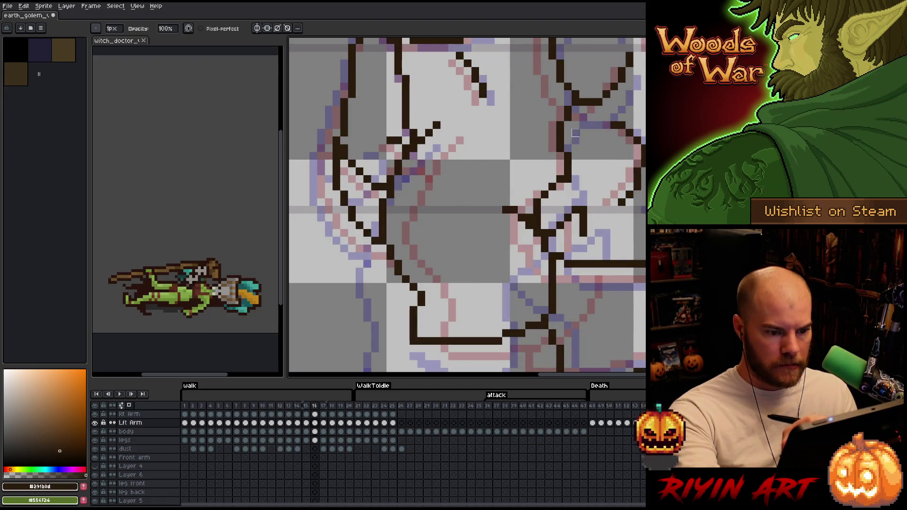
pyautogui.press('Right')
pyautogui.press('Right')
pyautogui.press('Right')
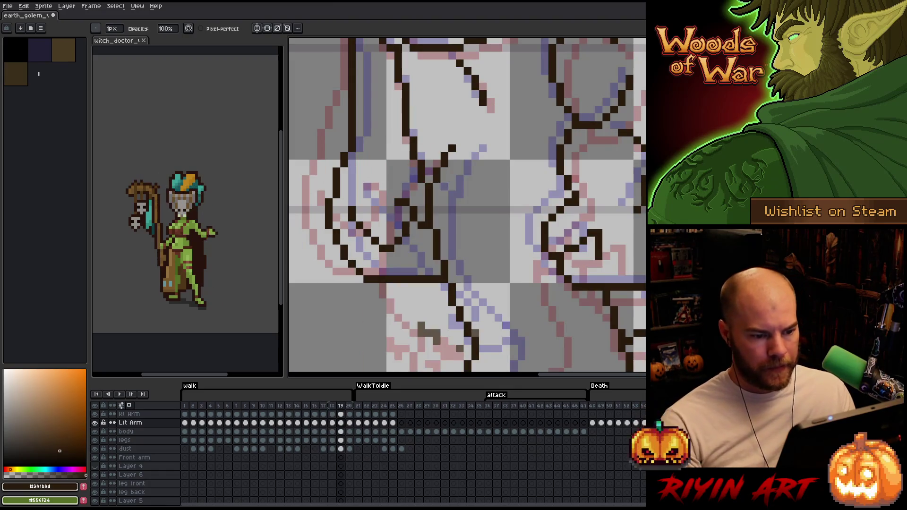
pyautogui.scroll(-5, 466, 206)
# - Show the whole golem, turn off onion-skin ghosts and play the walk animation to check the lines
pyautogui.press('z')
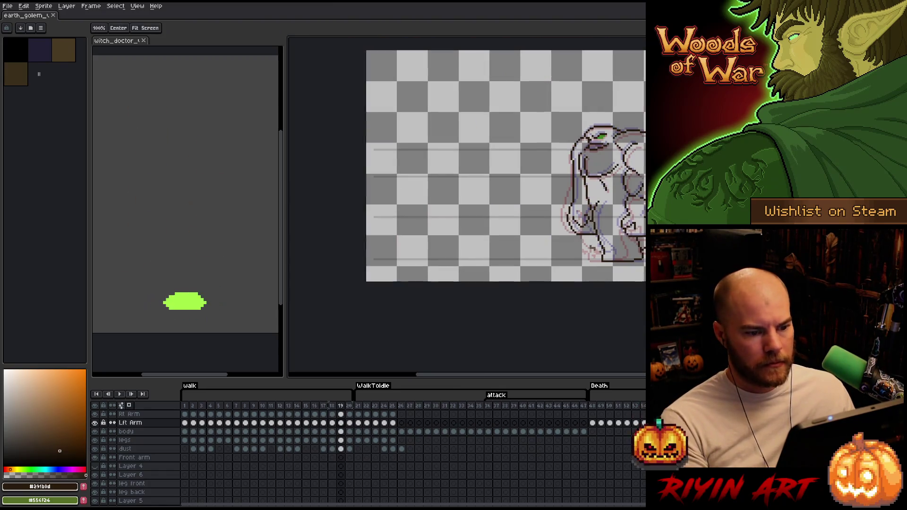
pyautogui.scroll(5, 466, 181)
pyautogui.press('b')
pyautogui.scroll(-3, 140, 496)
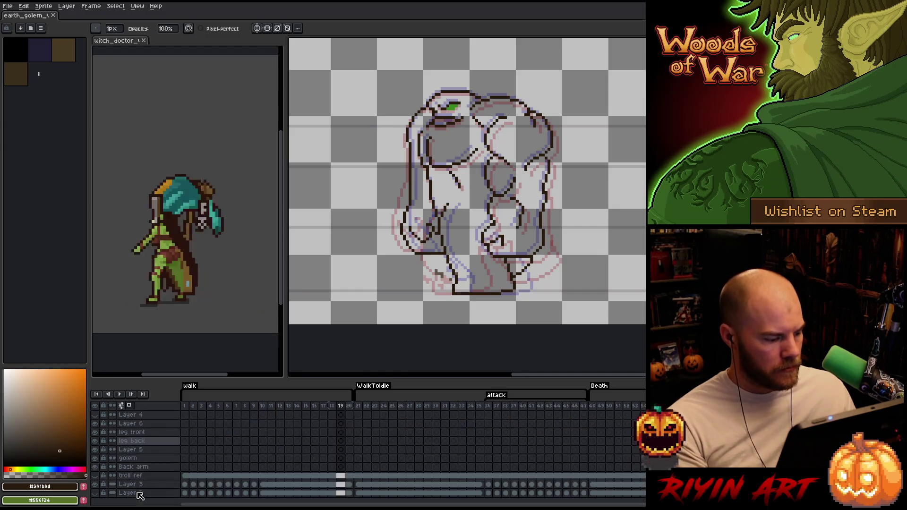
pyautogui.click(99, 496)
pyautogui.press('Return')
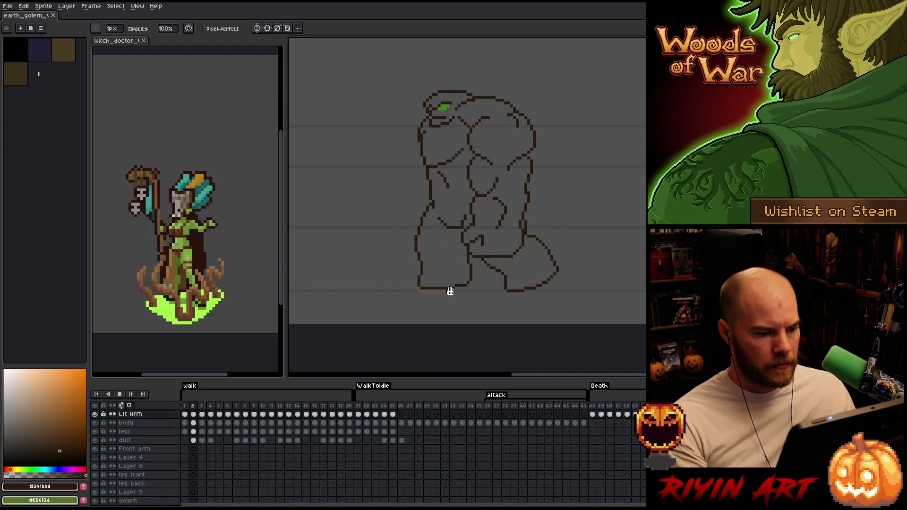
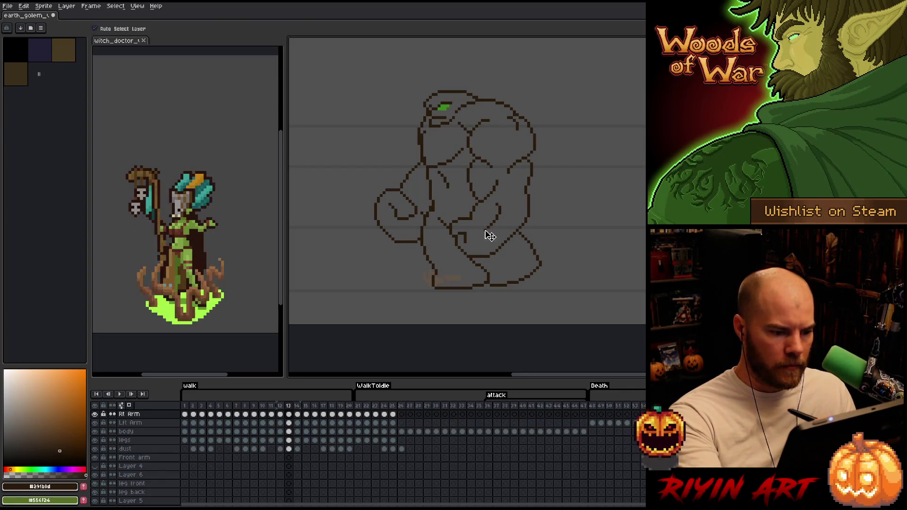
# - Nudge the selected arm pixels one pixel right on frame 13 and flip against frame 12 to compare
pyautogui.press('m')
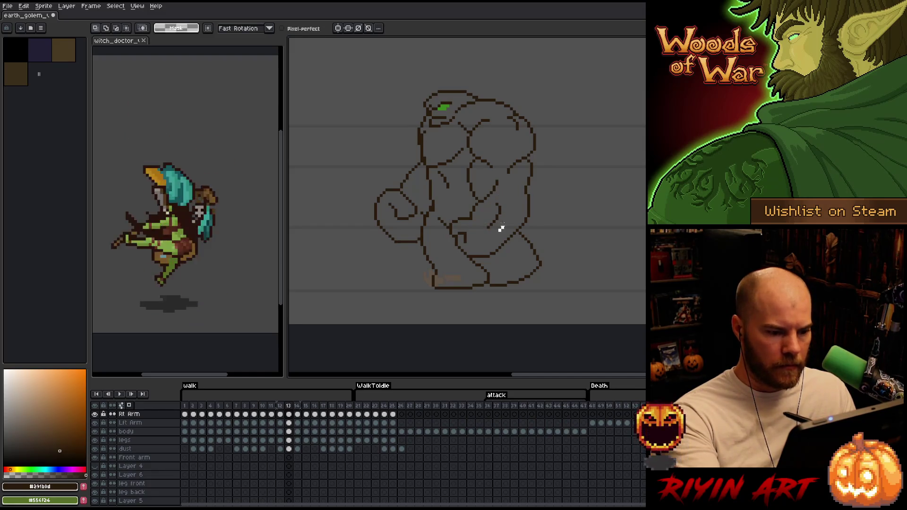
pyautogui.press('Right')
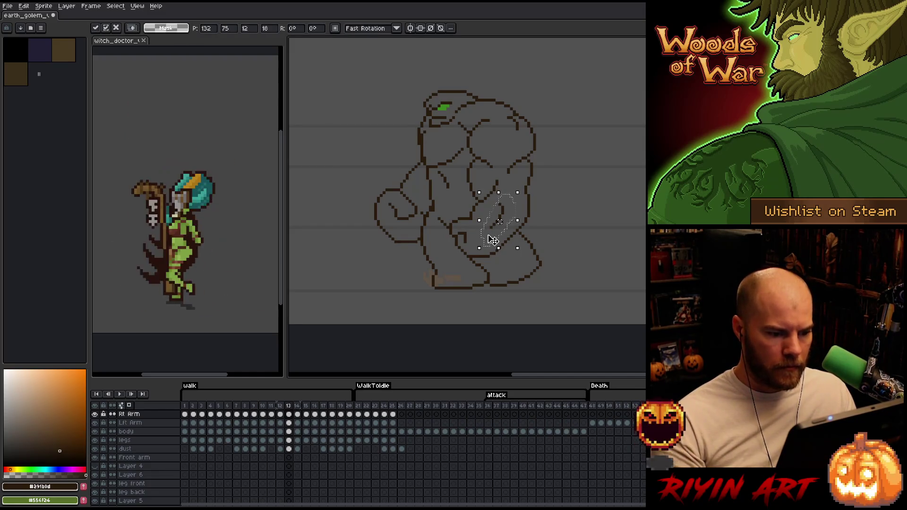
pyautogui.press('.')
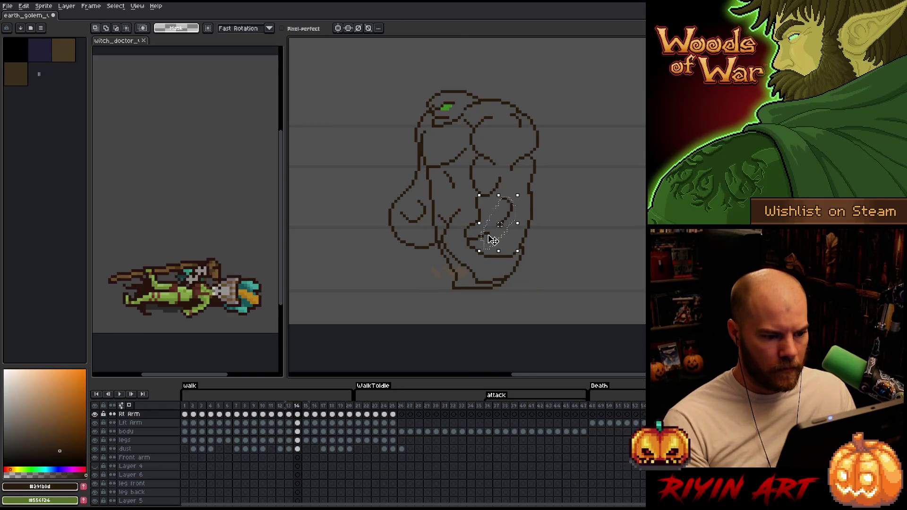
pyautogui.press(',')
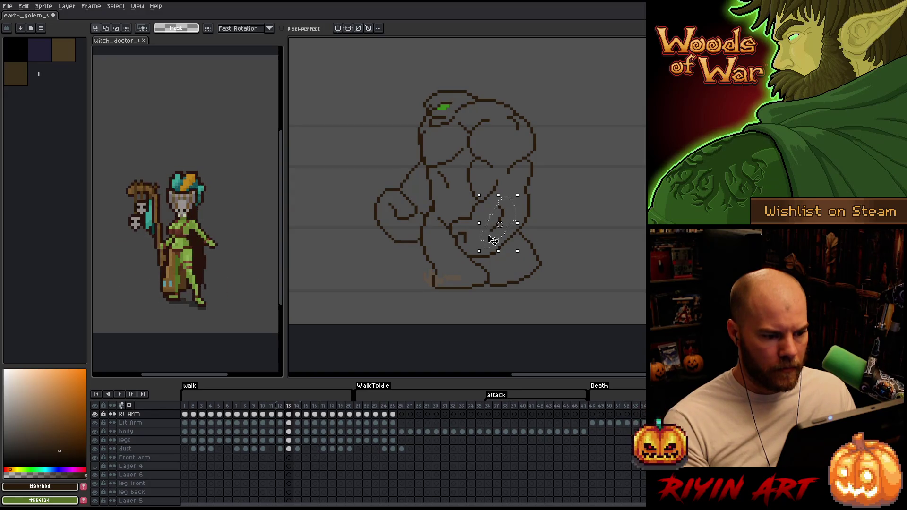
pyautogui.press(',')
pyautogui.press('.')
pyautogui.press('.')
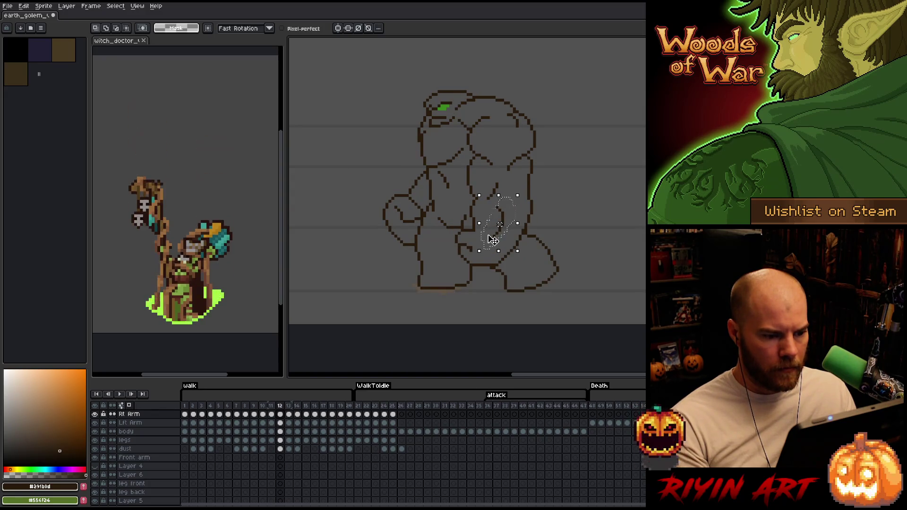
pyautogui.press(',')
pyautogui.press(',')
# - Nudge the arm pixels up one pixel on frame 12, check the motion, then drop the selection
pyautogui.press('Up')
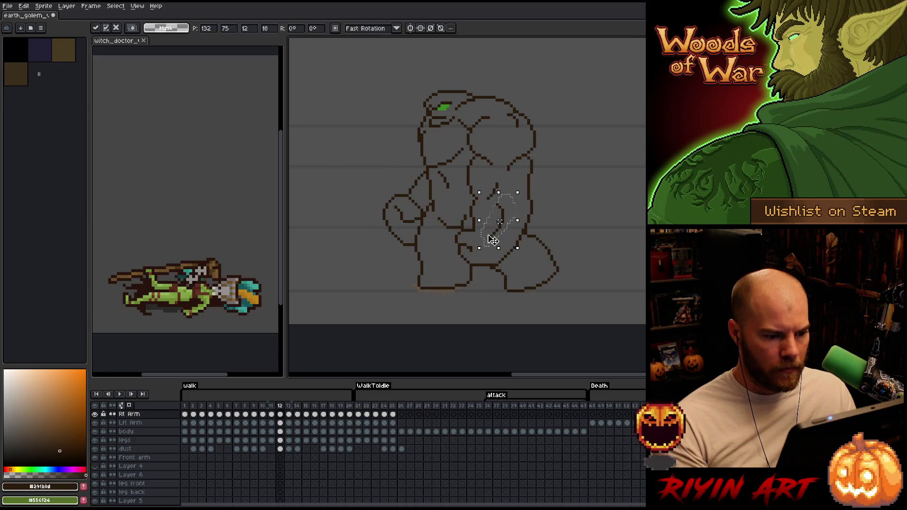
pyautogui.press('.')
pyautogui.press('.')
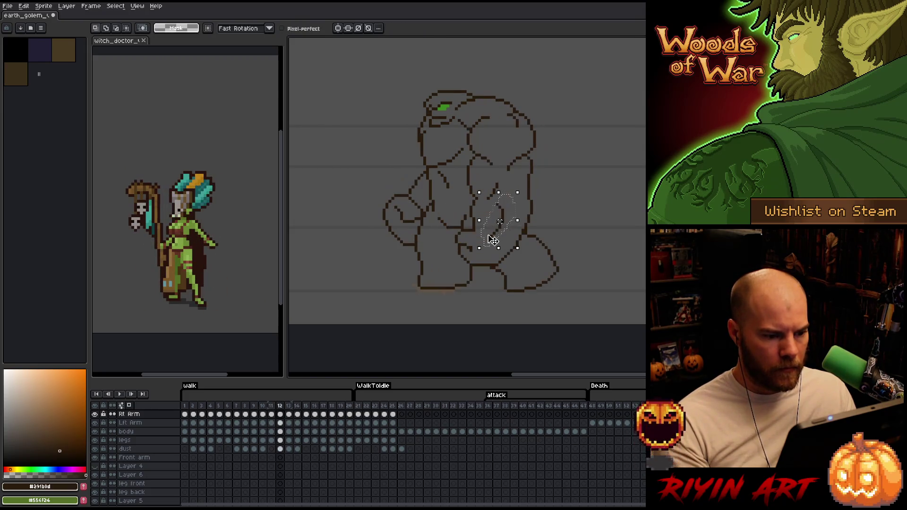
pyautogui.press(',')
pyautogui.press(',')
pyautogui.hotkey('ctrl', 'd')
pyautogui.press('b')
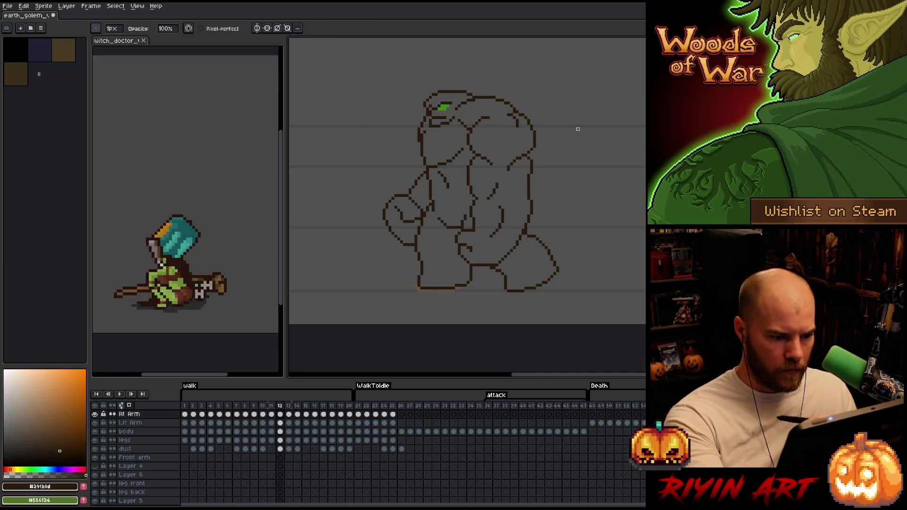
# - Flip between frames 12 and 13 to verify the arm poses, returning to the pencil
pyautogui.press('.')
pyautogui.press(',')
pyautogui.press('.')
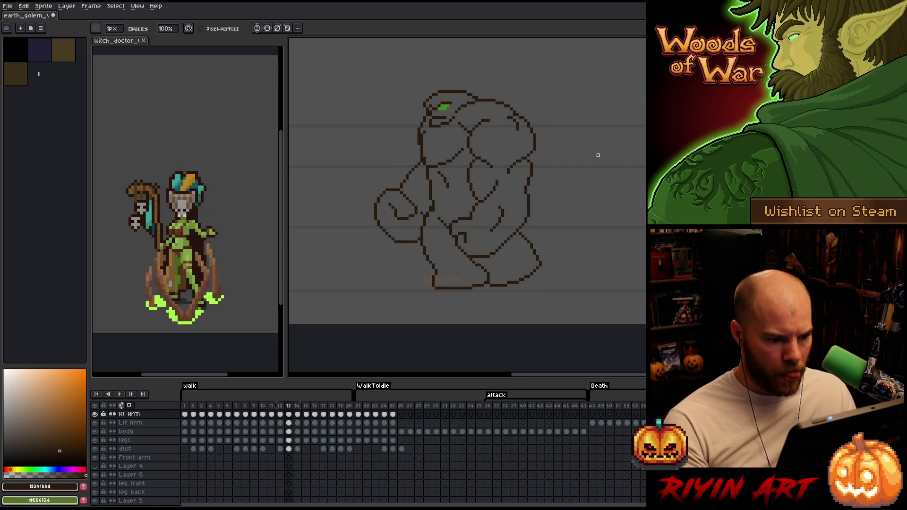
pyautogui.press(',')
pyautogui.press('.')
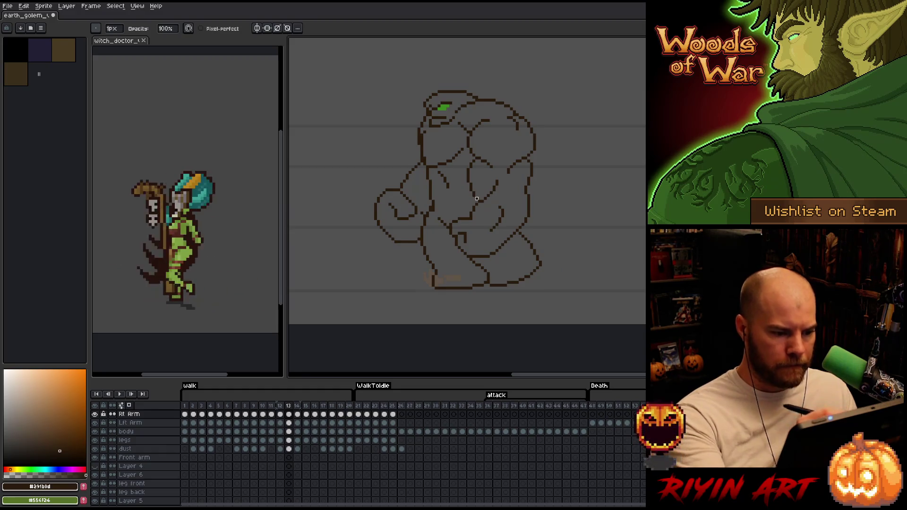
pyautogui.press('e')
pyautogui.press('b')
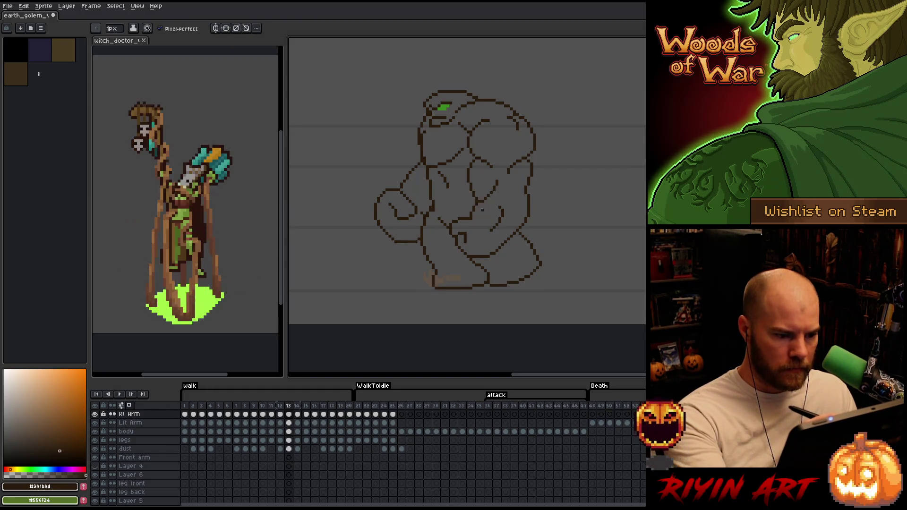
# - Switch between the Lft Arm and Rt Arm layers and flip through frames 11 to 13 comparing arm poses
pyautogui.keyDown('ctrl'); pyautogui.click(486, 207); pyautogui.keyUp('ctrl')
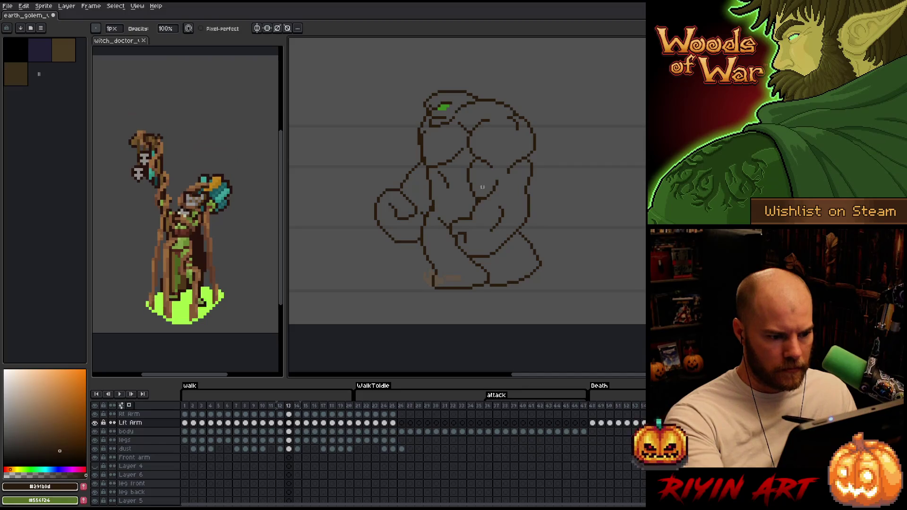
pyautogui.press('ctrl')
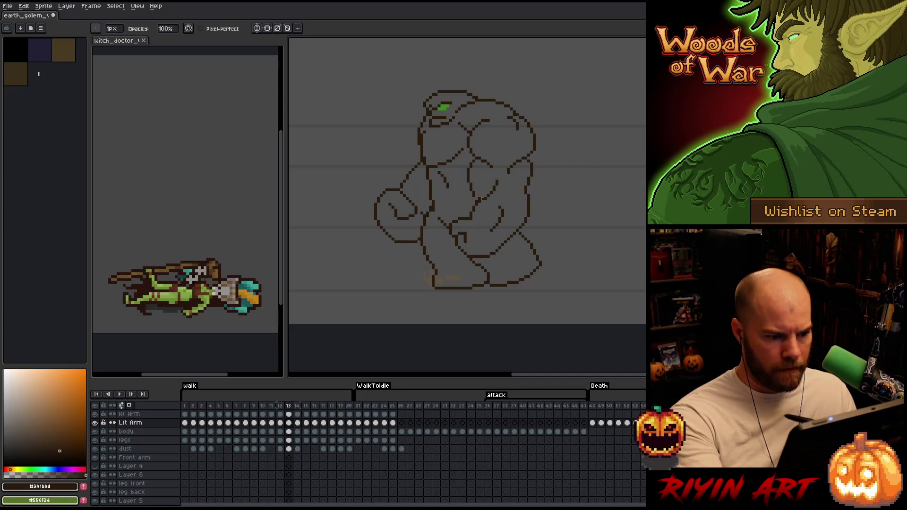
pyautogui.keyDown('ctrl'); pyautogui.click(478, 205); pyautogui.keyUp('ctrl')
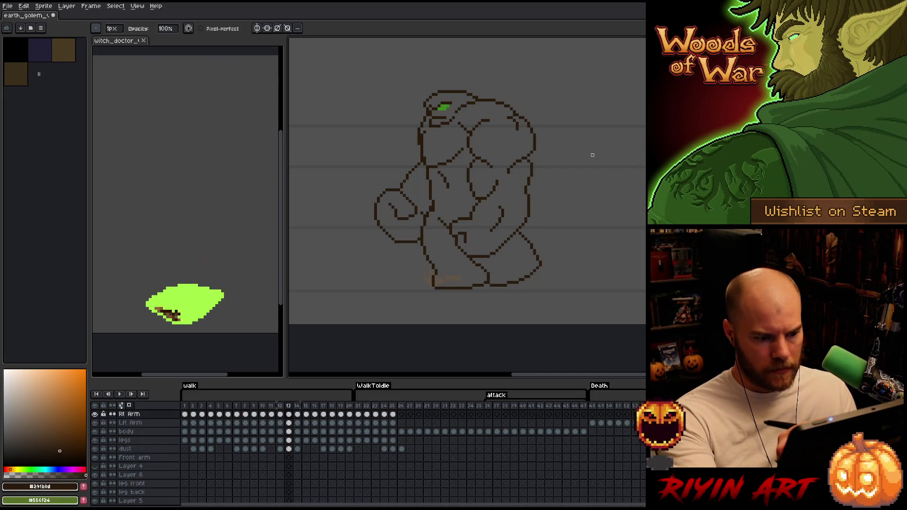
pyautogui.press(',')
pyautogui.press('.')
pyautogui.press(',')
pyautogui.press('e')
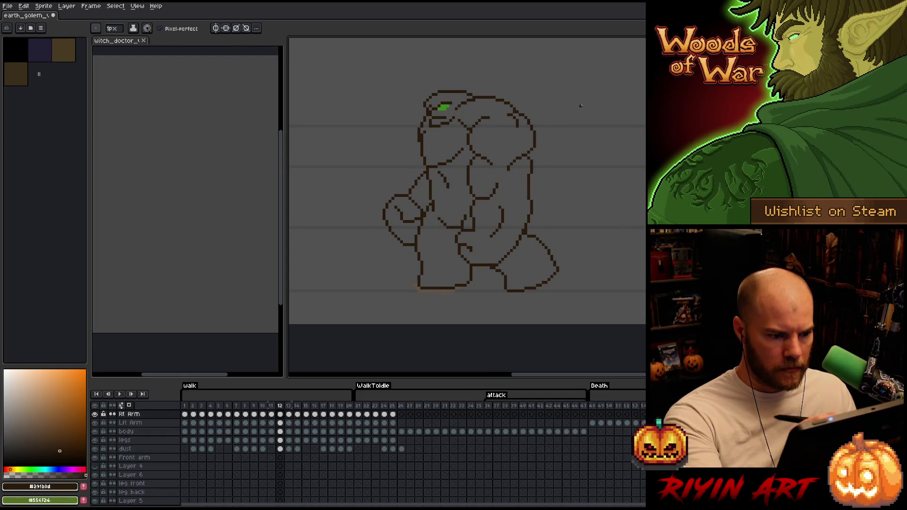
pyautogui.press(',')
pyautogui.press('.')
pyautogui.press('.')
pyautogui.press(',')
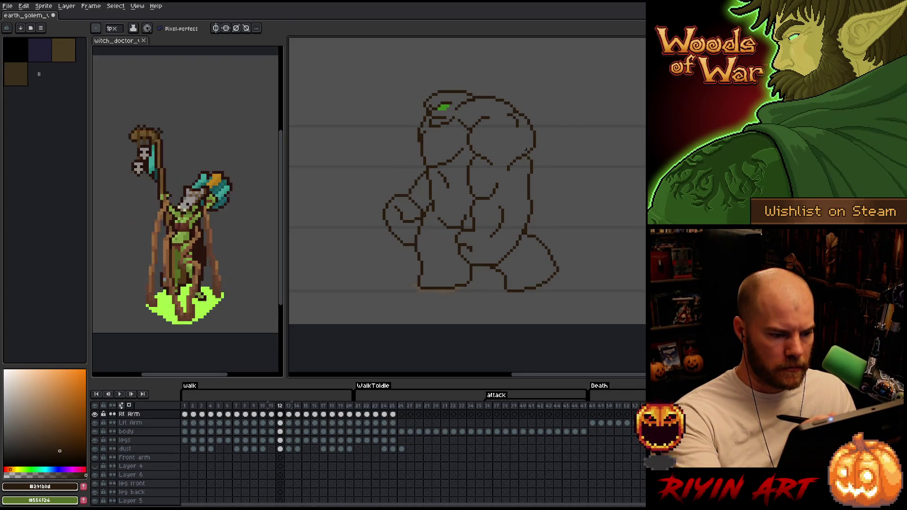
pyautogui.press('.')
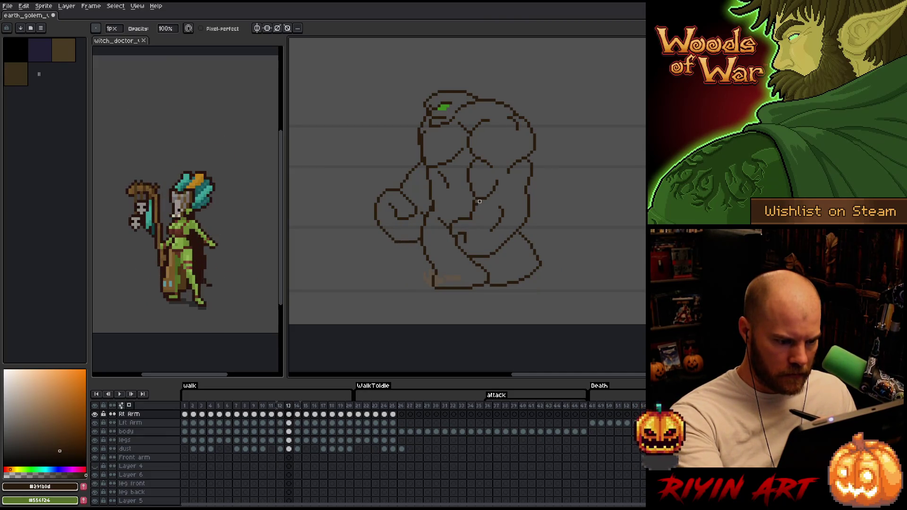
# - Cycle through Lft Arm, Layer 2 and Rt Arm, settling on Rt Arm ready to lasso the inner arm stroke
pyautogui.keyDown('ctrl'); pyautogui.click(481, 209); pyautogui.keyUp('ctrl')
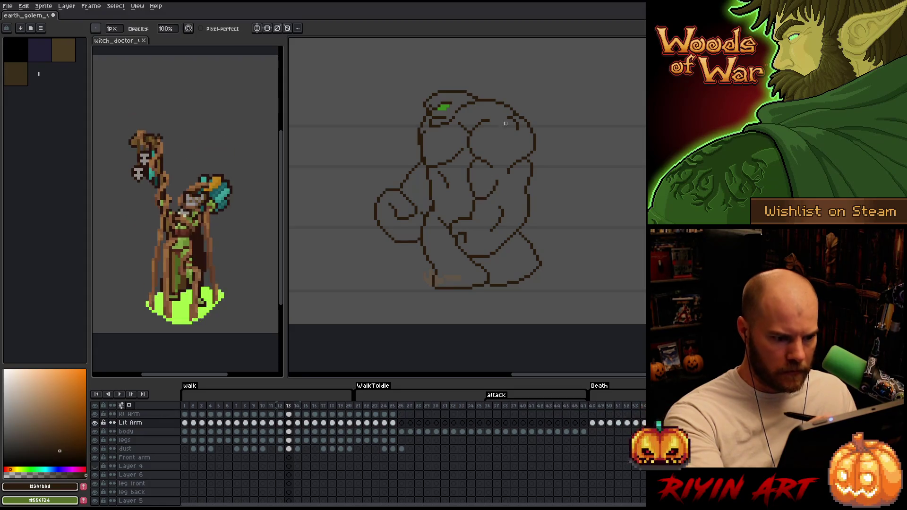
pyautogui.press('e')
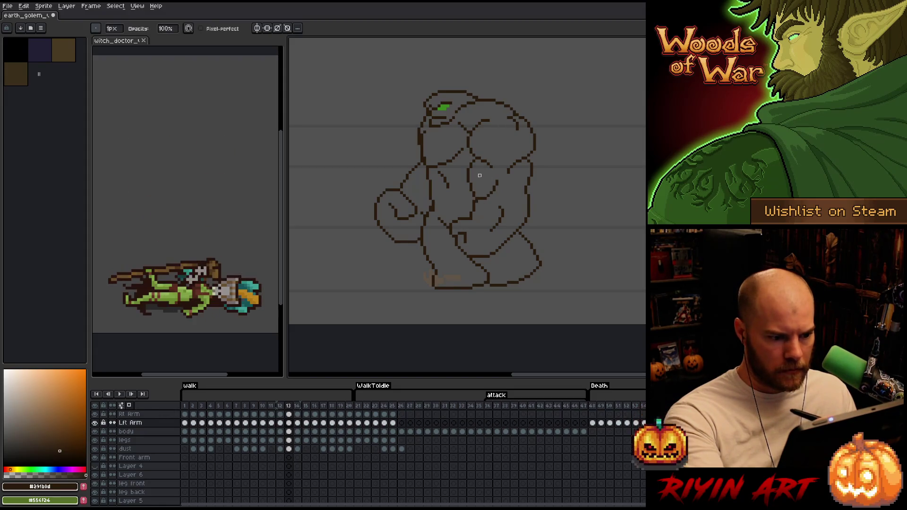
pyautogui.keyDown('ctrl'); pyautogui.click(480, 196); pyautogui.keyUp('ctrl')
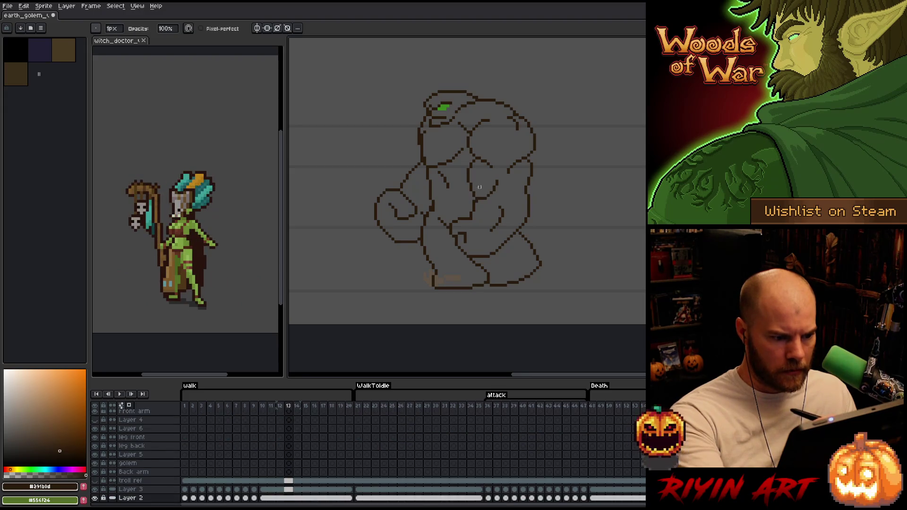
pyautogui.keyDown('ctrl'); pyautogui.click(478, 206); pyautogui.keyUp('ctrl')
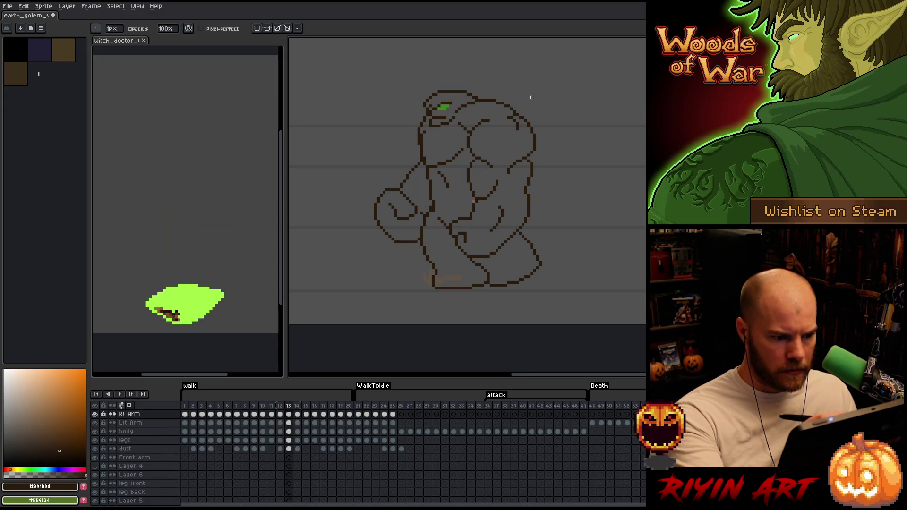
pyautogui.keyDown('ctrl'); pyautogui.click(473, 205); pyautogui.keyUp('ctrl')
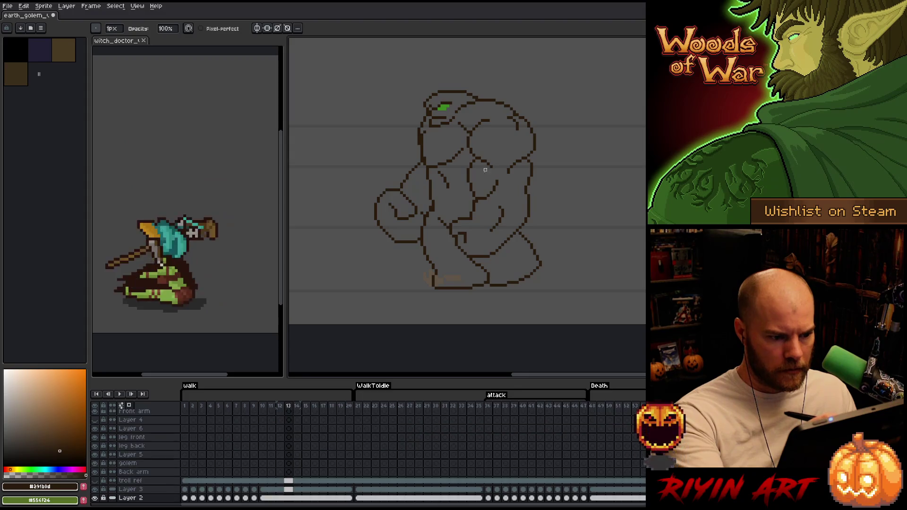
pyautogui.keyDown('ctrl'); pyautogui.click(477, 219); pyautogui.keyUp('ctrl')
pyautogui.keyDown('ctrl'); pyautogui.click(478, 207); pyautogui.keyUp('ctrl')
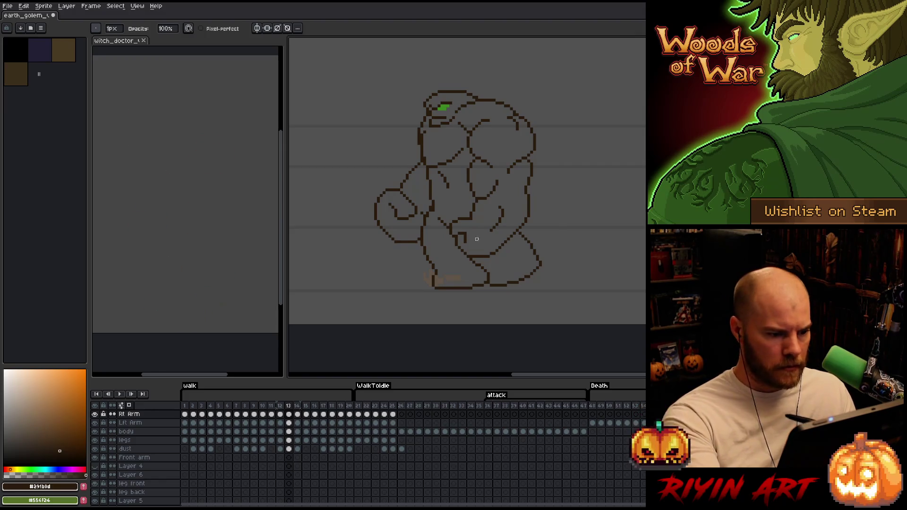
pyautogui.press('ctrl')
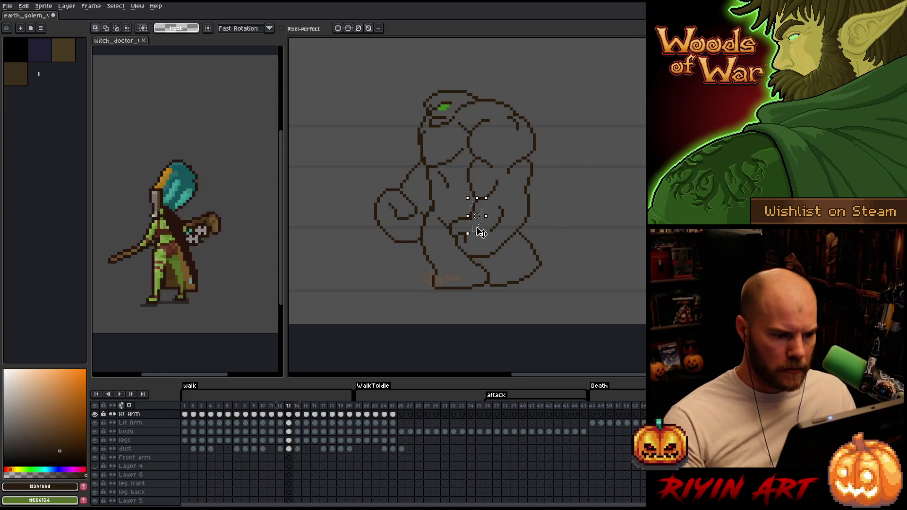
pyautogui.moveTo(479, 231); pyautogui.dragTo(476, 231)
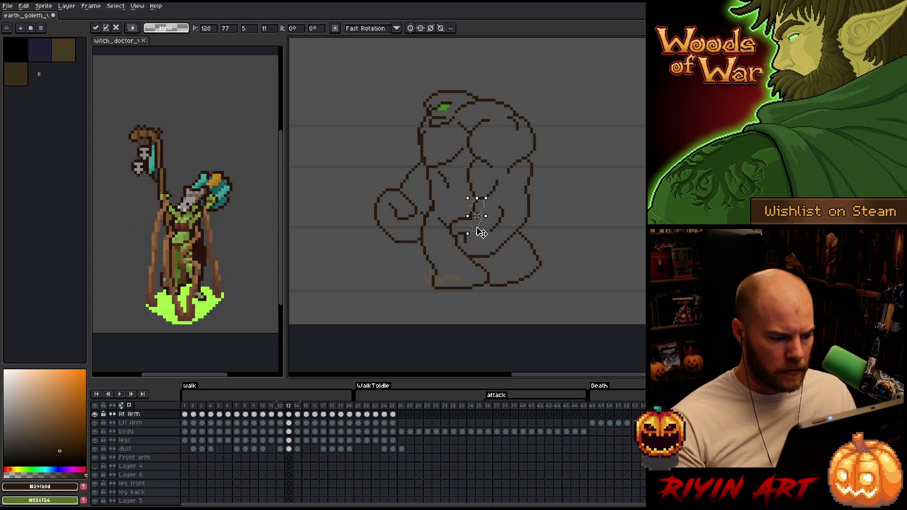
pyautogui.press('Return')
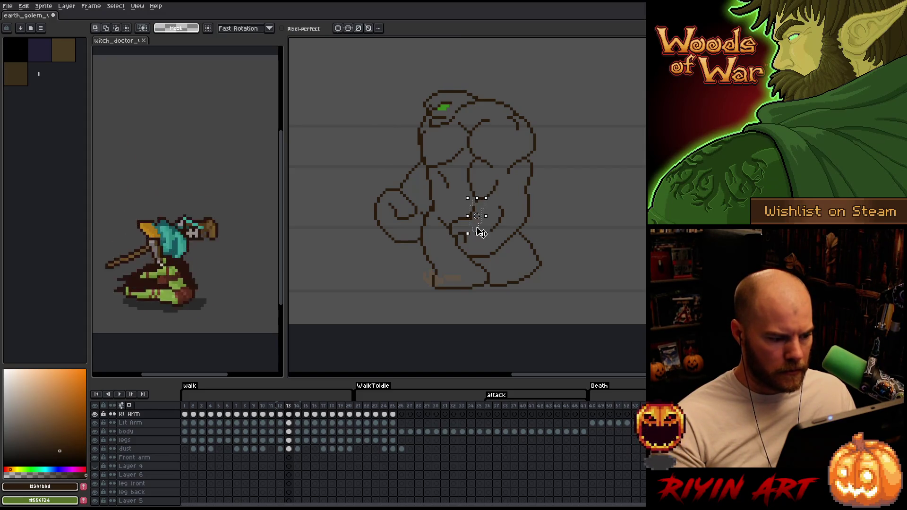
pyautogui.hotkey('ctrl', 'd')
pyautogui.press('v')
pyautogui.keyDown('ctrl'); pyautogui.click(476, 222); pyautogui.keyUp('ctrl')
pyautogui.press('b')
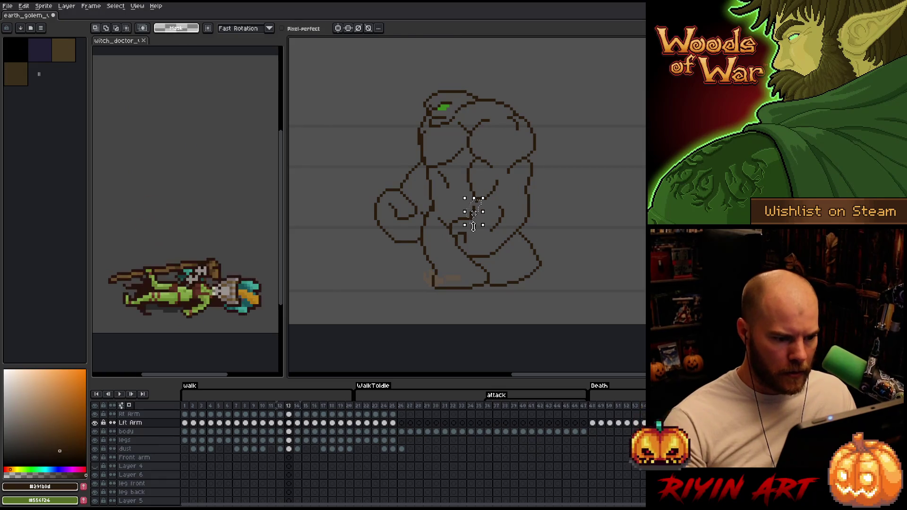
pyautogui.press('Left')
pyautogui.hotkey('ctrl', 'd')
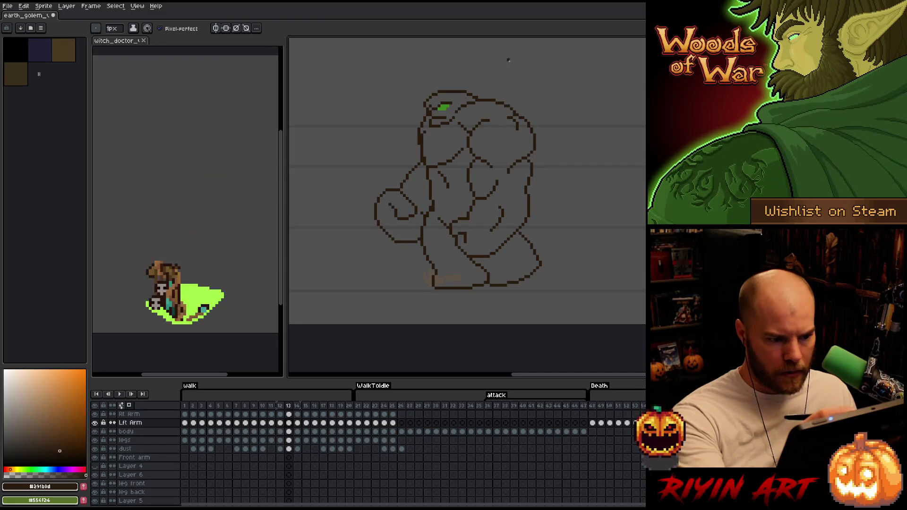
pyautogui.press('Right')
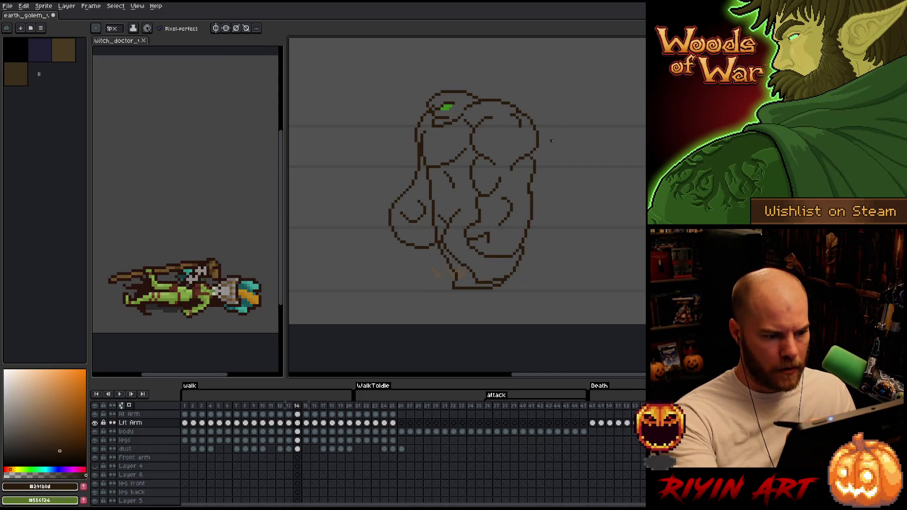
pyautogui.press('Right')
pyautogui.press('Left')
pyautogui.press('Right')
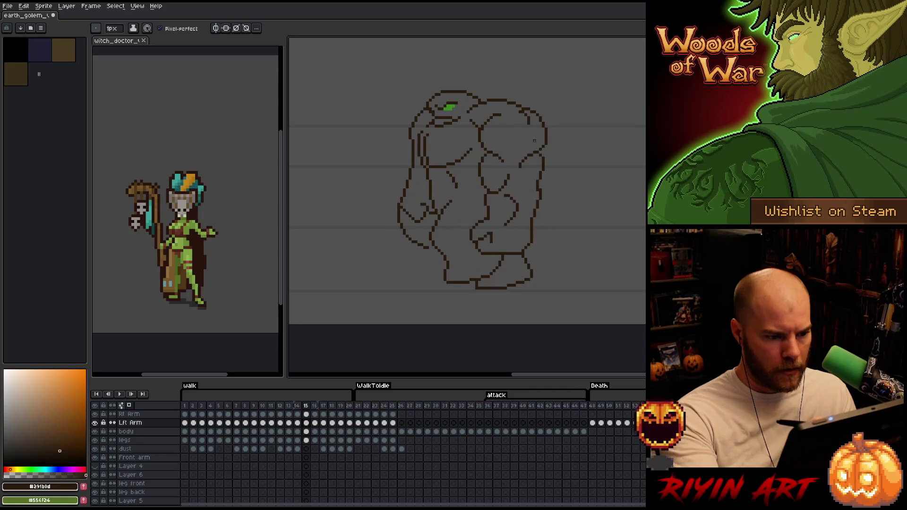
pyautogui.press('Right')
pyautogui.press('Left')
pyautogui.press('Right')
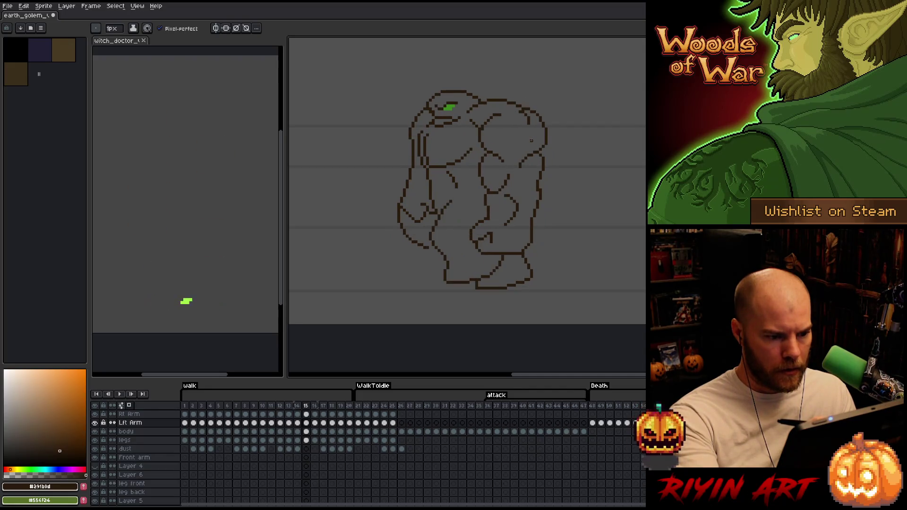
pyautogui.press('Left')
pyautogui.press('Right')
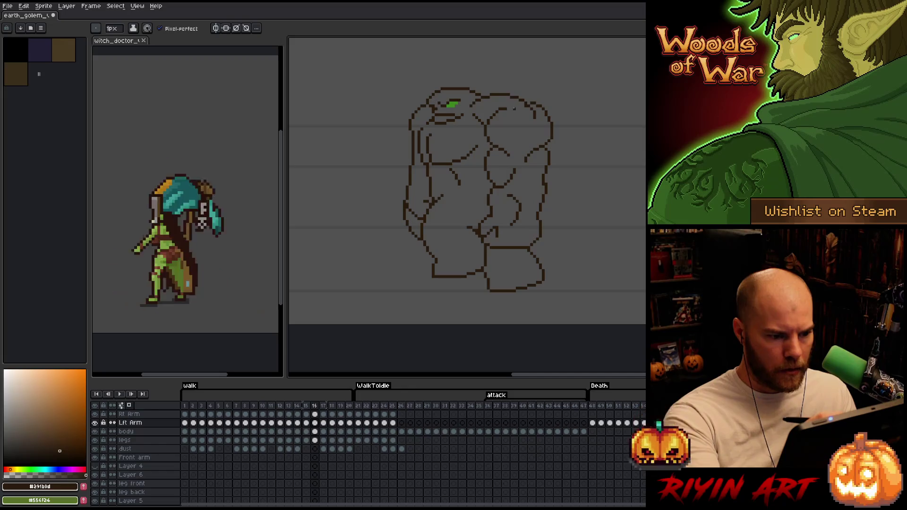
pyautogui.press('Left')
pyautogui.press('Right')
pyautogui.press('Left')
pyautogui.press('Right')
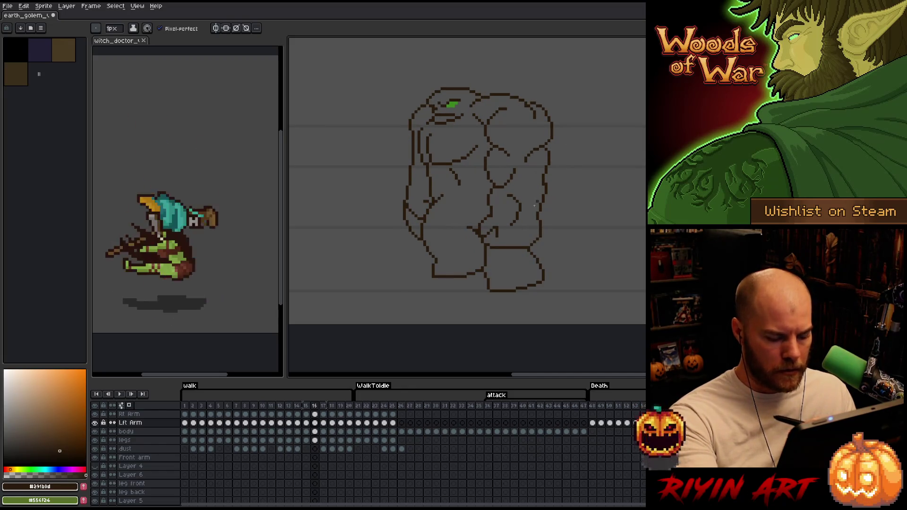
pyautogui.press('m')
# - Select the forearm area, nudge it up one pixel, then restore the selection on the Rt Arm layer
pyautogui.moveTo(502, 190); pyautogui.dragTo(528, 233)
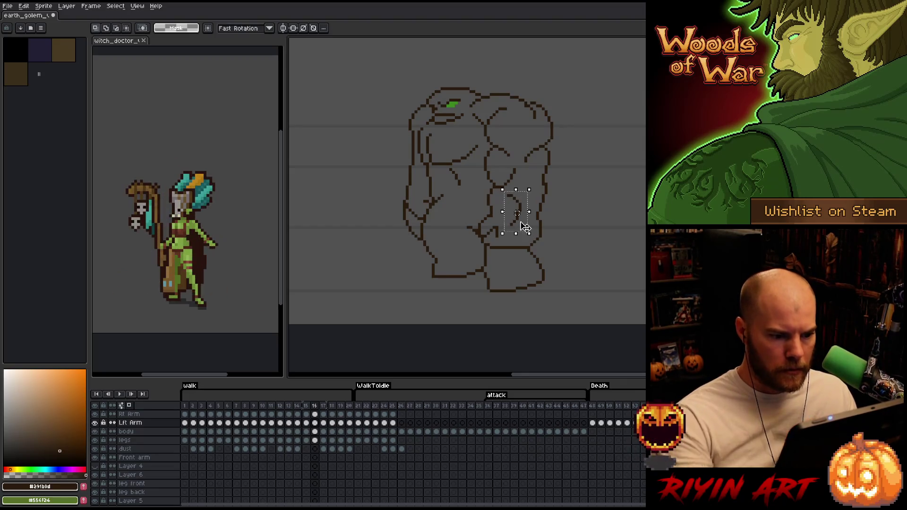
pyautogui.press('Up')
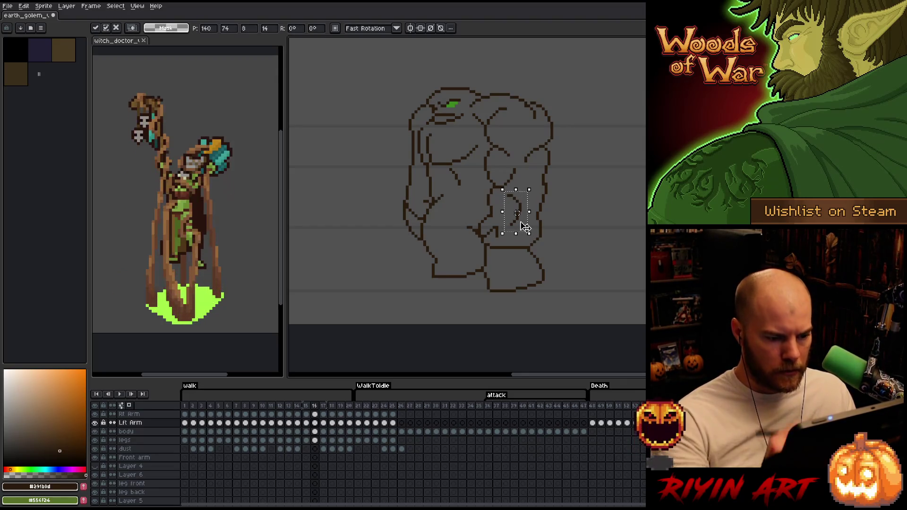
pyautogui.hotkey('ctrl', 'd')
pyautogui.press('v')
pyautogui.press('Up')
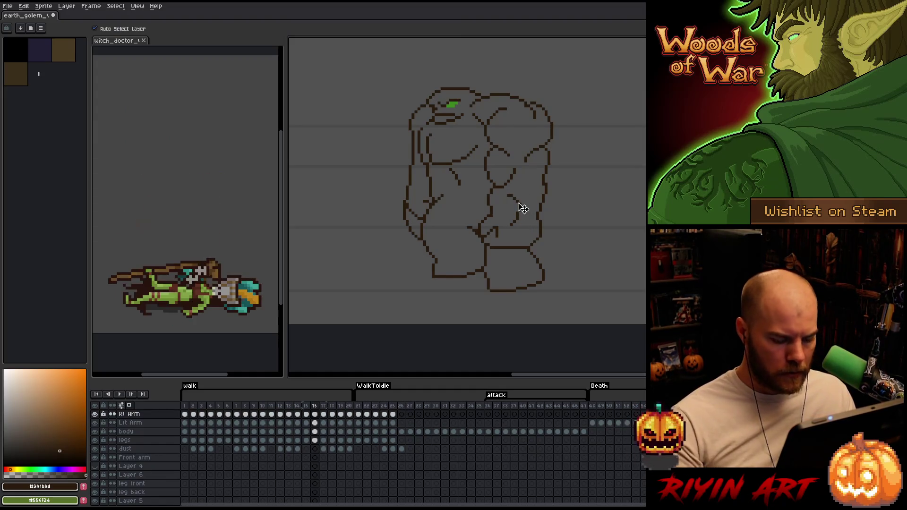
pyautogui.hotkey('ctrl', 'shift', 'd')
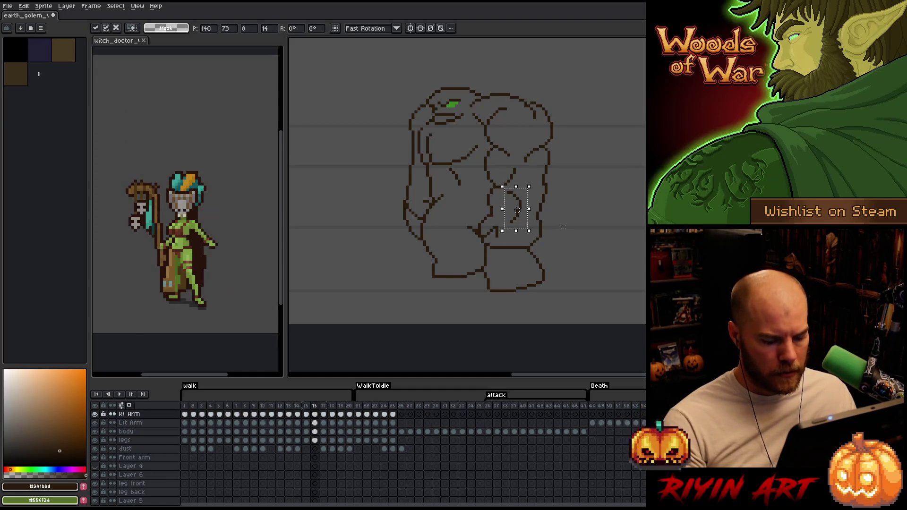
# - Step through neighbouring frames with the forearm selected and play the walk animation
pyautogui.press('Right')
pyautogui.press('Left')
pyautogui.press('Right')
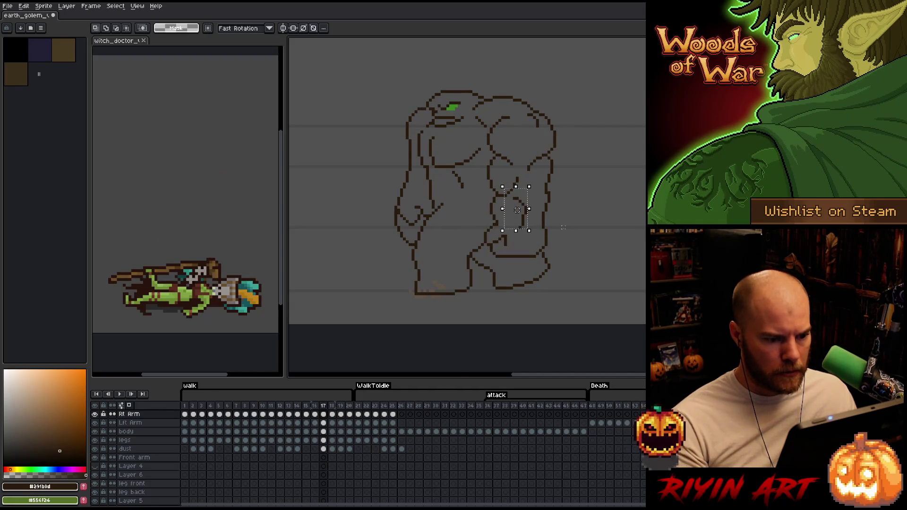
pyautogui.press('Return')
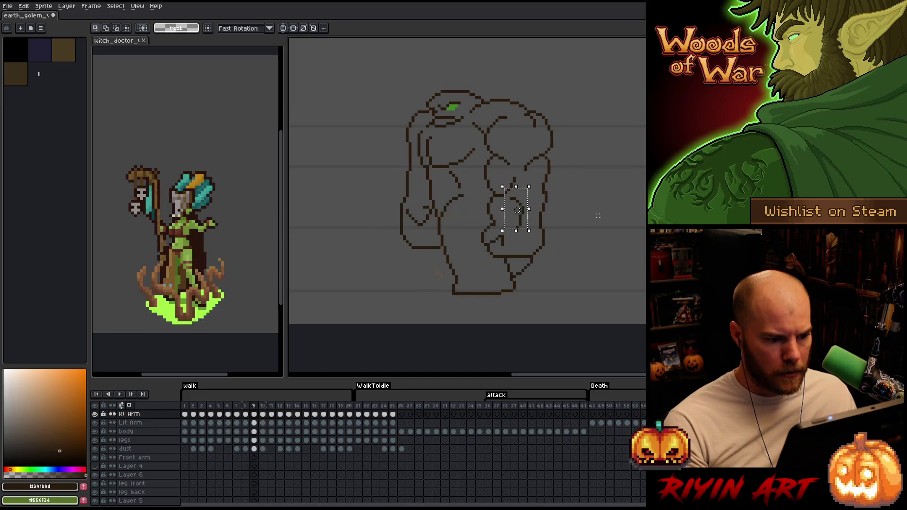
pyautogui.press('b')
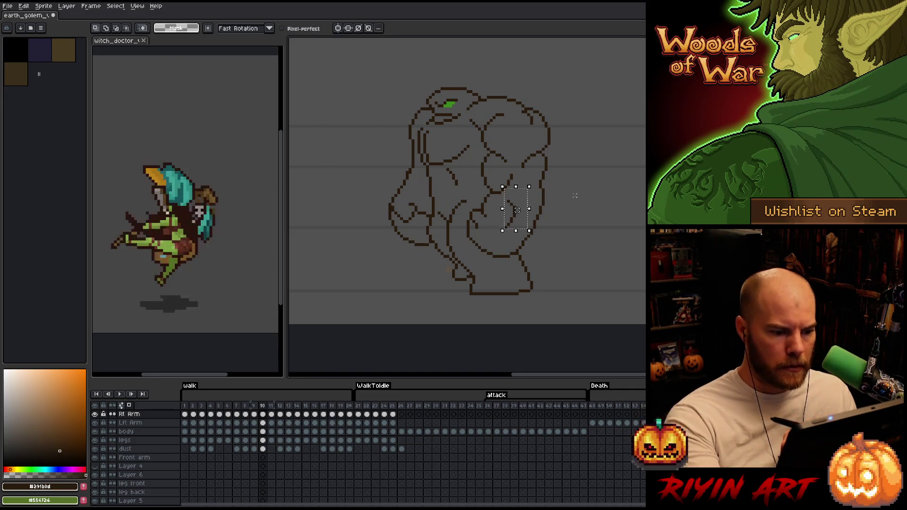
# - Undo the stray stroke, commit the forearm transform and step through frames 11 to 13
pyautogui.hotkey('ctrl', 'z')
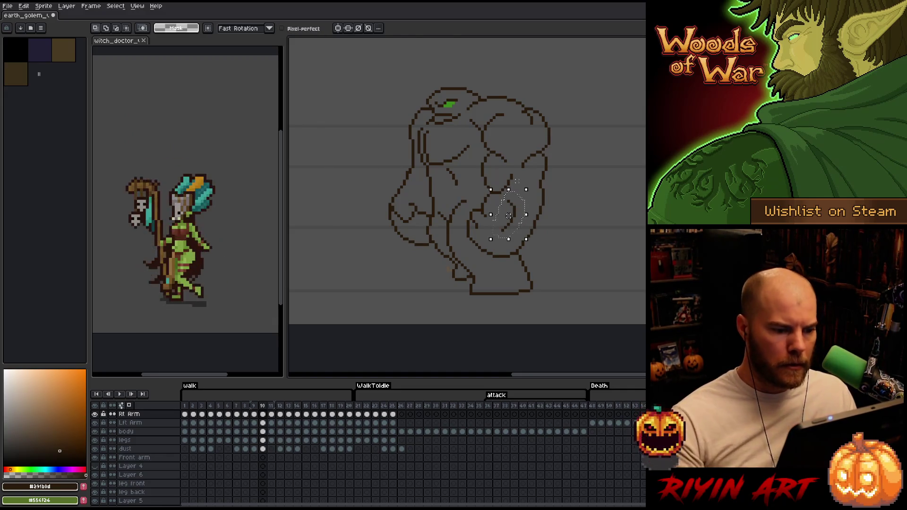
pyautogui.press('Return')
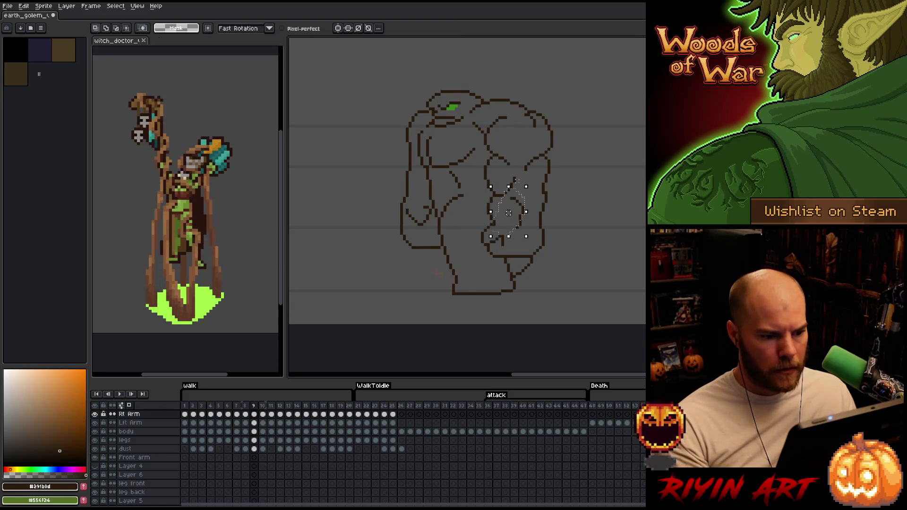
pyautogui.press('Left')
pyautogui.press('Right')
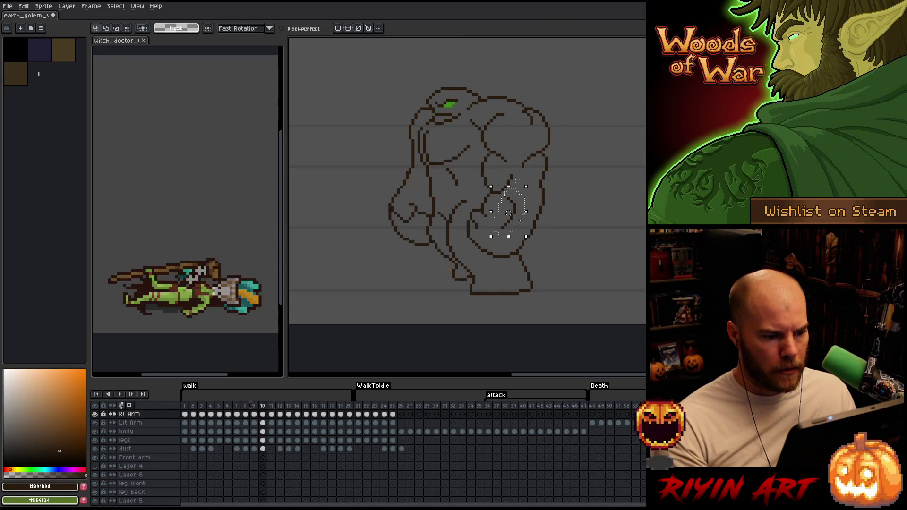
pyautogui.press('Right')
pyautogui.press('Right')
pyautogui.press('Right')
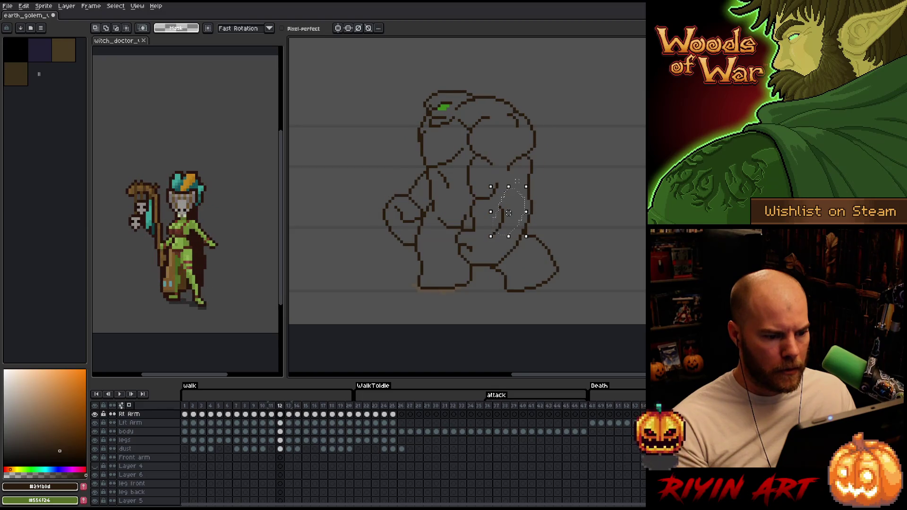
pyautogui.press('Right')
pyautogui.press('Right')
pyautogui.press('Left')
pyautogui.press('Left')
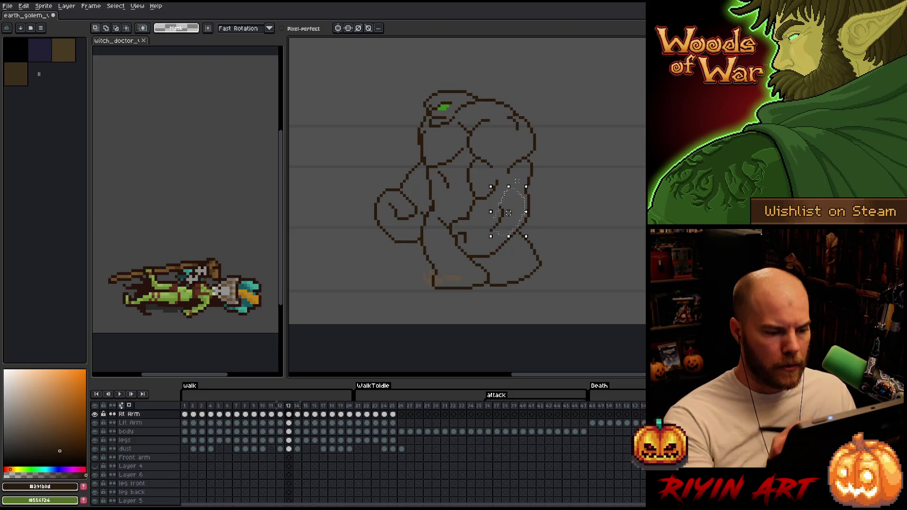
# - Shift the forearm slightly up and left on the next frame, play the walk and deselect
pyautogui.hotkey('ctrl', 'd')
pyautogui.moveTo(497, 219); pyautogui.dragTo(494, 215)
pyautogui.press('Right')
pyautogui.press('Right')
pyautogui.press('Right')
pyautogui.press('Left')
pyautogui.press('Return')
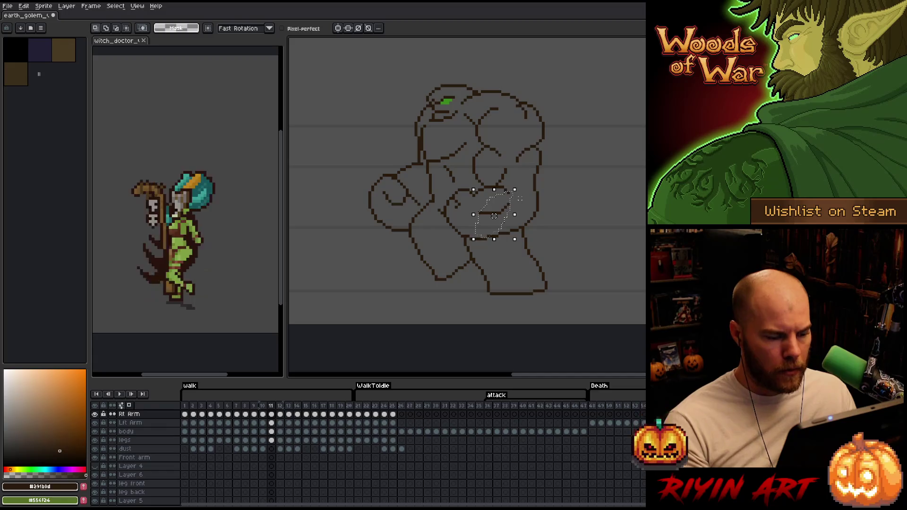
pyautogui.hotkey('ctrl', 'd')
pyautogui.press('b')
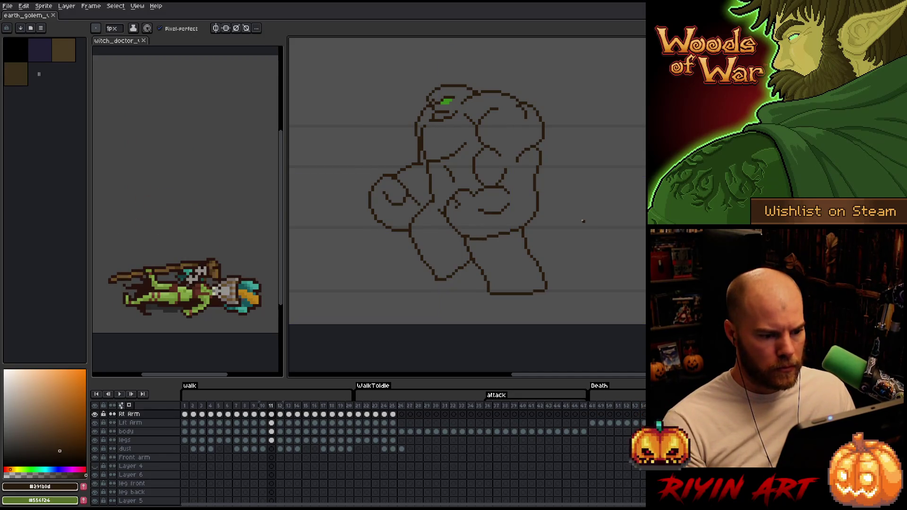
# - Play the walk animation once more, save the sprite and make the legs layer active
pyautogui.press('Right')
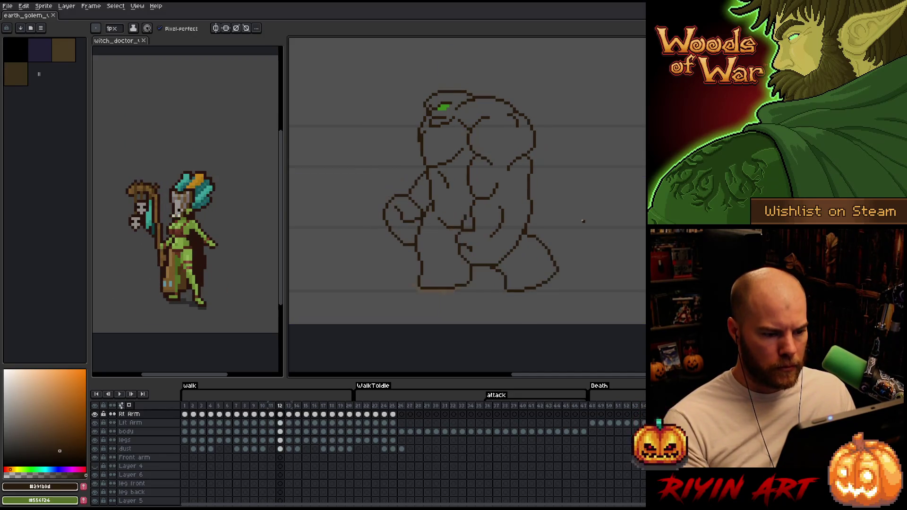
pyautogui.press('Return')
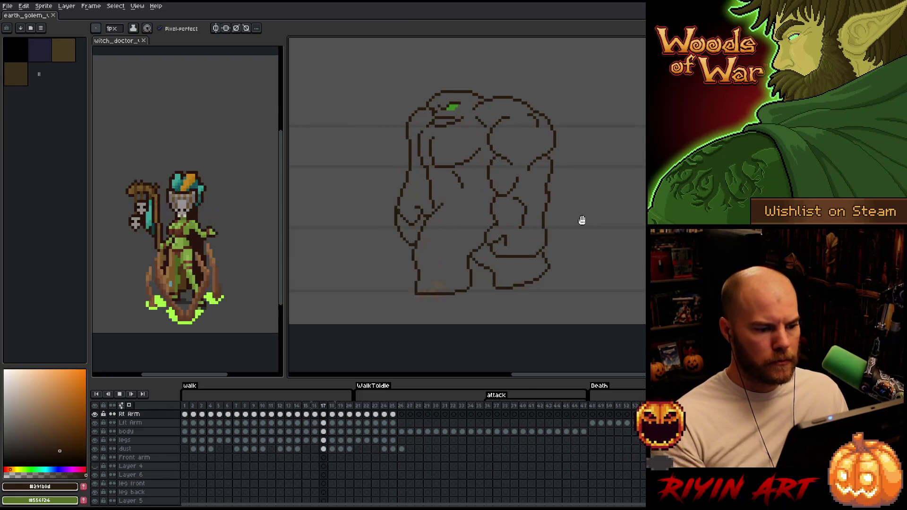
pyautogui.hotkey('ctrl', 's')
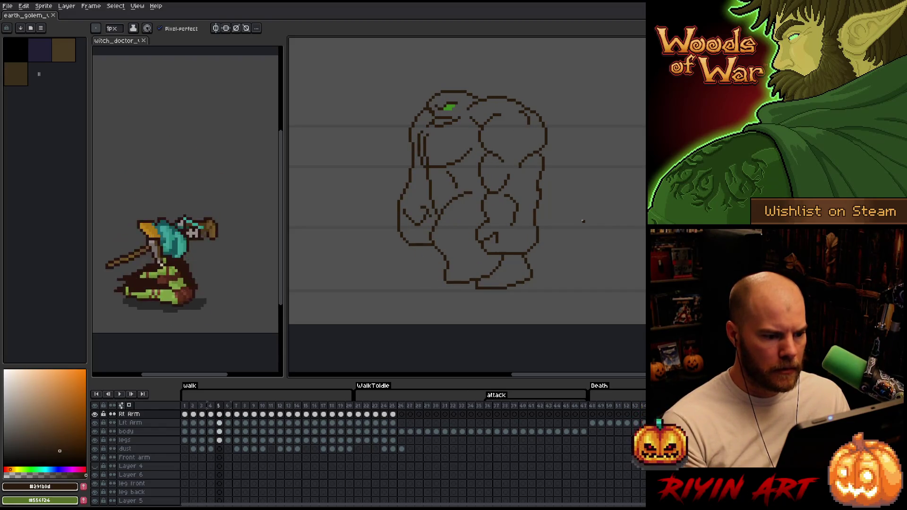
pyautogui.press('v')
pyautogui.click(472, 197)
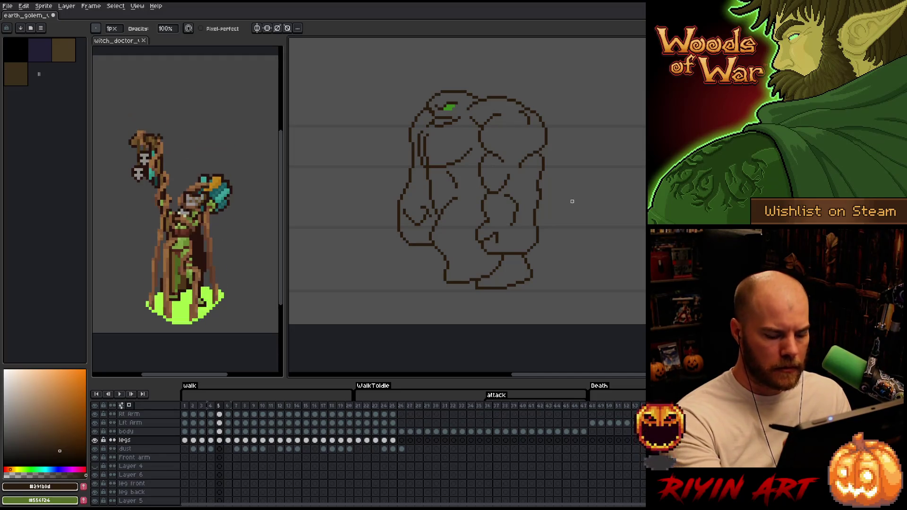
# - Step forward to frames 7 through 9 and flip frame 9 against its neighbour to compare poses
pyautogui.press('e')
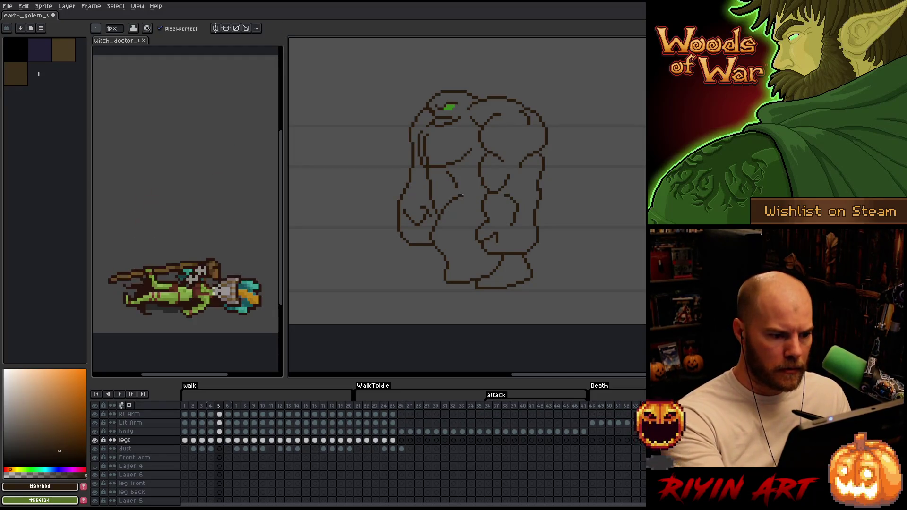
pyautogui.press('.')
pyautogui.press('.')
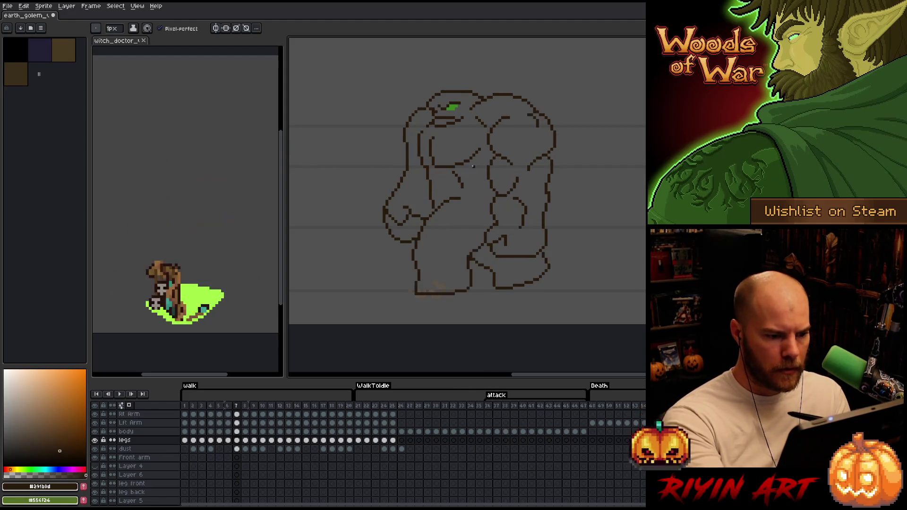
pyautogui.press('.')
pyautogui.press(',')
pyautogui.press('.')
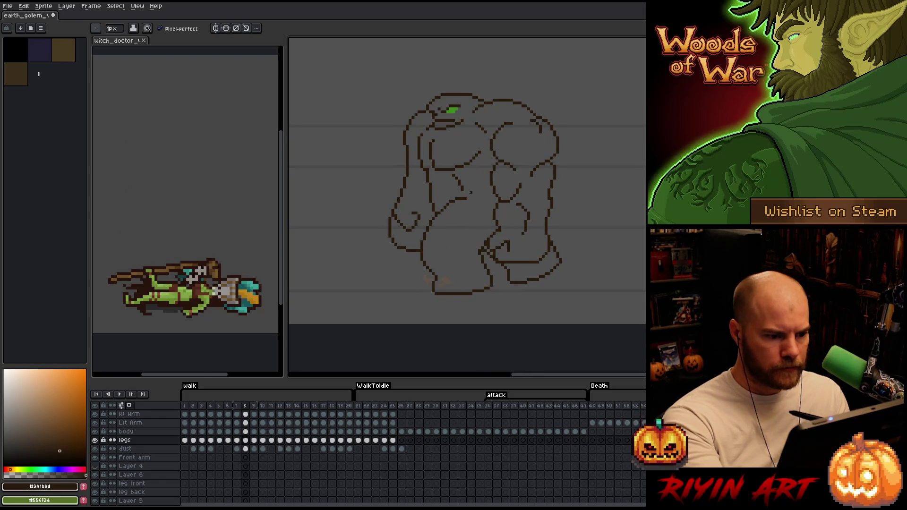
pyautogui.press('v')
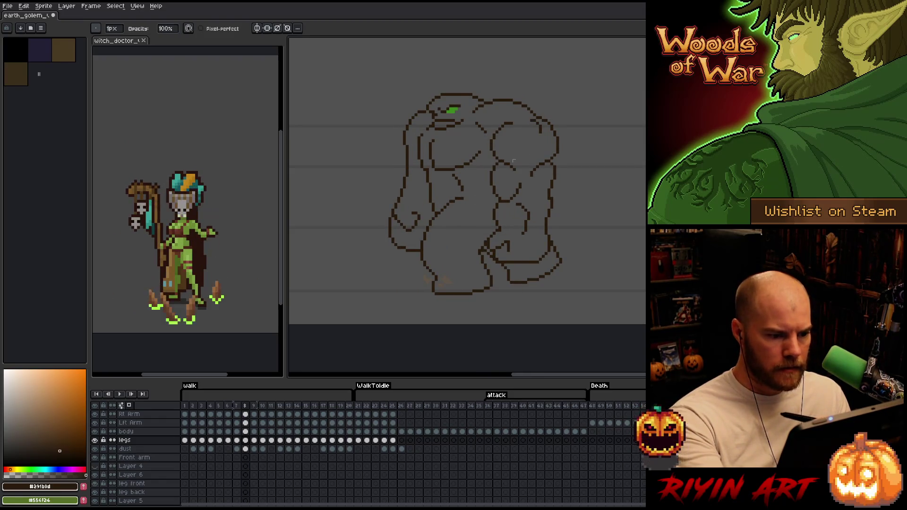
pyautogui.press('.')
pyautogui.press(',')
pyautogui.press('.')
pyautogui.press(',')
pyautogui.press('.')
pyautogui.press(',')
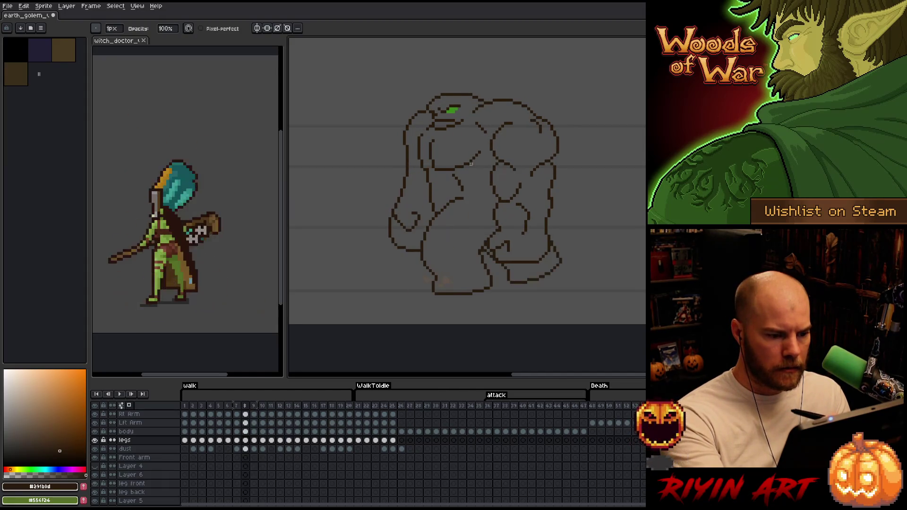
pyautogui.press('.')
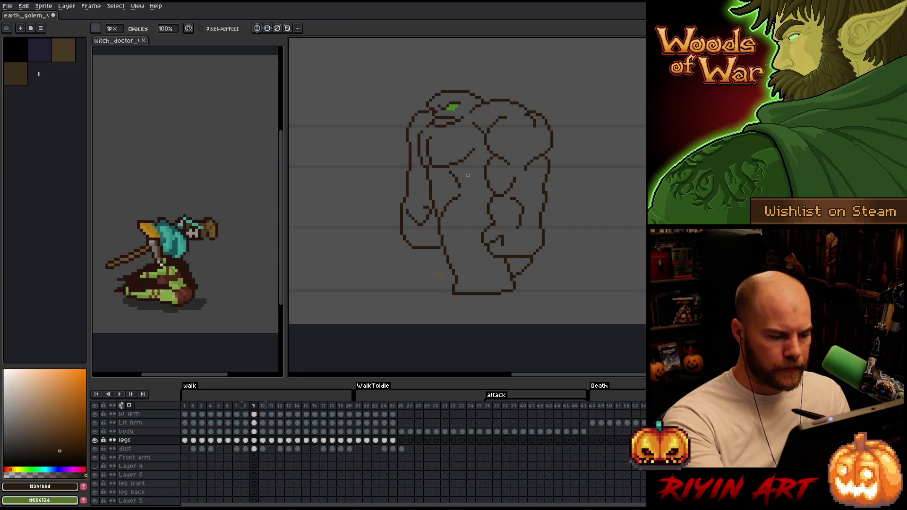
# - Flip repeatedly between frames 9 and 10 to check the arm motion
pyautogui.press('e')
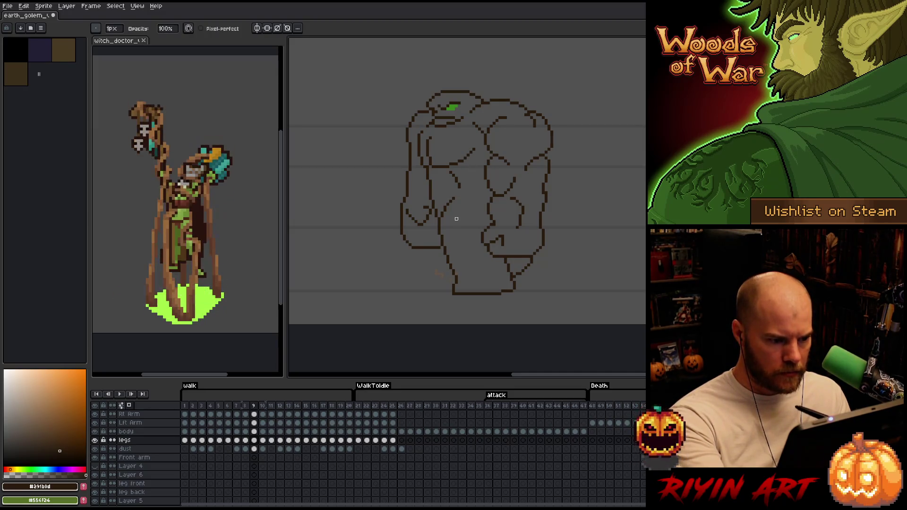
pyautogui.press('Right')
pyautogui.press('Left')
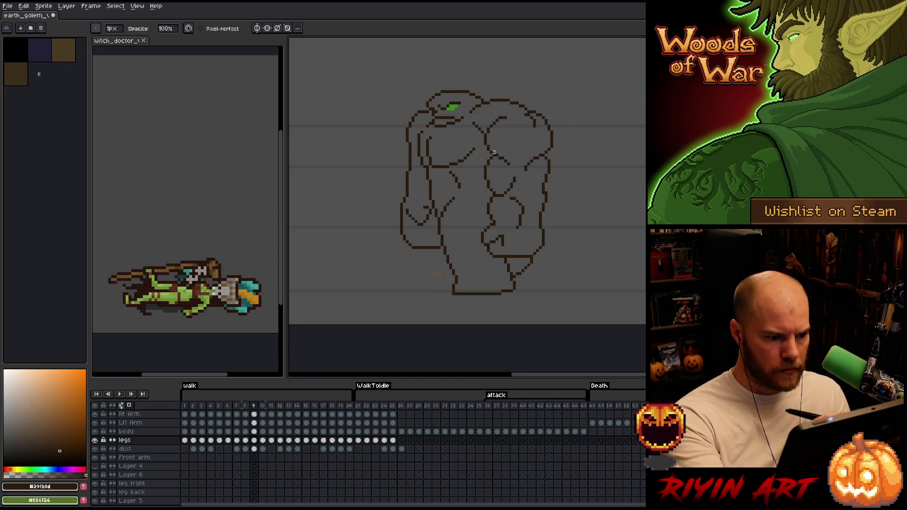
pyautogui.press('Right')
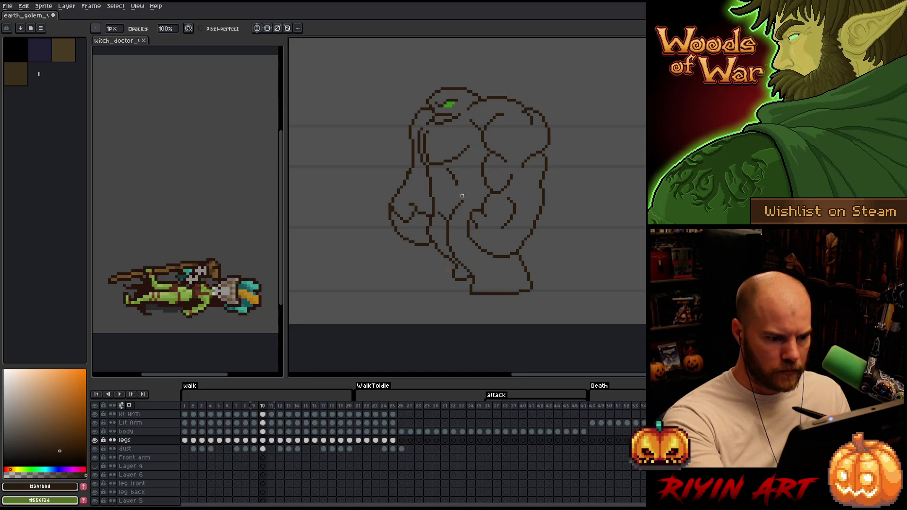
pyautogui.press('Left')
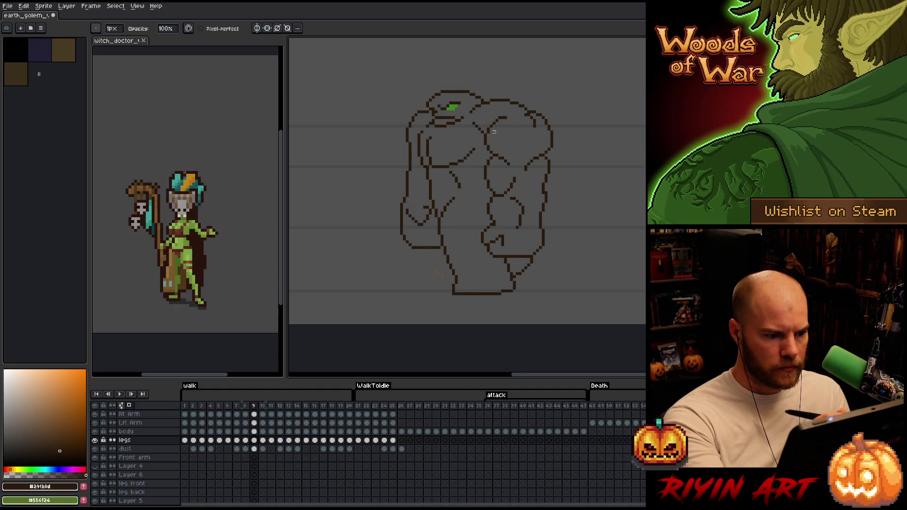
pyautogui.press('Right')
pyautogui.press('Left')
pyautogui.press('Right')
pyautogui.press('e')
# - Advance to frame 11 and compare it with its neighbouring frames
pyautogui.press('Left')
pyautogui.press('Right')
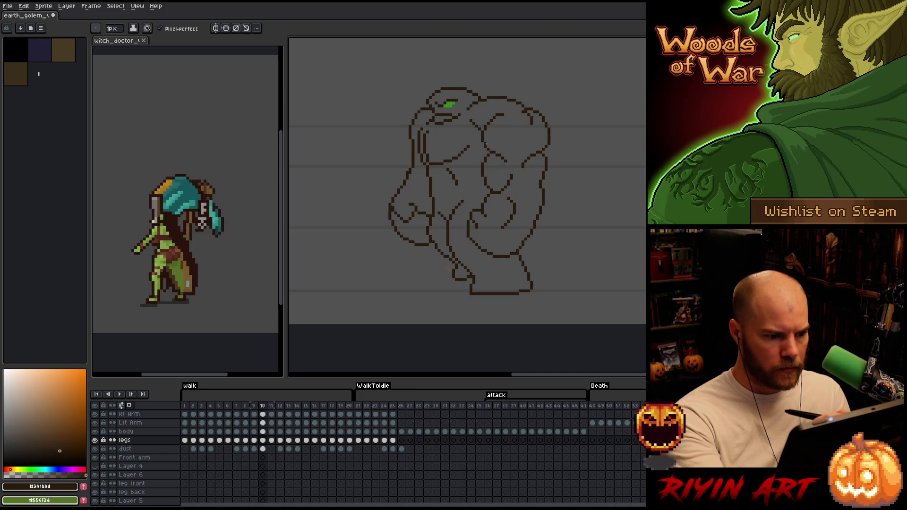
pyautogui.press('Right')
pyautogui.press('Left')
pyautogui.press('Left')
pyautogui.press('Right')
pyautogui.press('Right')
pyautogui.press('Right')
pyautogui.press('Left')
pyautogui.press('Right')
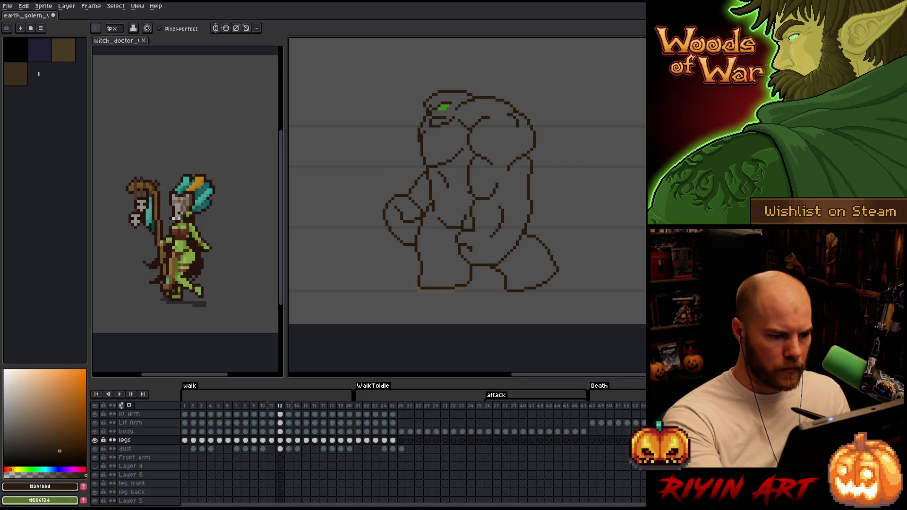
pyautogui.press('b')
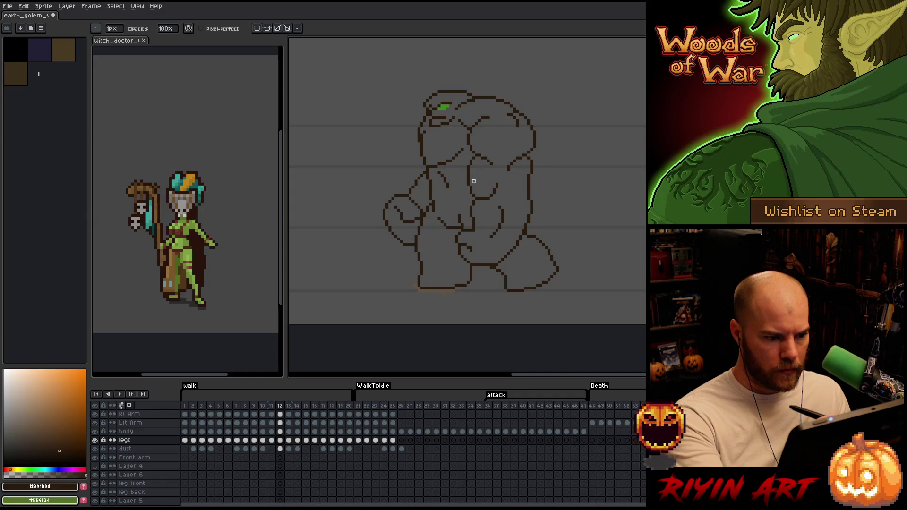
# - Compare frames 12 through 15 one at a time, then play the whole walk cycle through
pyautogui.press('Right')
pyautogui.press('Left')
pyautogui.press('Right')
pyautogui.press('Left')
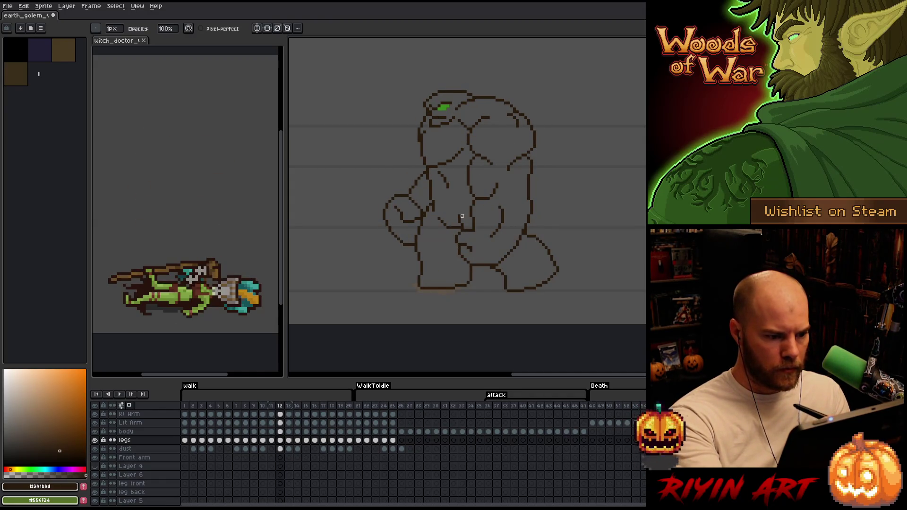
pyautogui.press('Right')
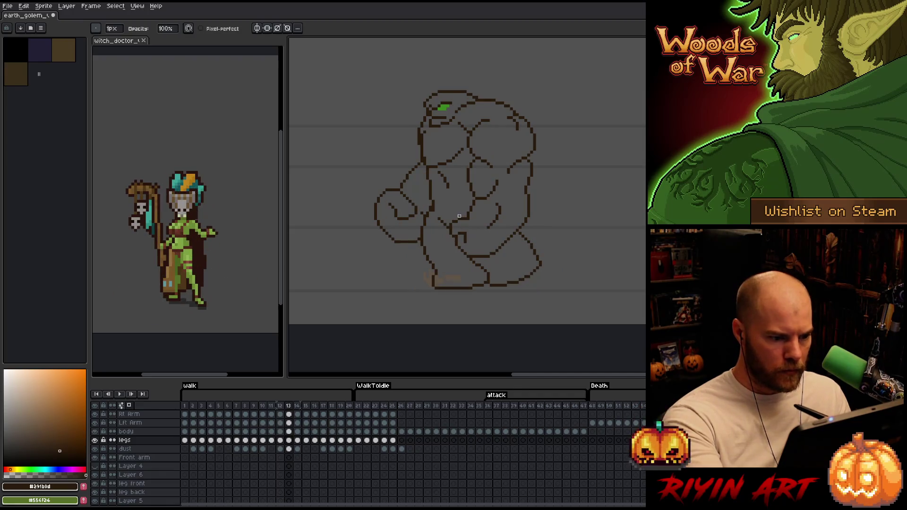
pyautogui.press('Right')
pyautogui.press('Left')
pyautogui.press('Right')
pyautogui.press('Left')
pyautogui.press('Right')
pyautogui.press('Right')
pyautogui.press('Return')
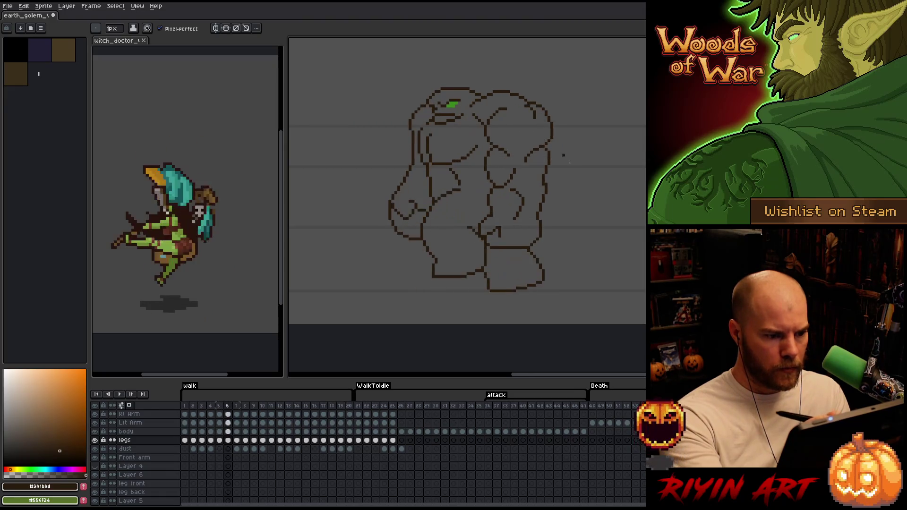
pyautogui.press('ctrl')
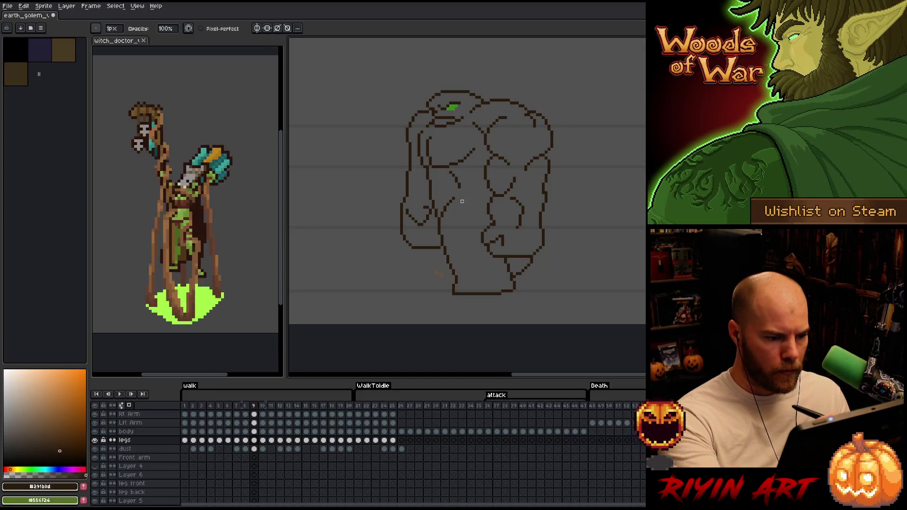
# - Marquee-select the small inner arm line inside the torso on frame 9
pyautogui.press('m')
pyautogui.moveTo(454, 202); pyautogui.dragTo(443, 216)
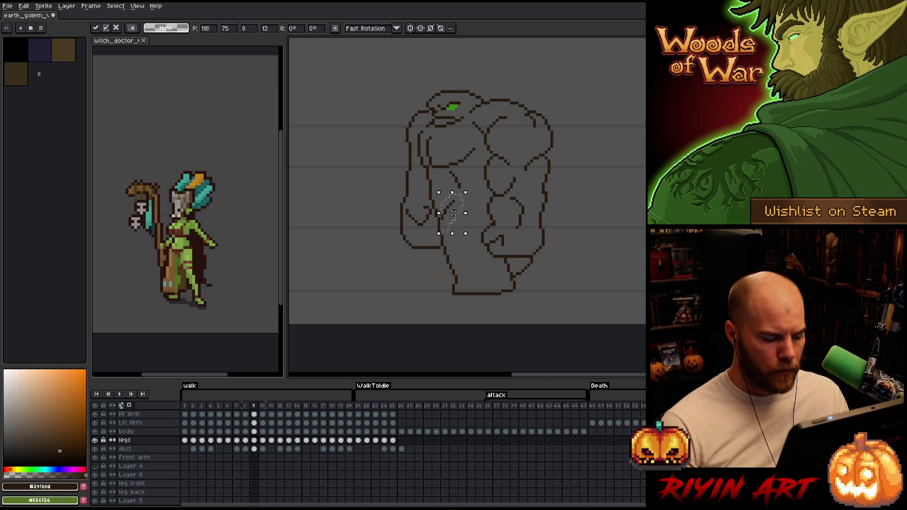
# - Commit the arm line's new position on frame 9 and flip against frame 10 to check it
pyautogui.click(425, 201)
pyautogui.press('Right')
pyautogui.press('Left')
pyautogui.press('Right')
pyautogui.press('Left')
pyautogui.press('Right')
pyautogui.press('Left')
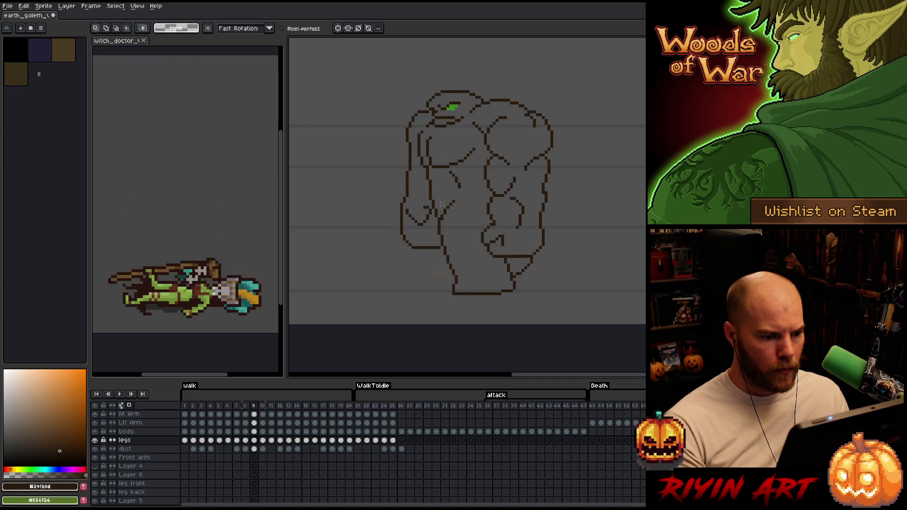
pyautogui.press('Right')
pyautogui.press('Right')
pyautogui.press('Right')
pyautogui.press('Right')
pyautogui.press('Right')
pyautogui.press('Right')
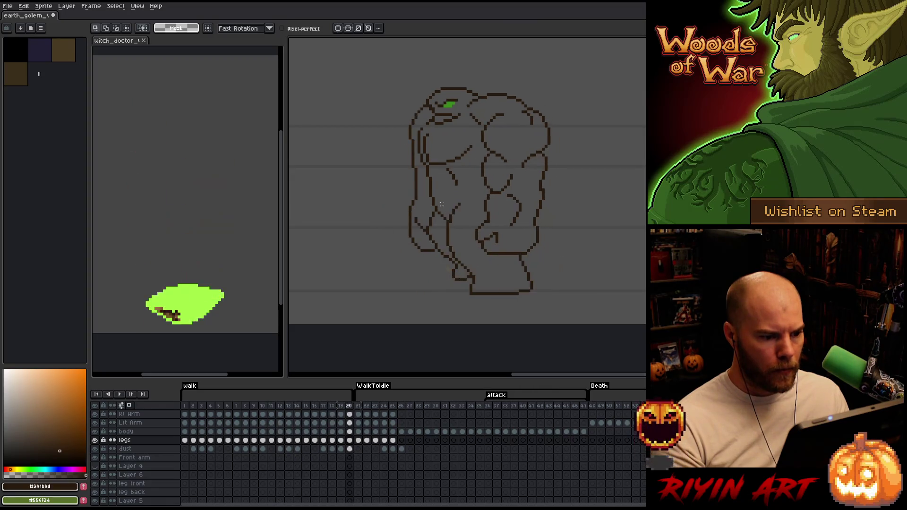
# - Step back to frame 3 and walk forward through frames 4 and 5 comparing neighbours
pyautogui.press('Left')
pyautogui.press('Left')
pyautogui.press('Right')
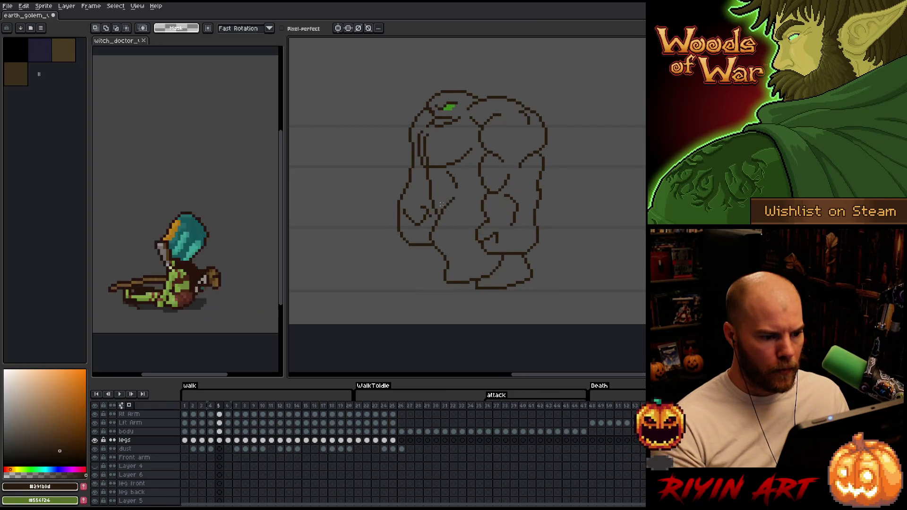
pyautogui.press('Right')
pyautogui.press('Left')
pyautogui.press('Right')
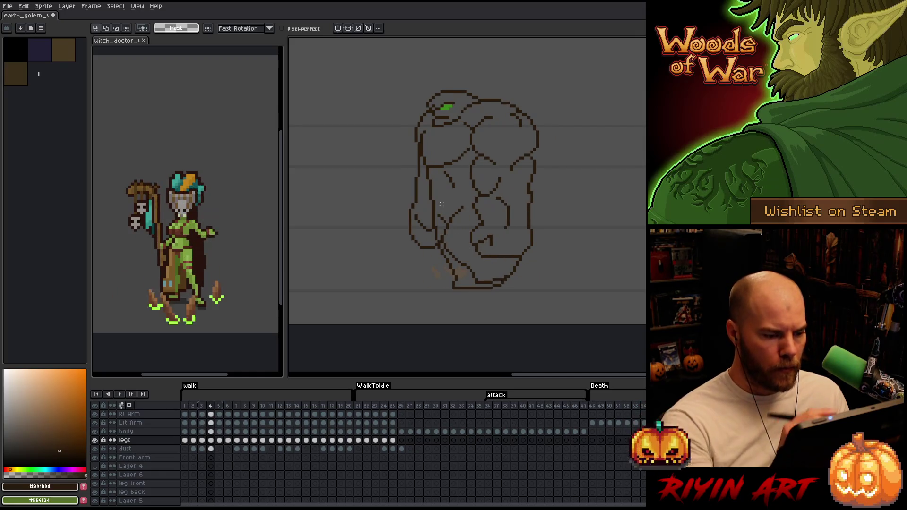
pyautogui.press('b')
pyautogui.press('Right')
pyautogui.press('Left')
pyautogui.press('Right')
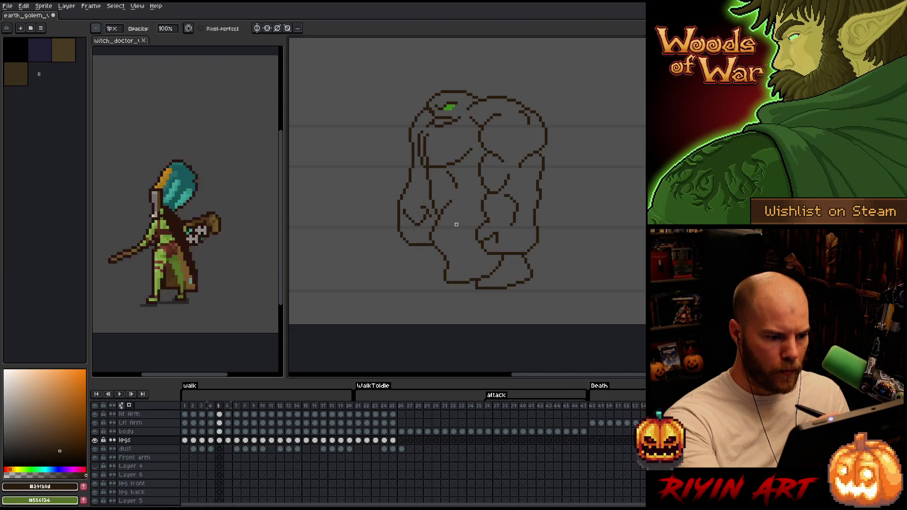
pyautogui.press('Left')
pyautogui.press('Right')
pyautogui.press('Right')
pyautogui.press('Right')
pyautogui.press('Right')
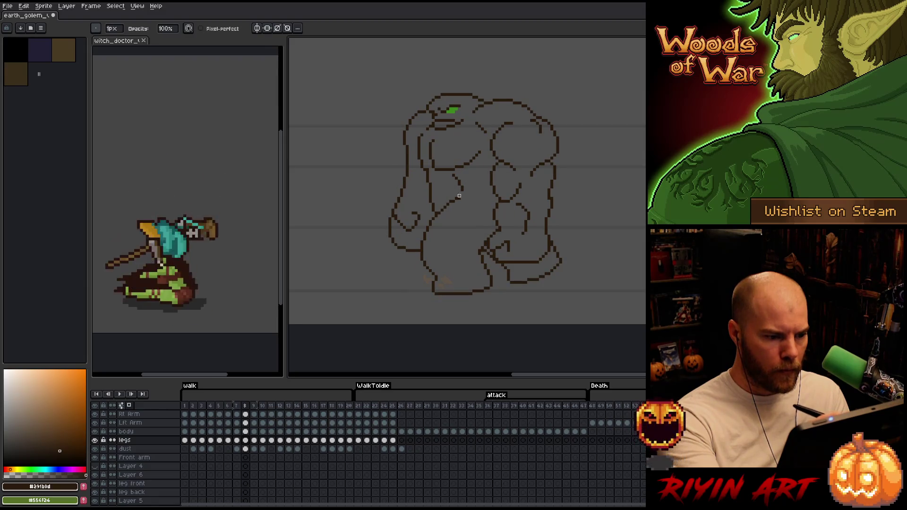
# - Go back to frame 7, then jump ahead to frame 10's line art
pyautogui.press('Left')
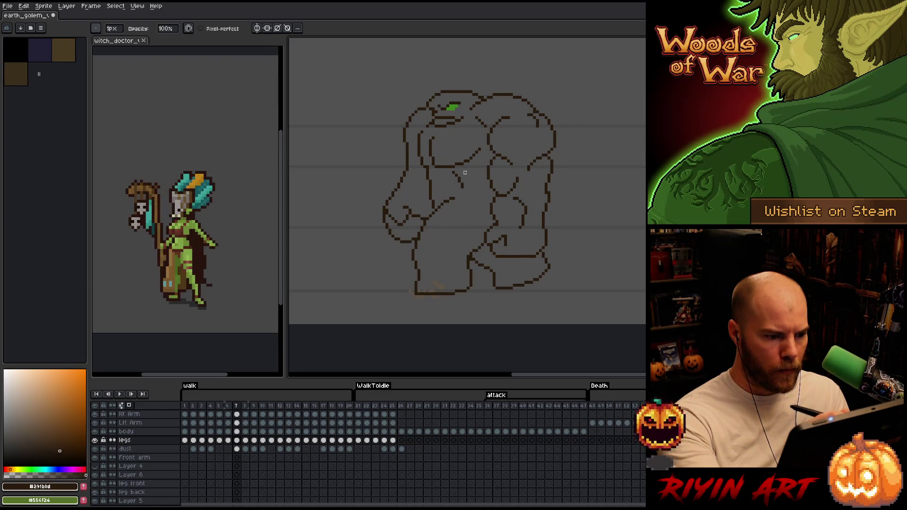
pyautogui.press('Right')
pyautogui.press('Right')
pyautogui.press('Right')
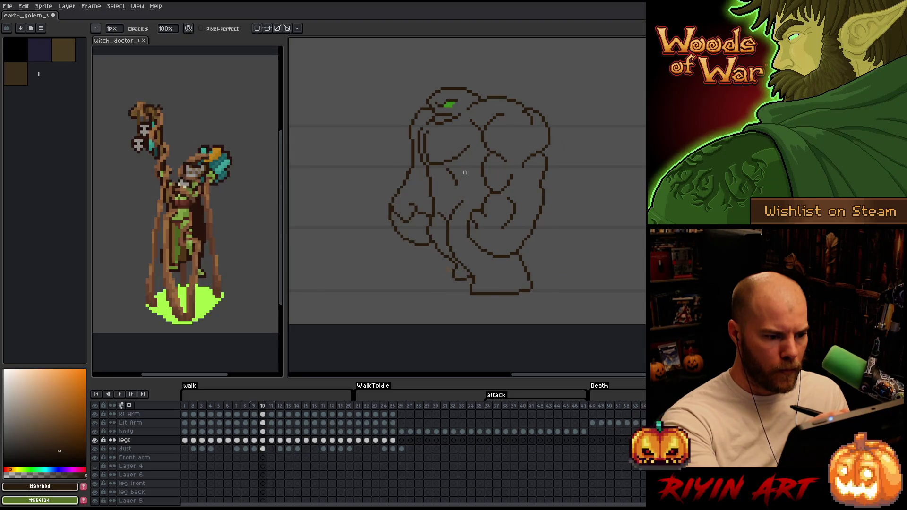
pyautogui.press('Right')
pyautogui.press('Right')
pyautogui.press('Right')
pyautogui.press('Right')
pyautogui.press('Right')
pyautogui.press('Right')
pyautogui.press('Right')
pyautogui.press('Right')
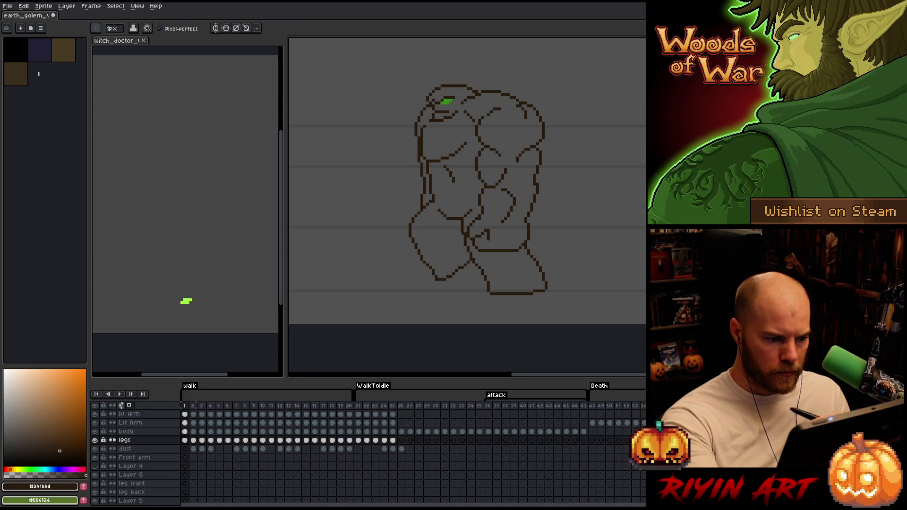
# - Step through the whole 20-frame walk cycle and flip between the early frames to compare poses
pyautogui.press('b')
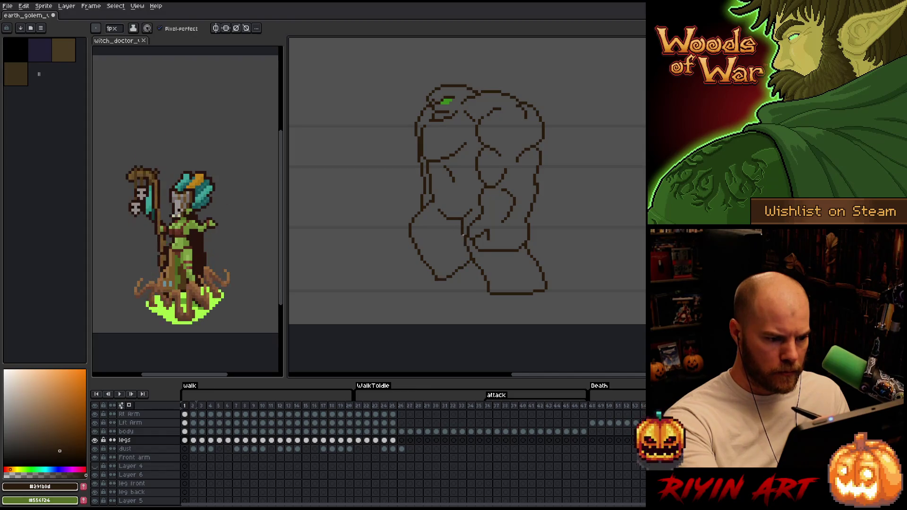
pyautogui.press('b')
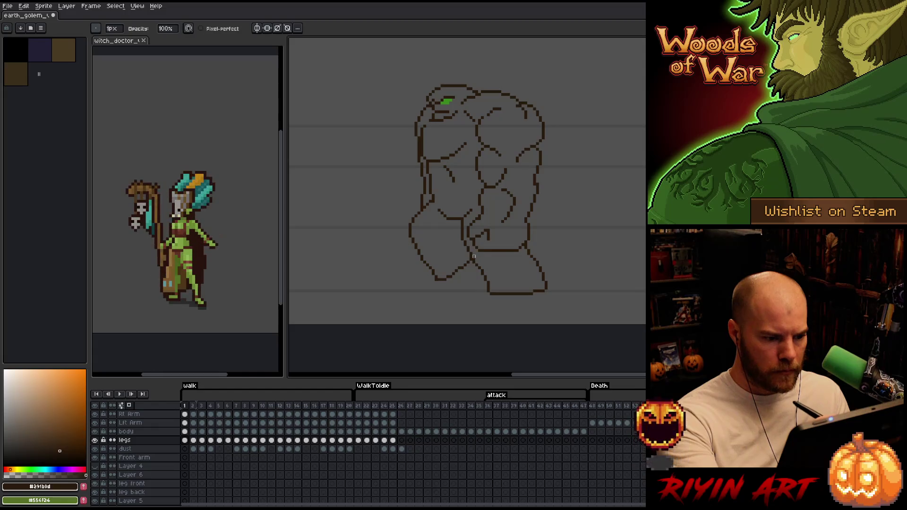
pyautogui.press('Left')
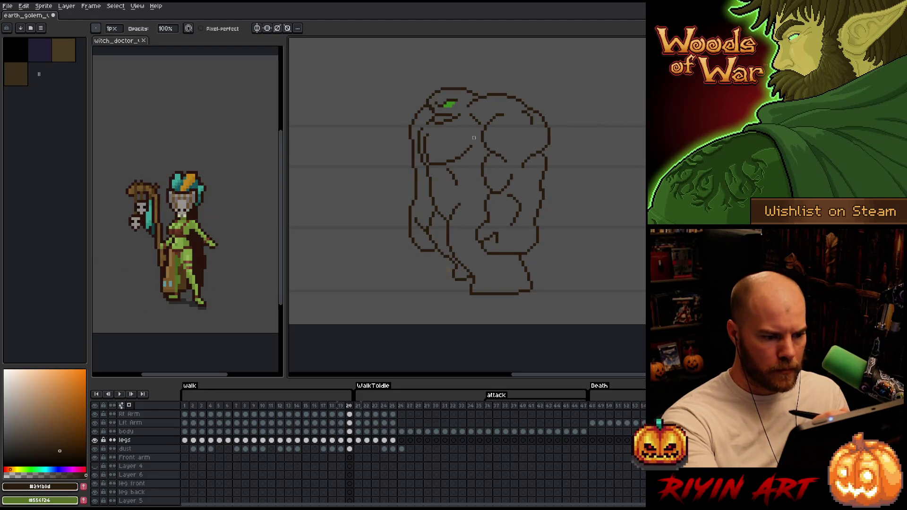
pyautogui.press('Right')
pyautogui.press('Right')
pyautogui.press('Right')
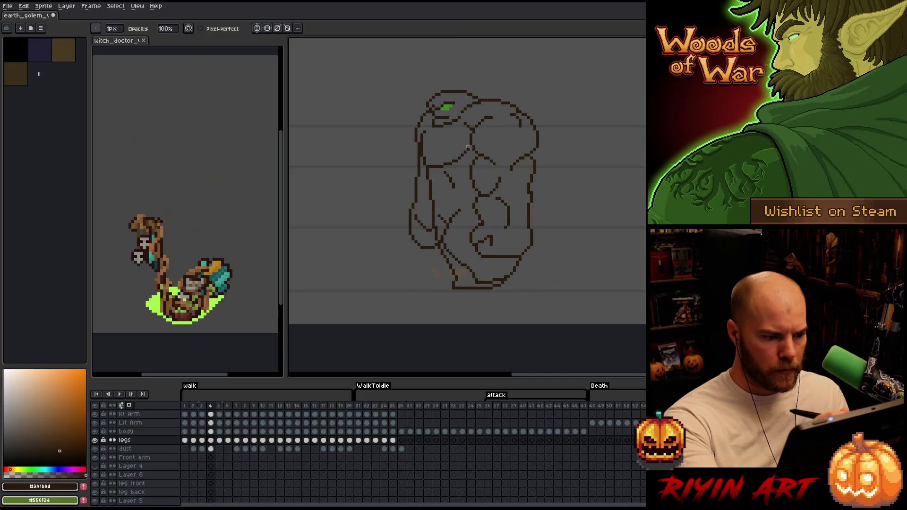
pyautogui.press('Right')
pyautogui.press('Right')
pyautogui.press('Right')
pyautogui.press('Right')
pyautogui.press('Right')
pyautogui.press('Right')
pyautogui.press('Right')
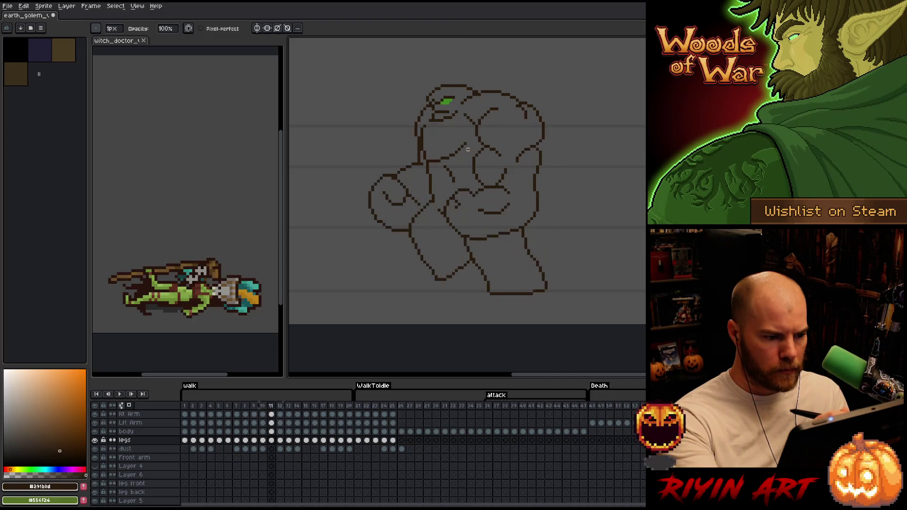
pyautogui.press('Right')
pyautogui.press('Right')
pyautogui.press('Right')
pyautogui.press('Right')
pyautogui.press('Right')
pyautogui.press('Right')
pyautogui.press('Right')
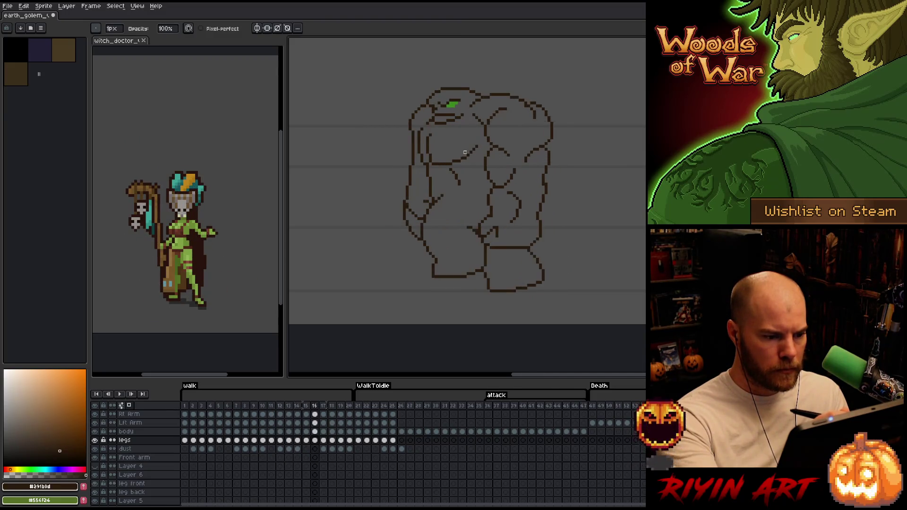
pyautogui.press('Right')
pyautogui.press('Right')
pyautogui.press('Right')
pyautogui.press('Right')
pyautogui.press('Right')
pyautogui.press('Right')
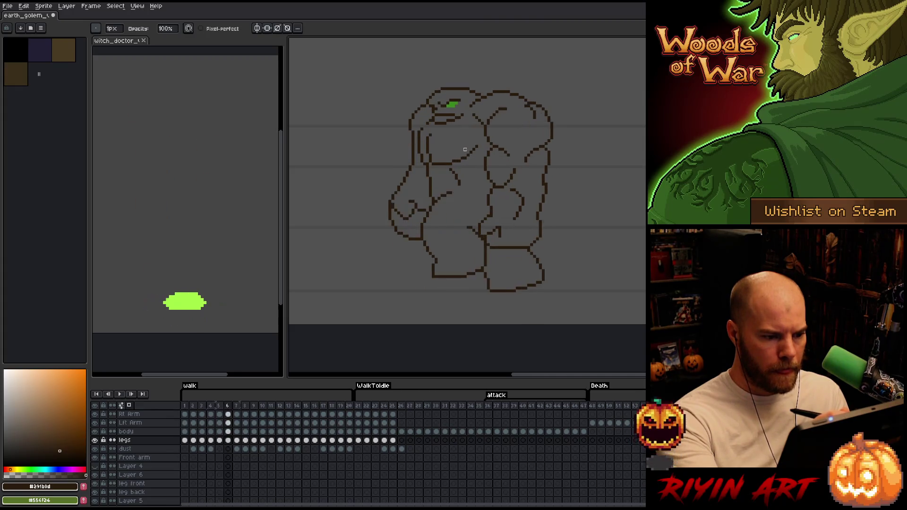
pyautogui.press('Right')
pyautogui.press('Left')
pyautogui.press('Left')
pyautogui.press('Right')
pyautogui.press('Left')
pyautogui.press('Left')
pyautogui.press('Right')
pyautogui.press('Left')
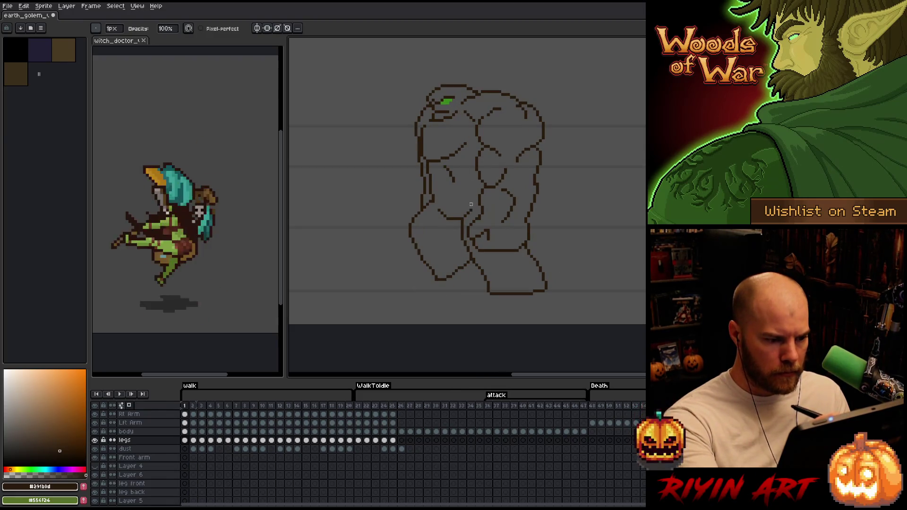
# - Touch up stray pixels on frames 3 and 5 with pencil and eraser, then move on to frames 7-8
pyautogui.press('e')
pyautogui.press('e')
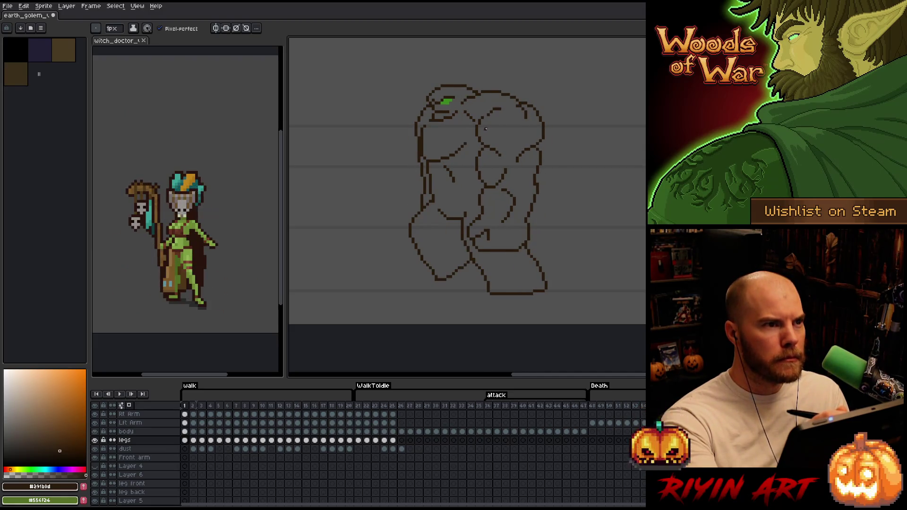
pyautogui.press('Right')
pyautogui.press('Right')
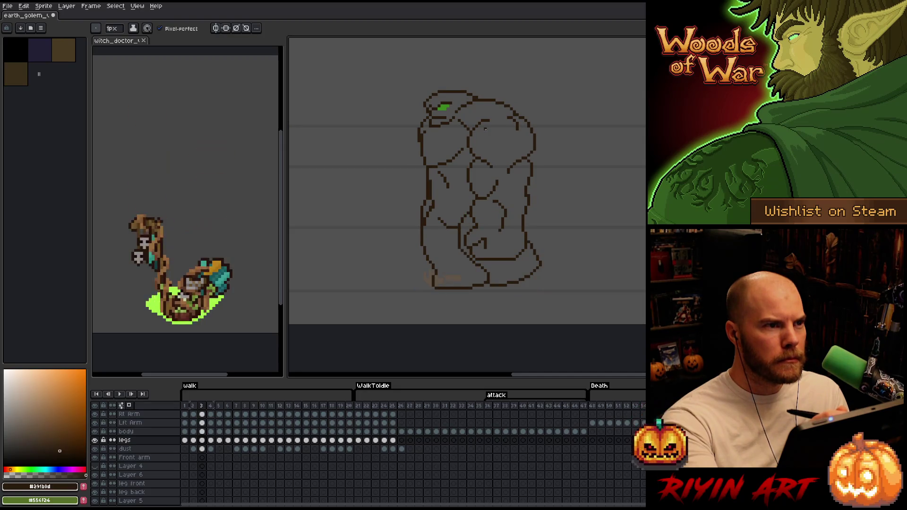
pyautogui.press('b')
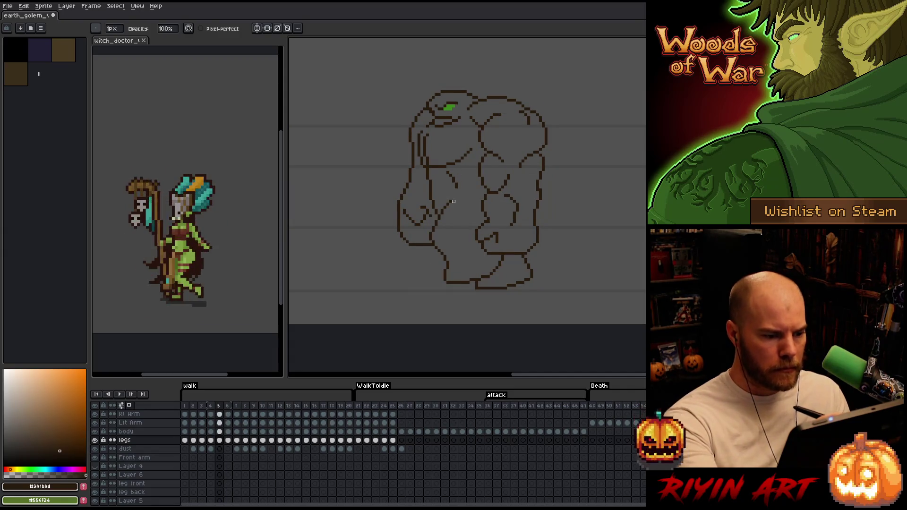
pyautogui.press('e')
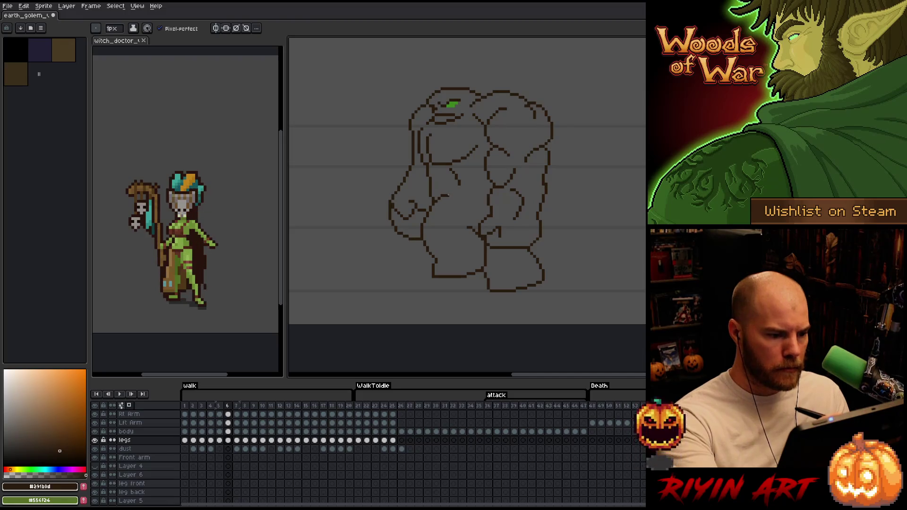
pyautogui.press('b')
pyautogui.press('Left')
pyautogui.press('Right')
pyautogui.press('Right')
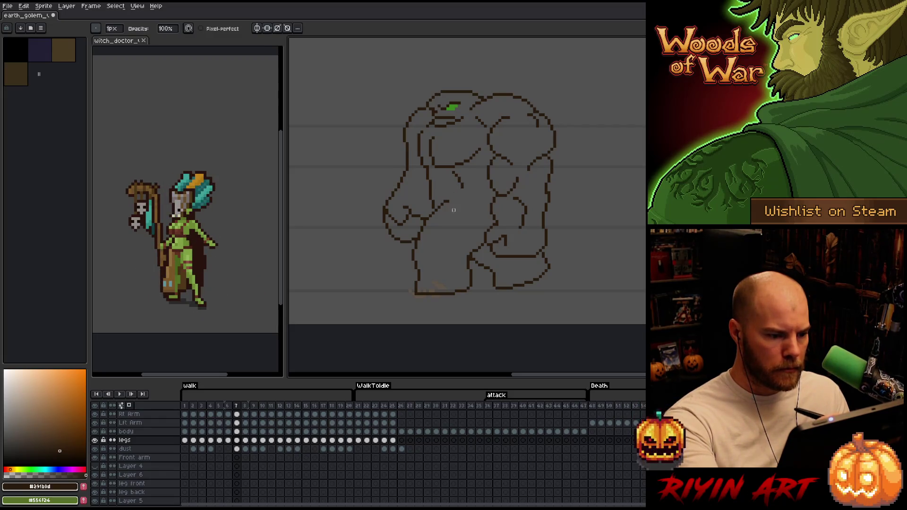
pyautogui.press('Right')
pyautogui.press('Left')
pyautogui.press('Right')
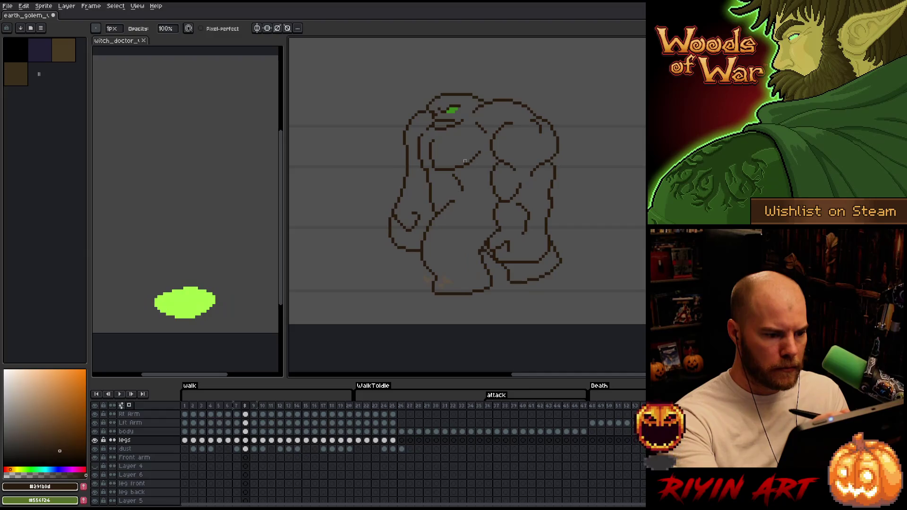
# - Flip between frames 8, 9 and 10 to compare the arm poses, then return to frame 6
pyautogui.press('Right')
pyautogui.press('Left')
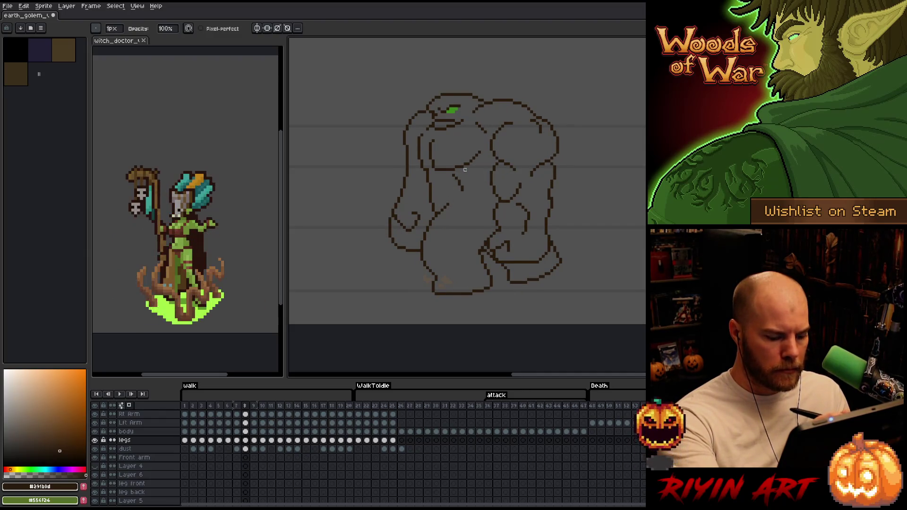
pyautogui.press('Right')
pyautogui.press('Left')
pyautogui.press('Right')
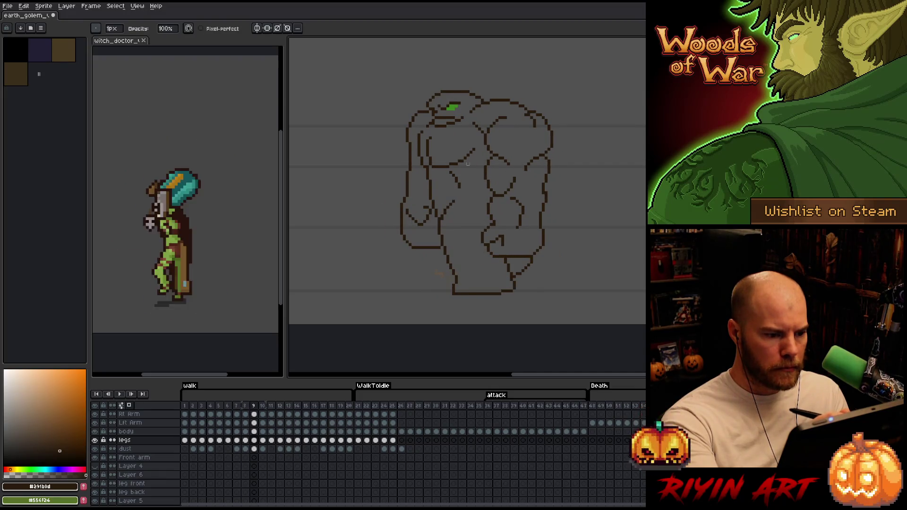
pyautogui.press('Left')
pyautogui.press('Right')
pyautogui.press('Left')
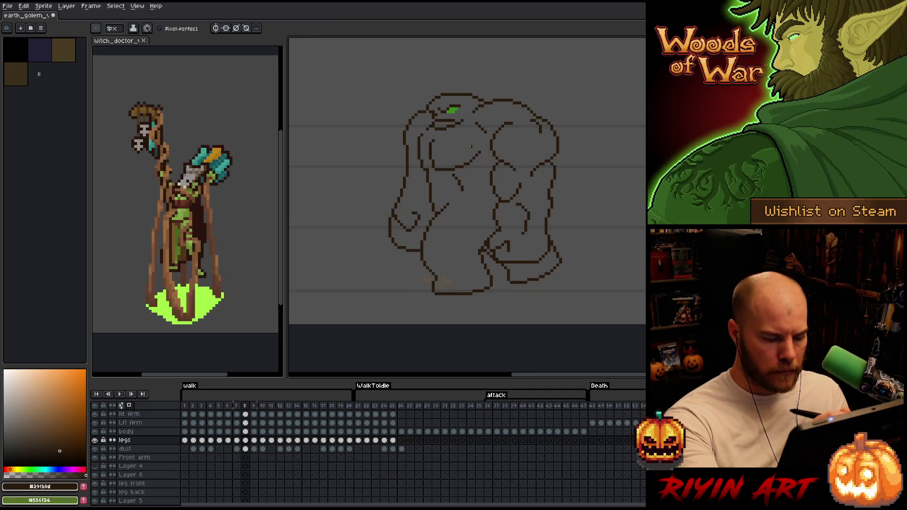
pyautogui.press('Right')
pyautogui.press('Right')
pyautogui.press('Left')
pyautogui.press('Left')
pyautogui.press('Left')
pyautogui.press('Left')
pyautogui.press('Right')
pyautogui.press('Right')
pyautogui.press('Right')
pyautogui.press('Right')
pyautogui.press('Right')
pyautogui.press('Right')
pyautogui.press('Right')
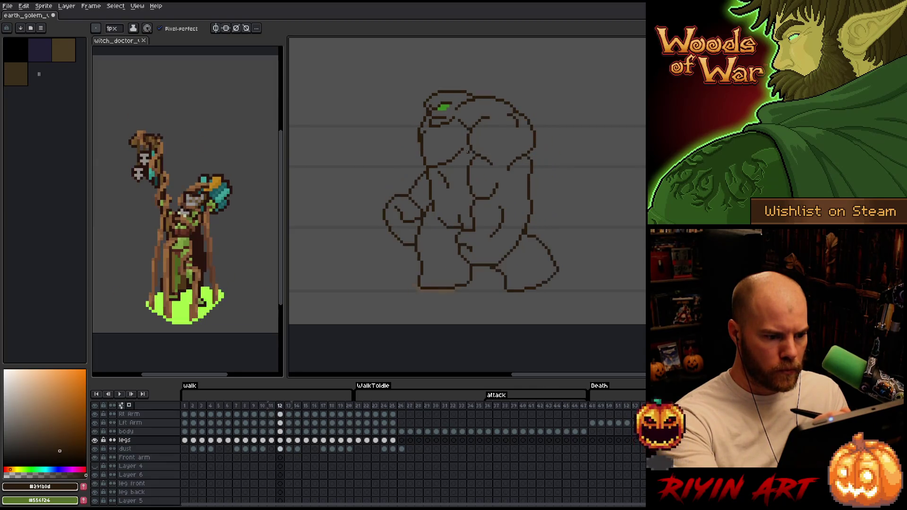
pyautogui.press('Right')
pyautogui.press('Right')
pyautogui.press('Right')
pyautogui.press('Right')
pyautogui.press('Right')
# - Play the full walk cycle animation to review how the poses flow together
pyautogui.press('Return')
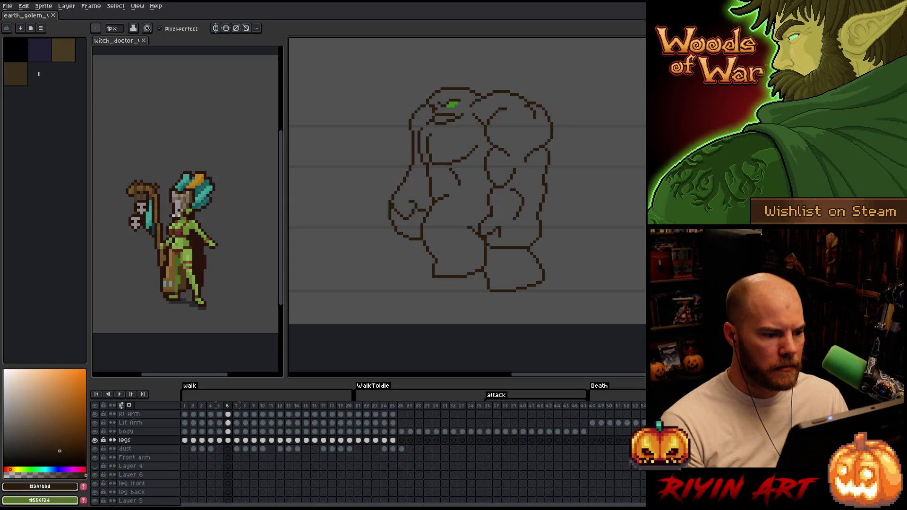
pyautogui.press('m')
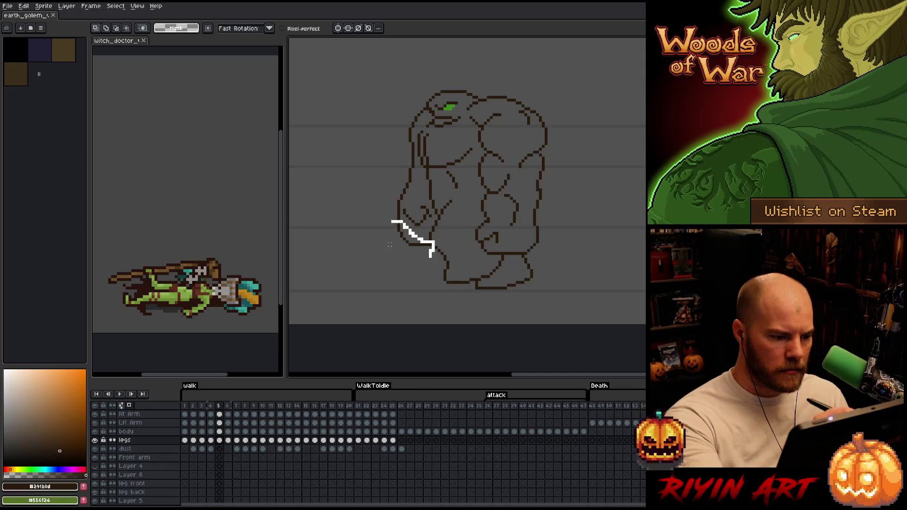
# - On the Rt Arm layer, lasso the golem's hand on frame 5 and nudge it up a pixel
pyautogui.moveTo(390, 245); pyautogui.dragTo(387, 240)
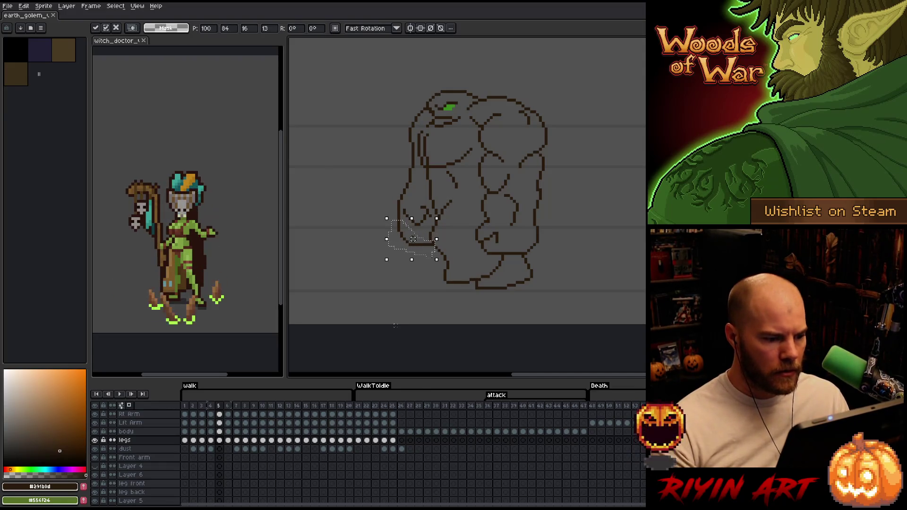
pyautogui.press('v')
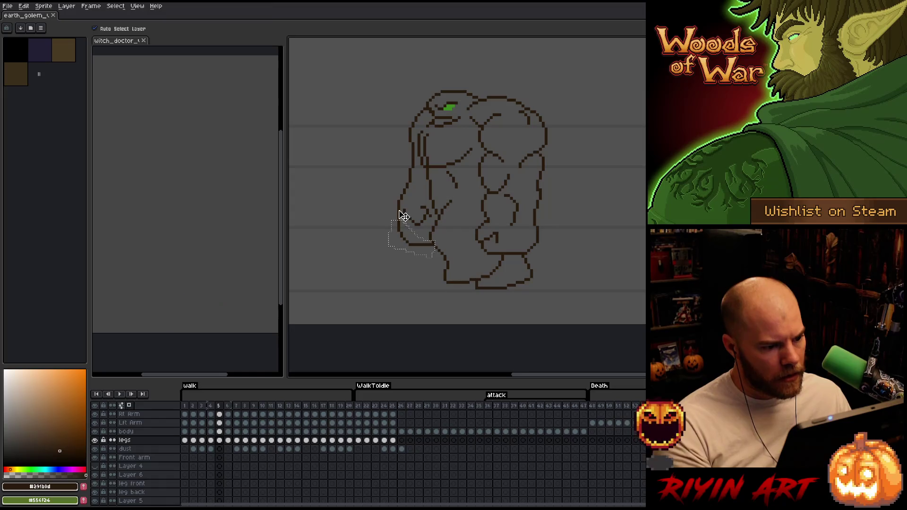
pyautogui.click(403, 216)
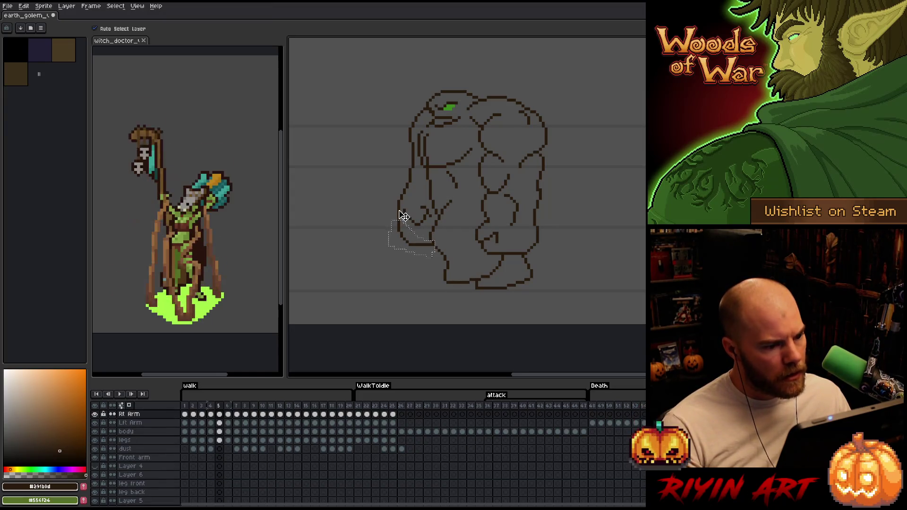
pyautogui.click(418, 248)
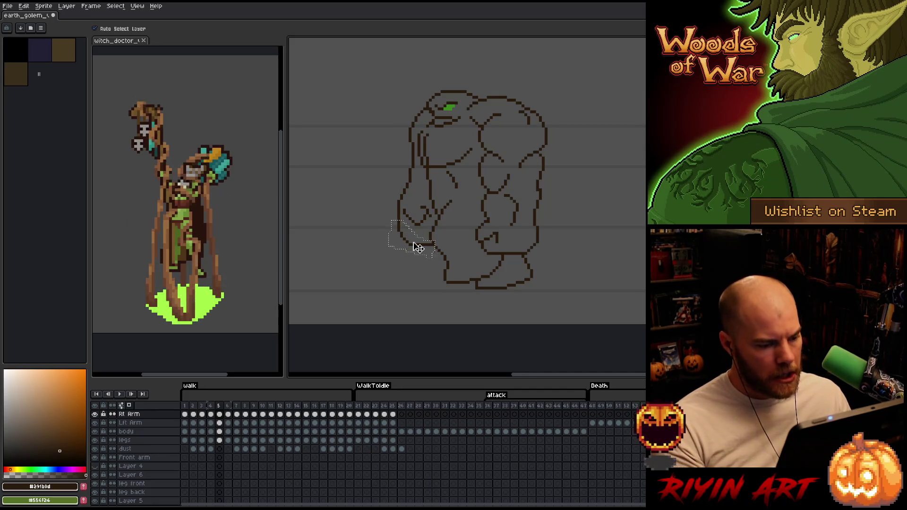
pyautogui.moveTo(418, 248); pyautogui.dragTo(419, 248)
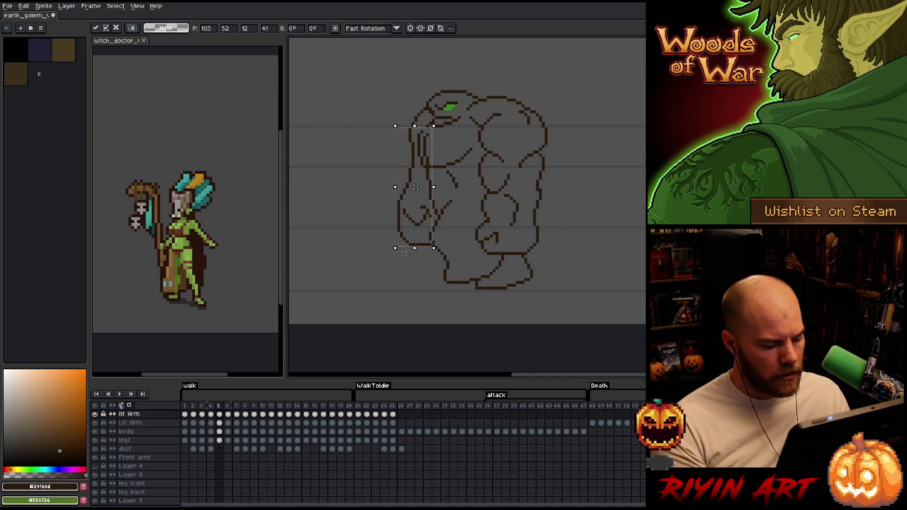
pyautogui.press('q')
pyautogui.moveTo(397, 219); pyautogui.dragTo(401, 255)
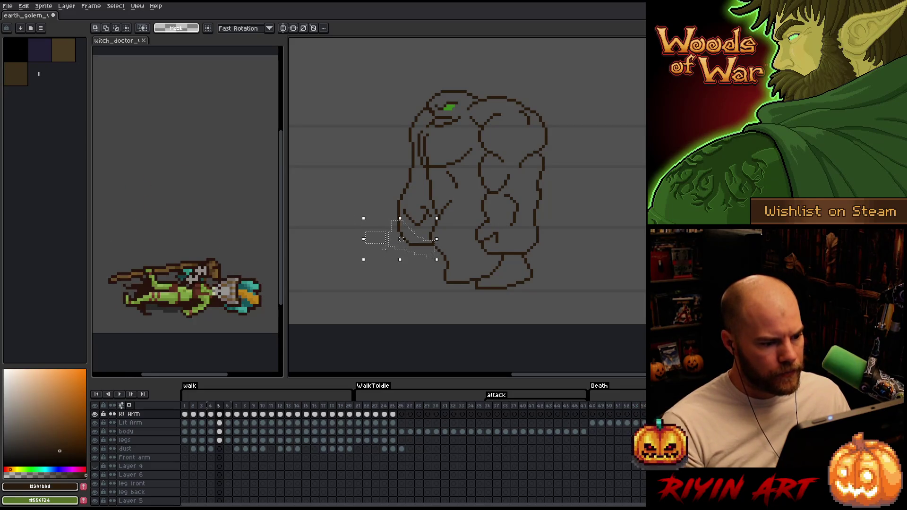
pyautogui.press('Up')
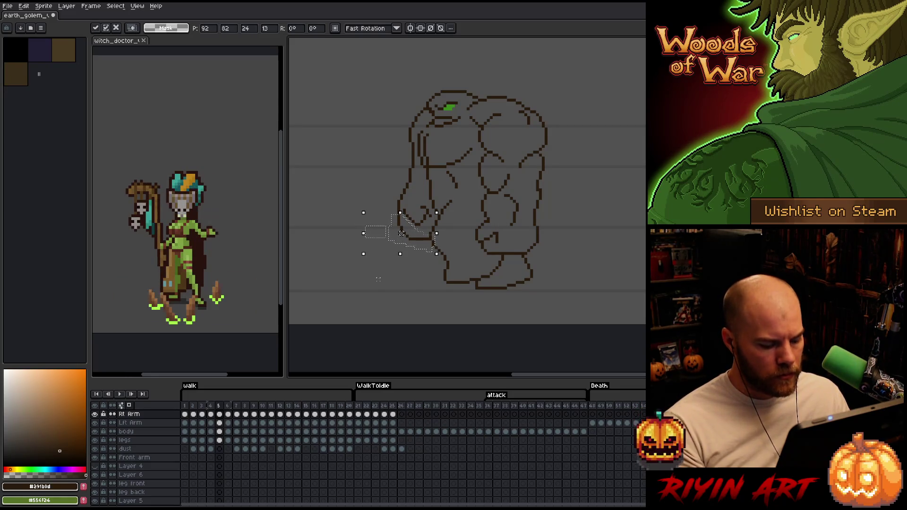
# - Compare against neighbouring frames and raise the hand another pixel so the swing flows
pyautogui.press('.')
pyautogui.press(',')
pyautogui.press(',')
pyautogui.press('.')
pyautogui.press('.')
pyautogui.press(',')
pyautogui.press(',')
pyautogui.press('.')
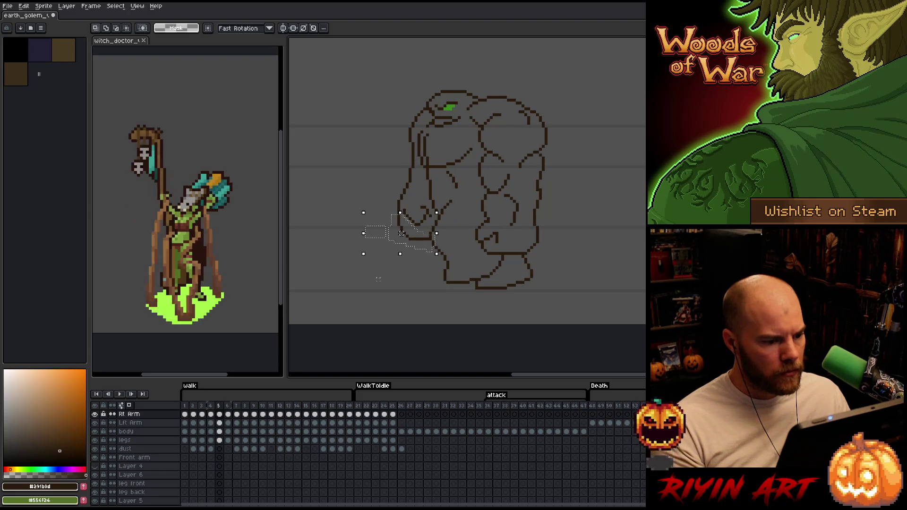
pyautogui.press('Up')
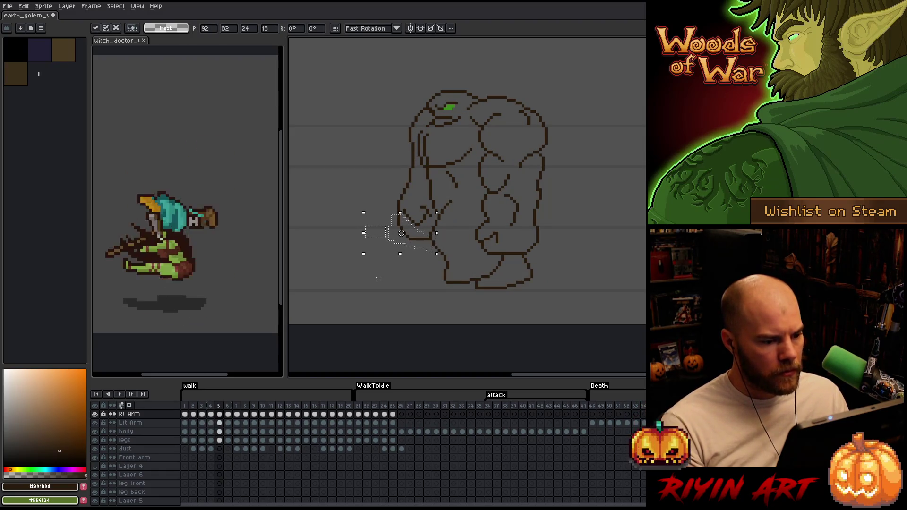
pyautogui.press(',')
pyautogui.press(',')
pyautogui.press('.')
pyautogui.press('.')
pyautogui.press(',')
pyautogui.press('.')
pyautogui.press('.')
pyautogui.press(',')
pyautogui.press(',')
pyautogui.press('.')
pyautogui.press('.')
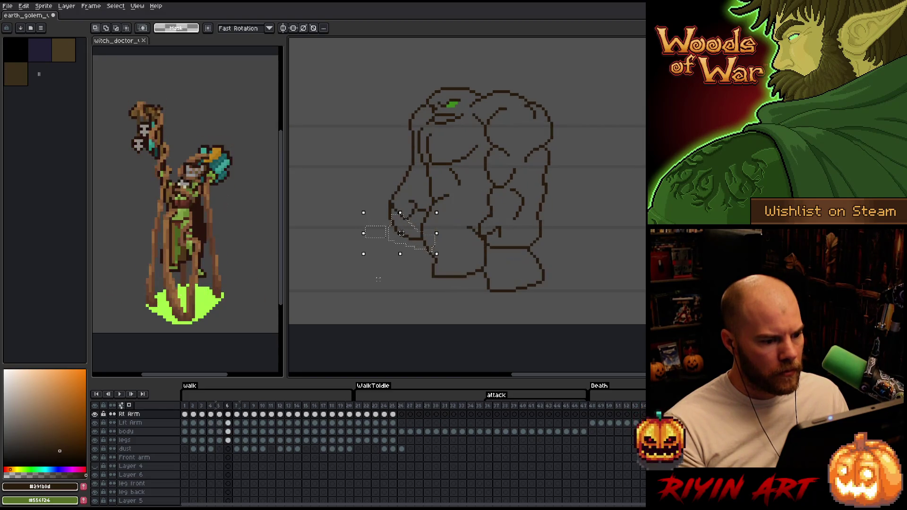
pyautogui.press(',')
pyautogui.press(',')
pyautogui.press('.')
pyautogui.press('.')
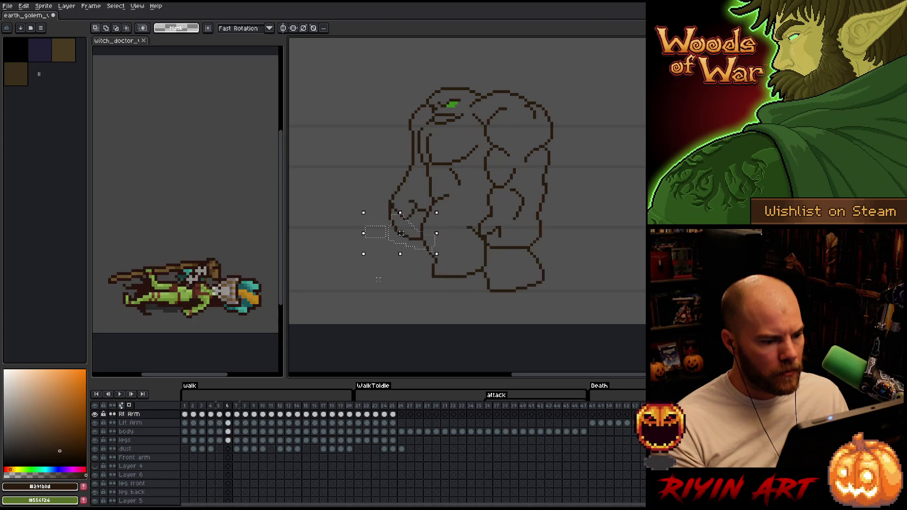
# - Back on frame 5, nudge the hand up a few more pixels, commit the move and step to frame 8
pyautogui.press(',')
pyautogui.press('Up')
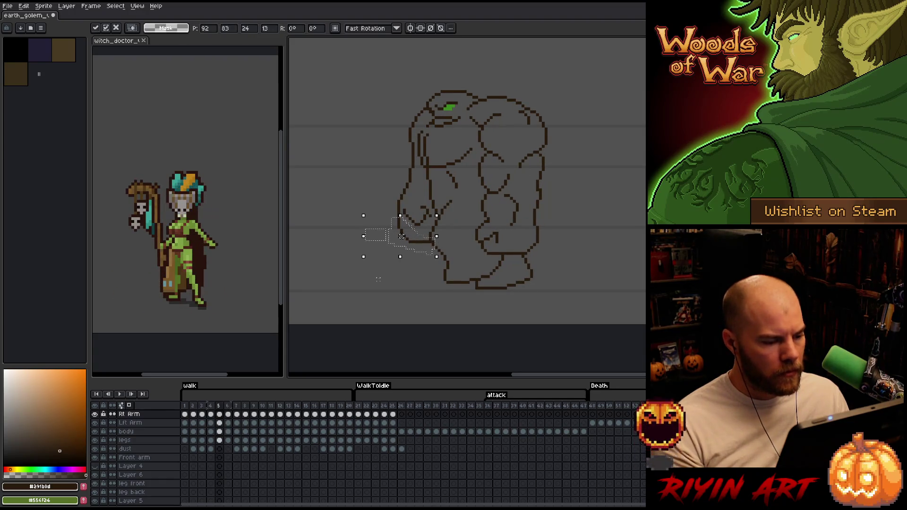
pyautogui.press('Return')
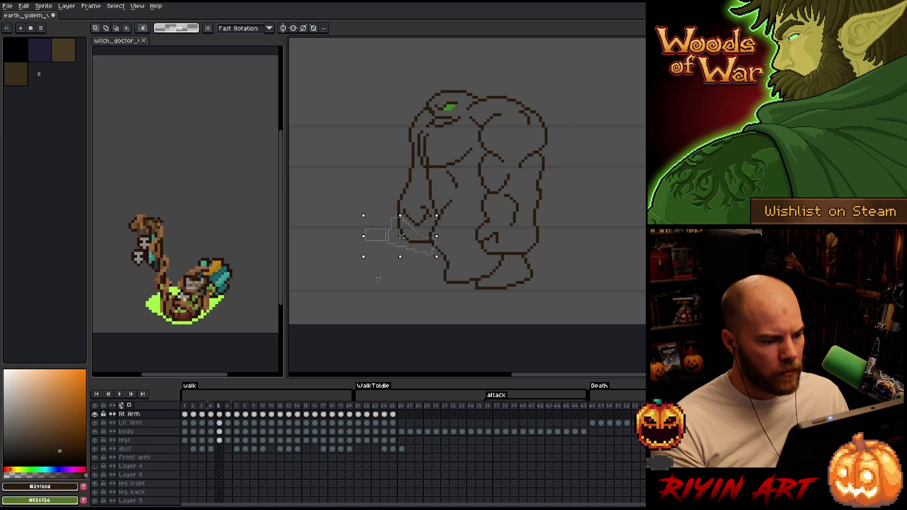
pyautogui.press('.')
pyautogui.press('.')
pyautogui.press('.')
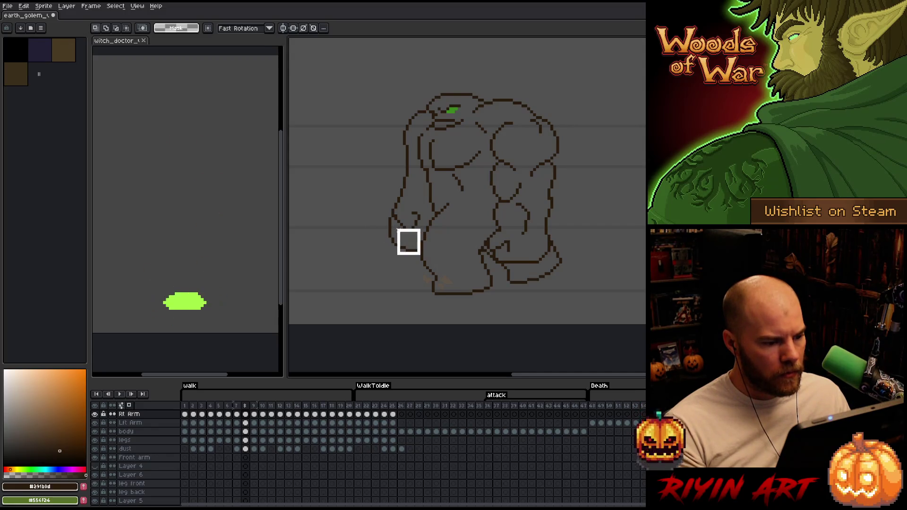
# - Compare frames 7-9, then marquee-select the golem's hand region on frame 9
pyautogui.moveTo(367, 225); pyautogui.dragTo(422, 256)
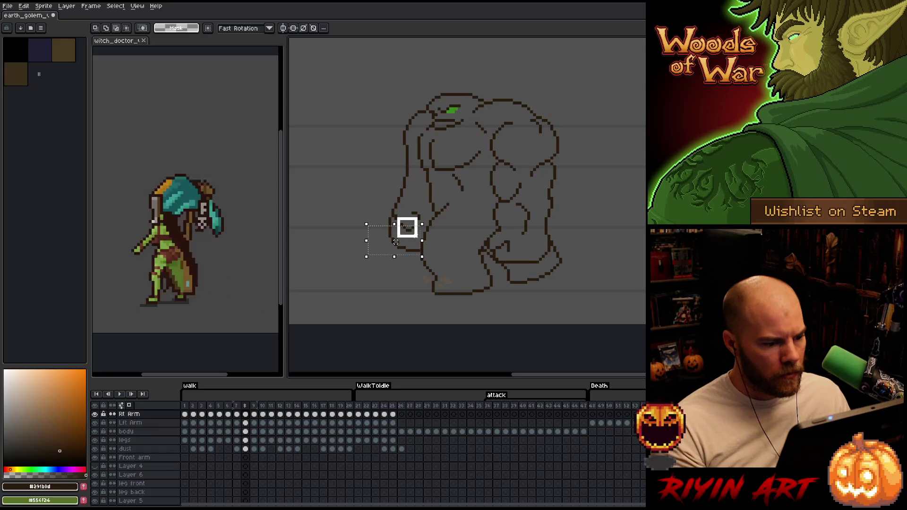
pyautogui.press('Left')
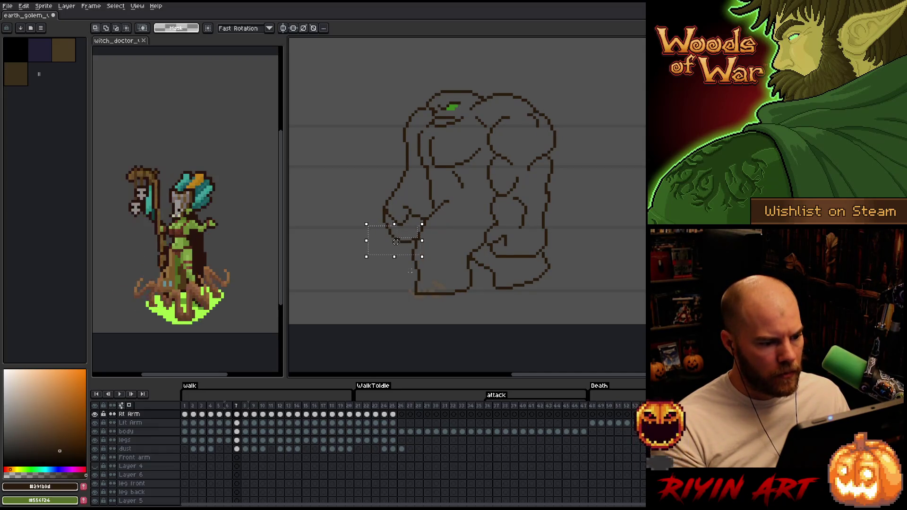
pyautogui.press('Right')
pyautogui.press('Left')
pyautogui.press('Right')
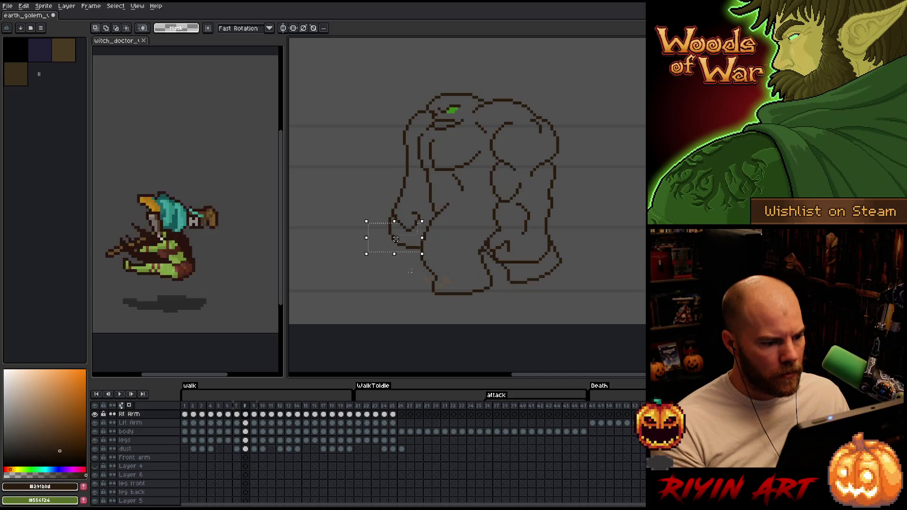
pyautogui.press('Right')
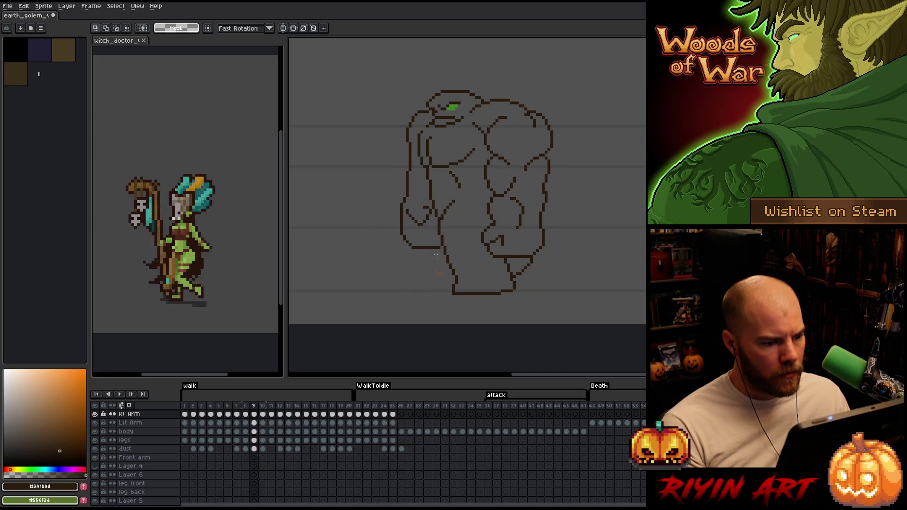
pyautogui.moveTo(381, 264); pyautogui.dragTo(442, 238)
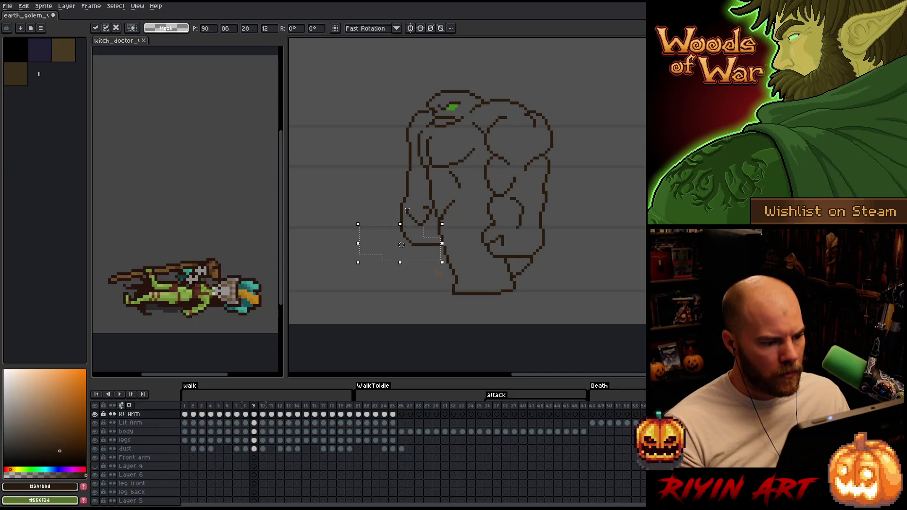
pyautogui.hotkey('ctrl', 'd')
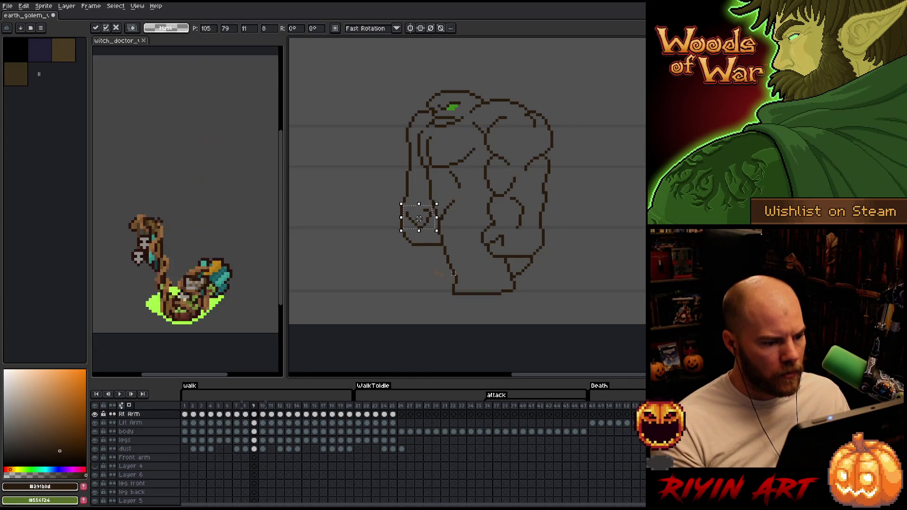
pyautogui.press('Left')
pyautogui.press('.')
# - Shift the frame-9 hand slightly left and up one pixel, checking against frames 8 and 10, and commit
pyautogui.moveTo(418, 218); pyautogui.dragTo(416, 219)
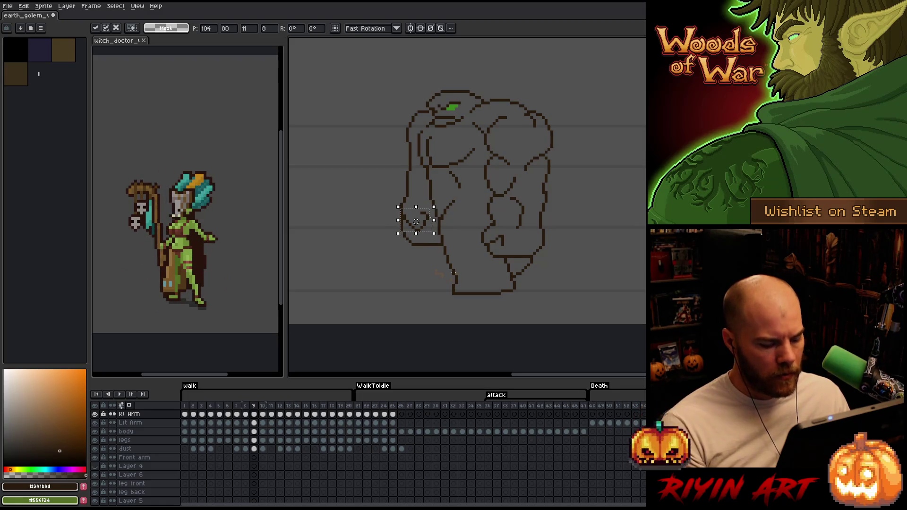
pyautogui.press('.')
pyautogui.press(',')
pyautogui.press('.')
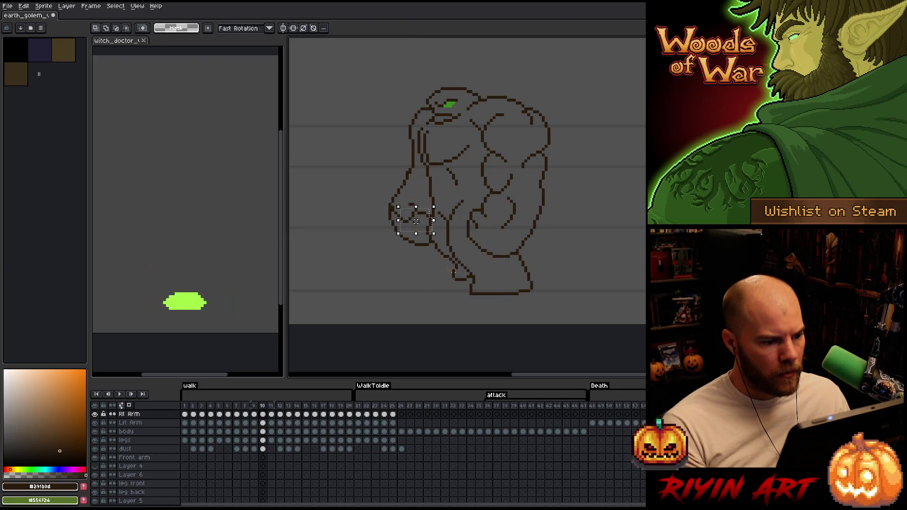
pyautogui.press(',')
pyautogui.press('.')
pyautogui.press(',')
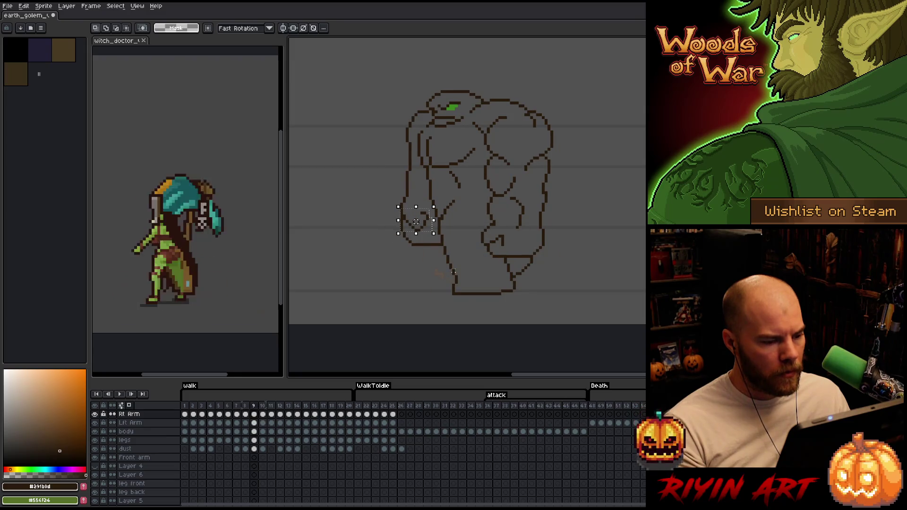
pyautogui.press('.')
pyautogui.press(',')
pyautogui.press('Up')
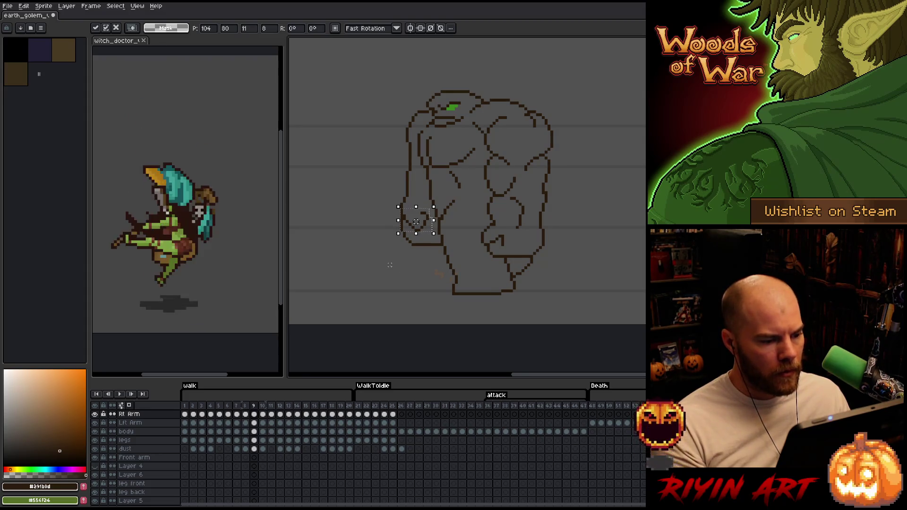
pyautogui.press('Return')
# - Step ahead to frames 10 and 11 and flip between them to judge the fist position
pyautogui.press('.')
pyautogui.press('.')
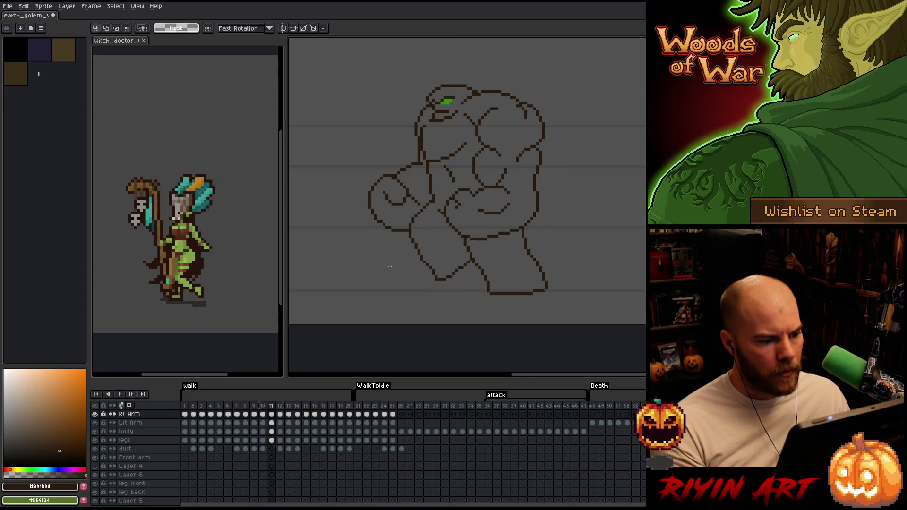
pyautogui.press(',')
pyautogui.press('.')
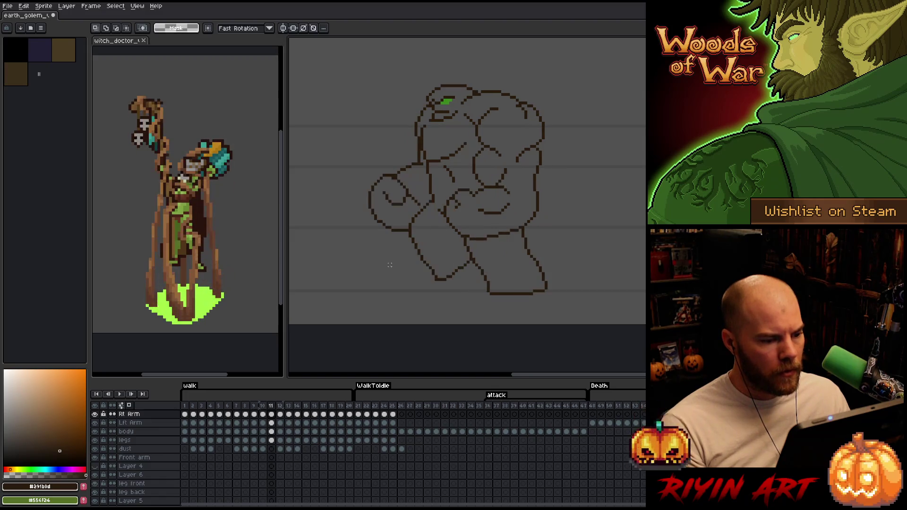
pyautogui.press(',')
pyautogui.press('.')
pyautogui.press(',')
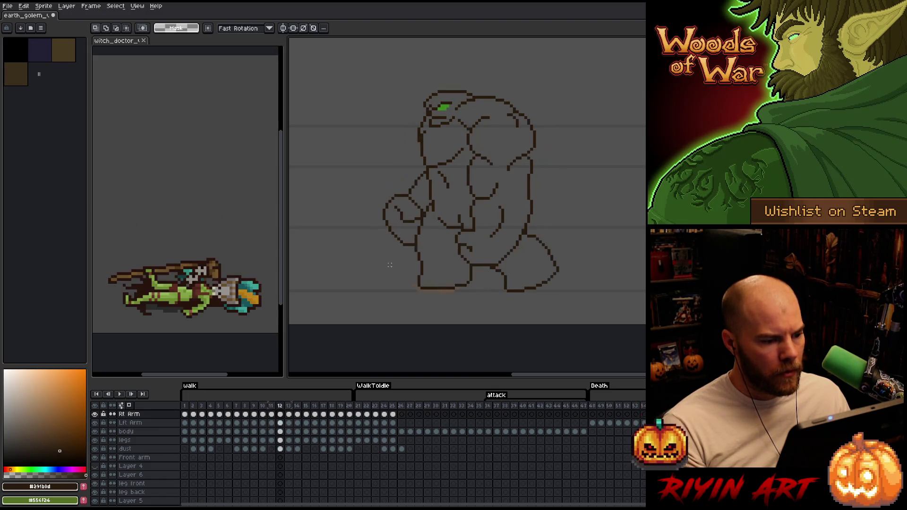
pyautogui.press('.')
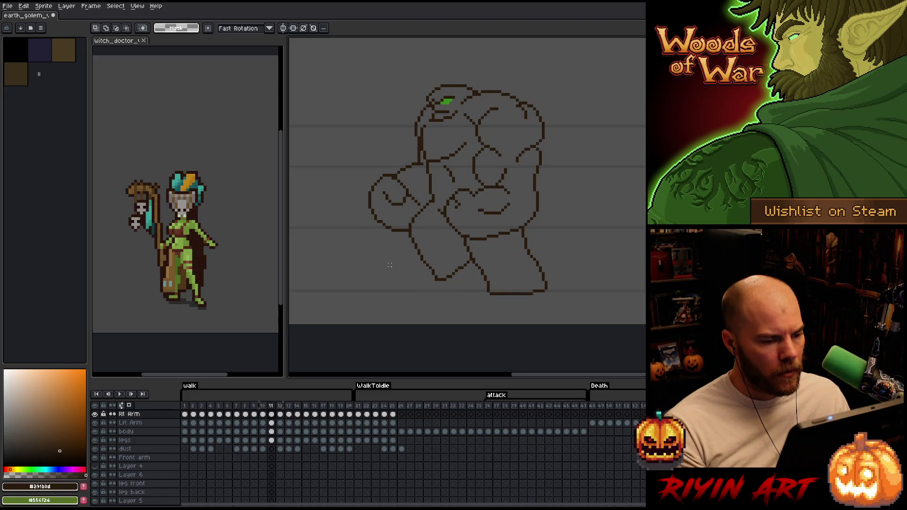
pyautogui.press('b')
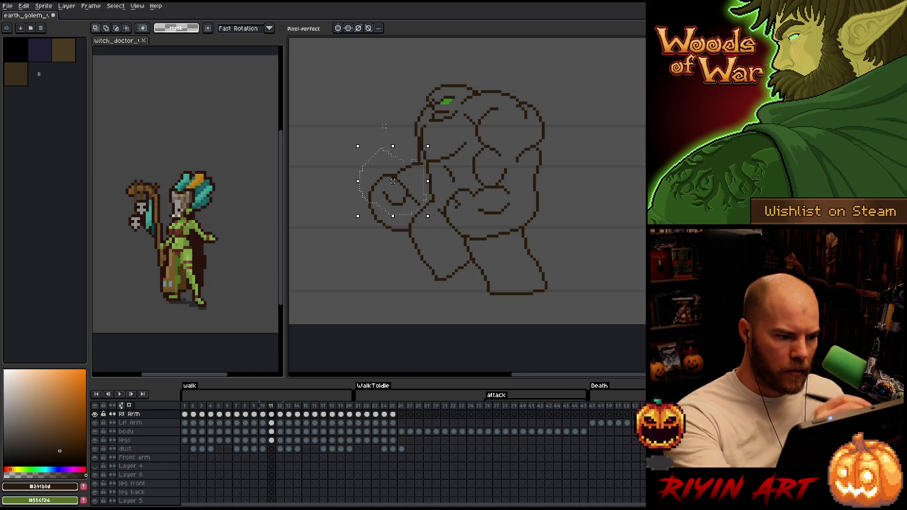
# - Lasso the whole arm on frame 10, shift it a few pixels down and right, and commit
pyautogui.moveTo(392, 181); pyautogui.dragTo(392, 184)
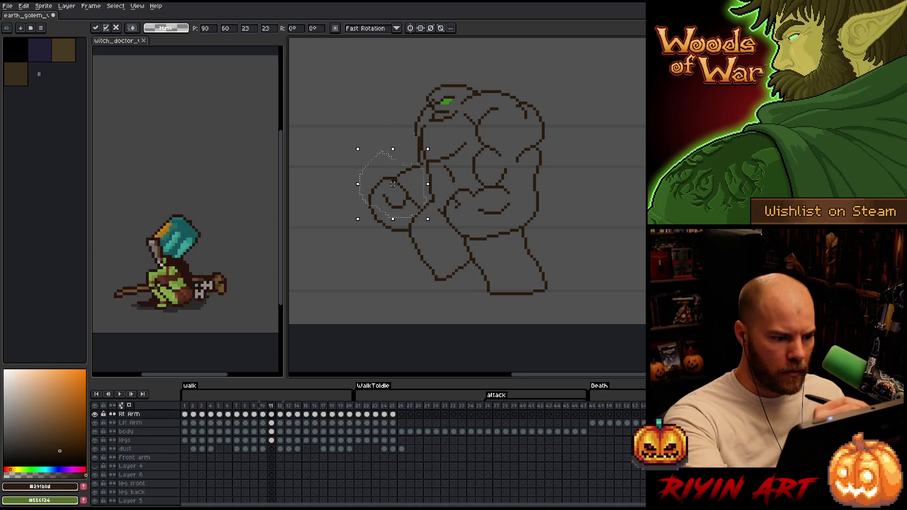
pyautogui.press('b')
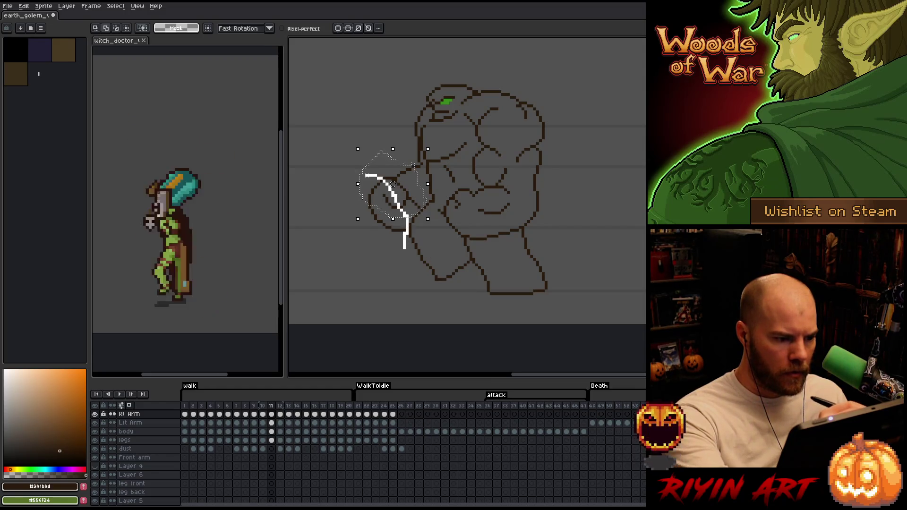
pyautogui.moveTo(404, 247); pyautogui.dragTo(390, 212)
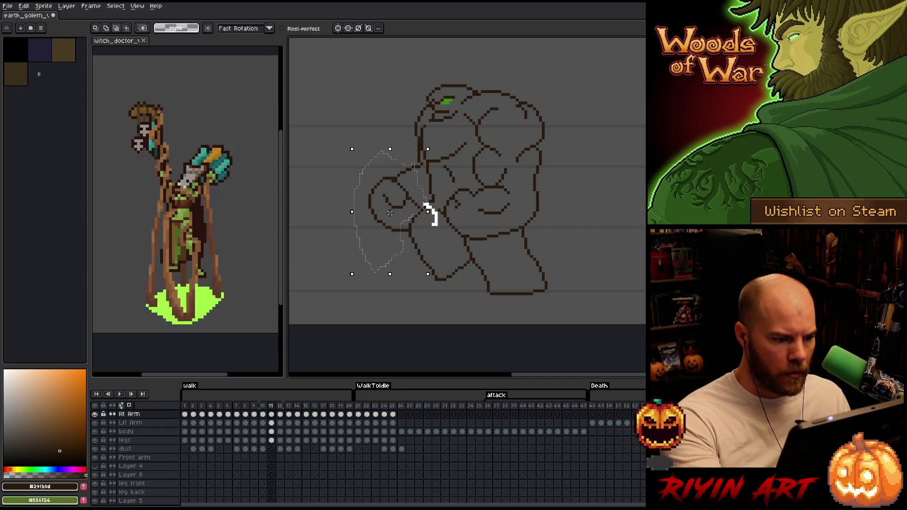
pyautogui.moveTo(390, 213); pyautogui.dragTo(392, 216)
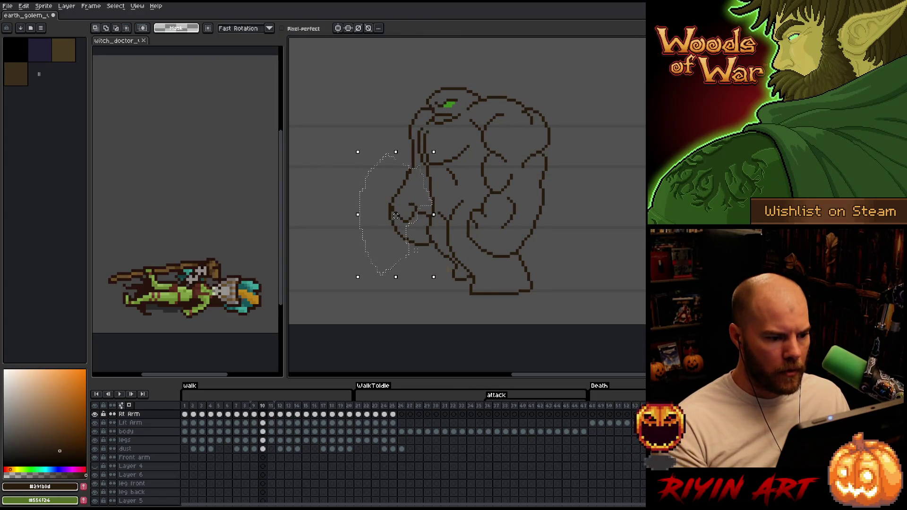
pyautogui.press('.')
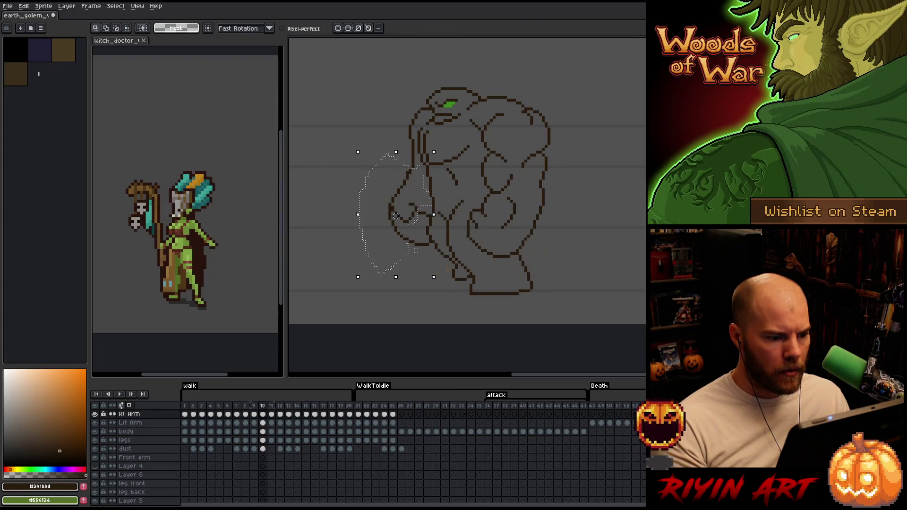
pyautogui.hotkey('ctrl', 'd')
pyautogui.press('b')
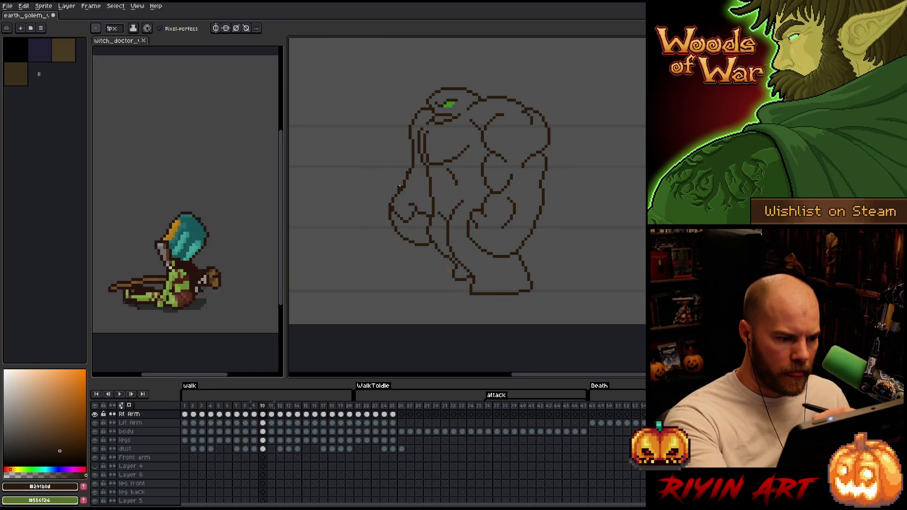
# - Erase stray pixels, then lasso and reposition the golem's fist on frame 11
pyautogui.press('e')
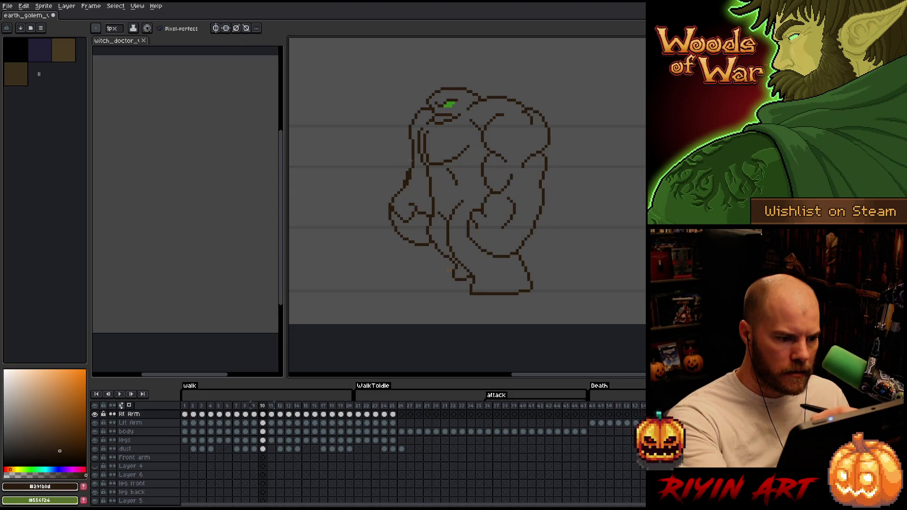
pyautogui.press('e')
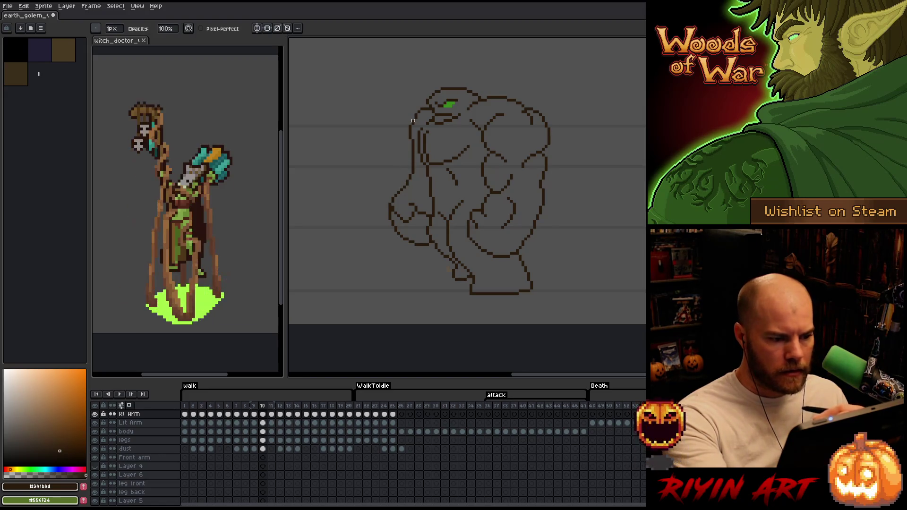
pyautogui.press('Right')
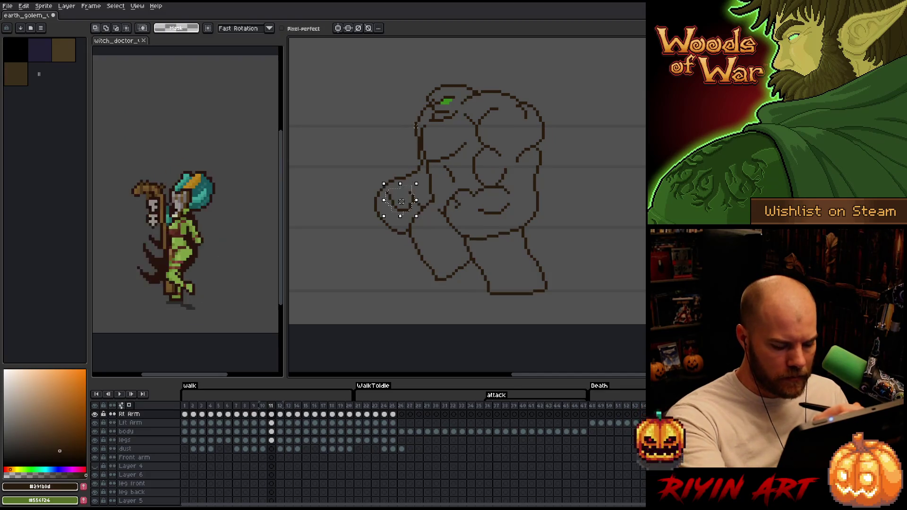
pyautogui.press('m')
pyautogui.moveTo(381, 180); pyautogui.dragTo(413, 213)
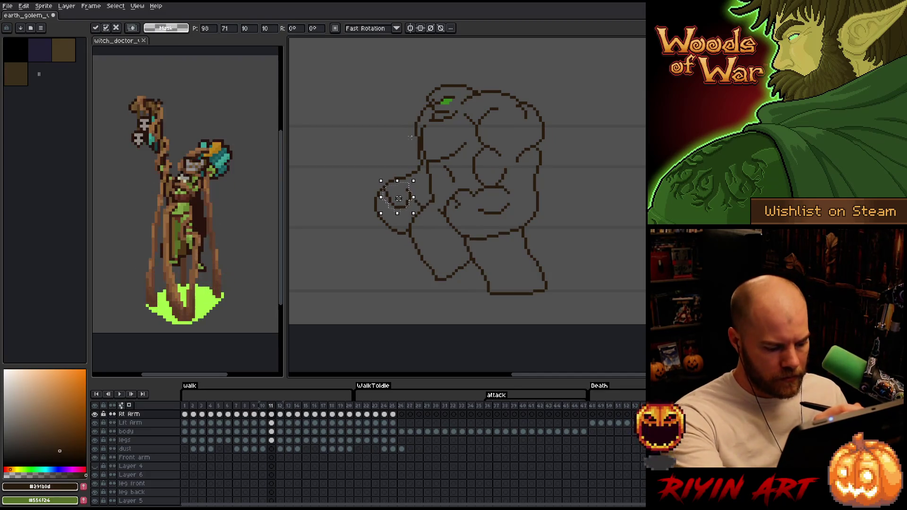
pyautogui.hotkey('ctrl', 'd')
pyautogui.press('b')
# - Flip between frames 10 and 11 repeatedly to compare the arm poses
pyautogui.press('Left')
pyautogui.press('Right')
pyautogui.press('Left')
pyautogui.press('Right')
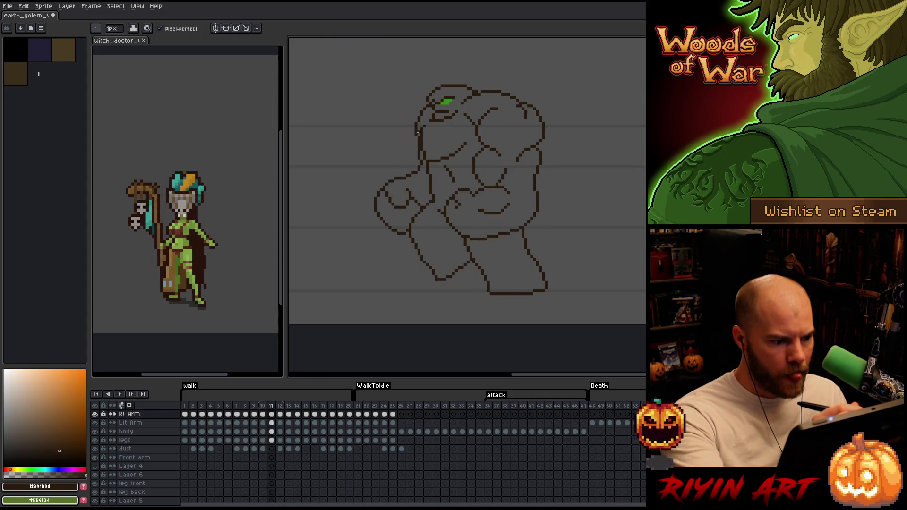
pyautogui.press('Left')
pyautogui.press('Right')
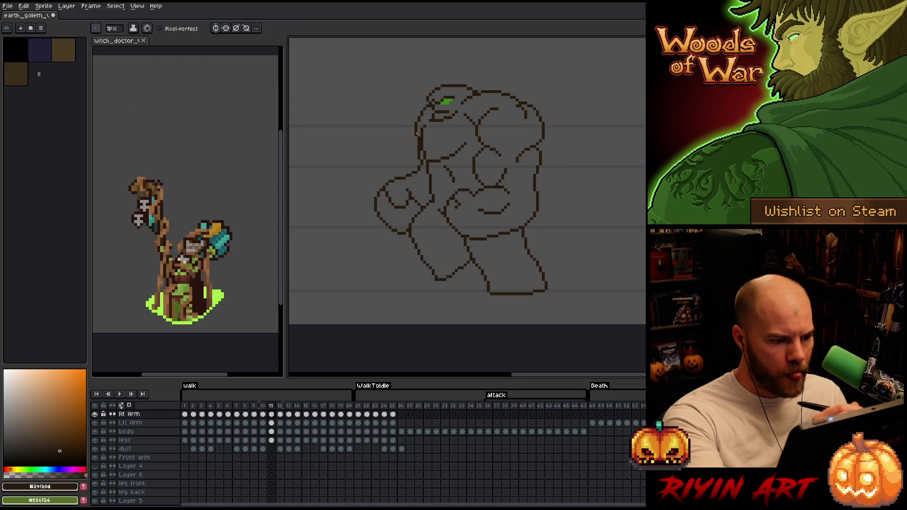
pyautogui.press('Left')
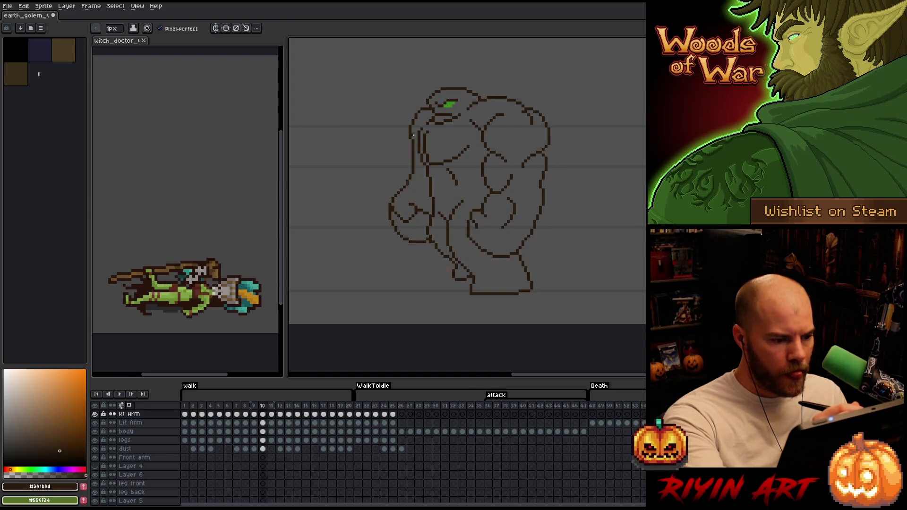
pyautogui.press('Right')
# - Lasso and adjust the frame-11 arm once more, commit it, and advance to frame 12
pyautogui.press('m')
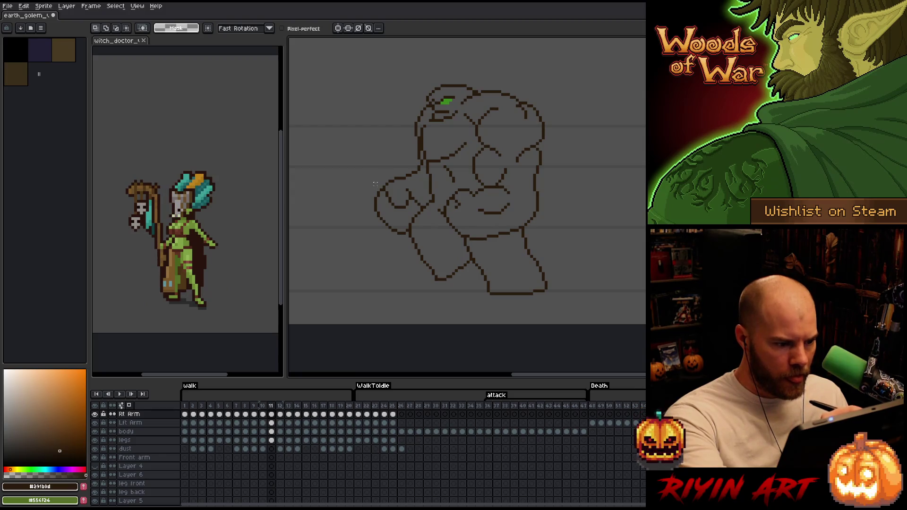
pyautogui.moveTo(377, 187); pyautogui.dragTo(413, 262)
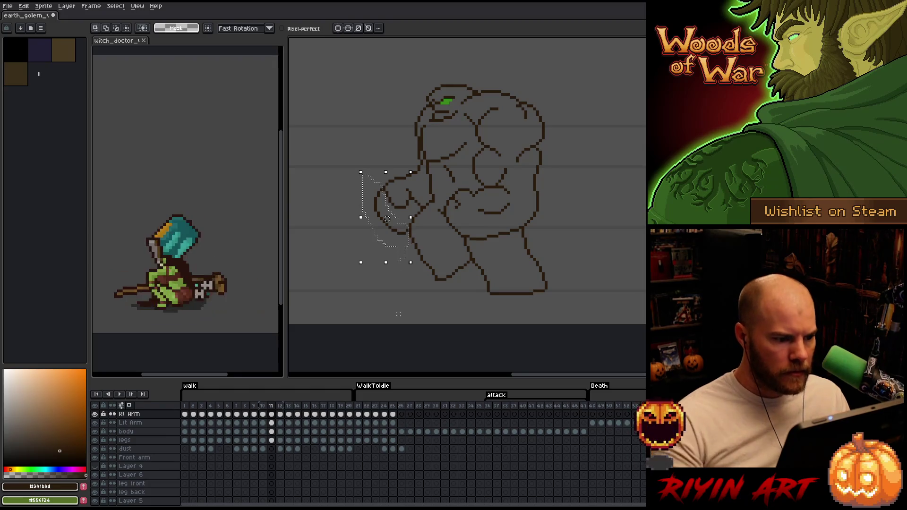
pyautogui.hotkey('ctrl', 'd')
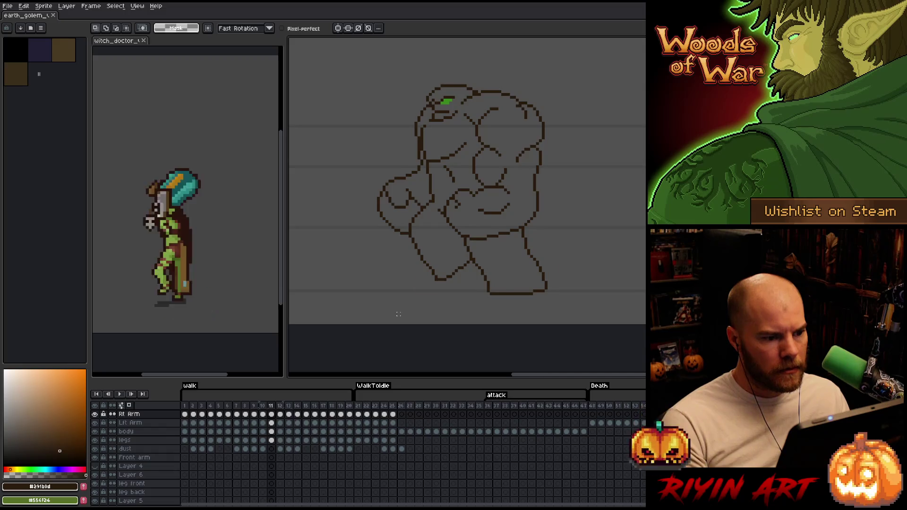
pyautogui.press('Right')
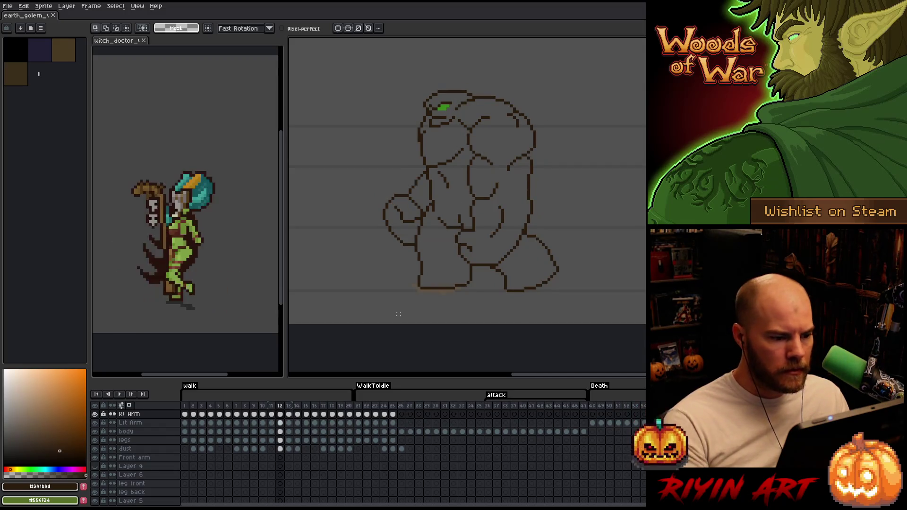
# - Clean up the frame-12 hand linework with pencil and eraser, checking it against frame 11
pyautogui.press('b')
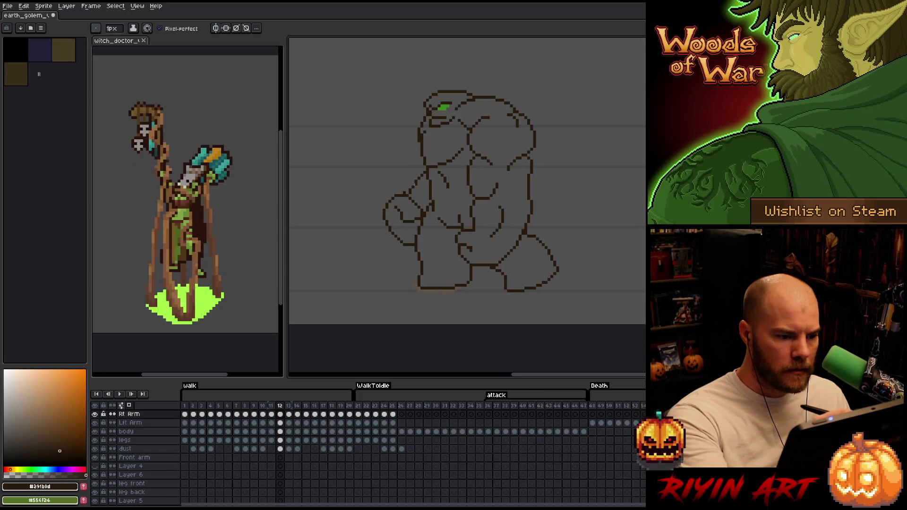
pyautogui.press('e')
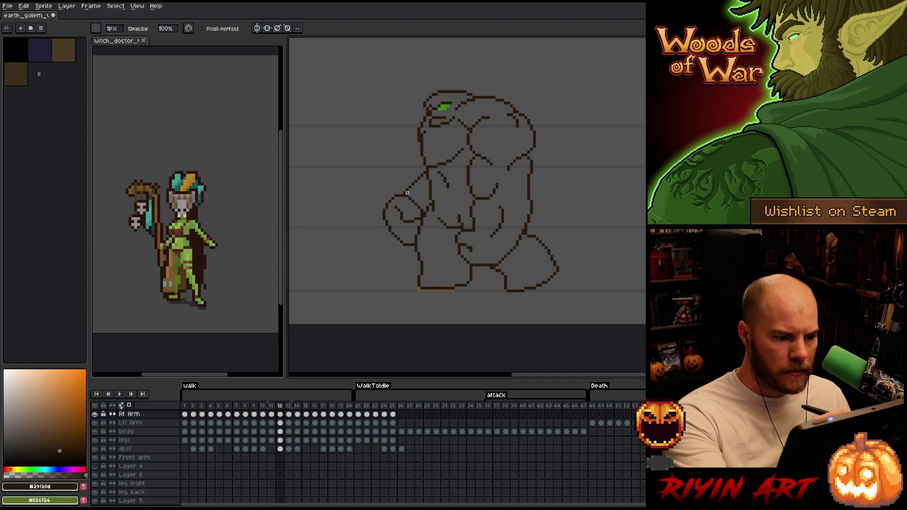
pyautogui.press('b')
pyautogui.press('e')
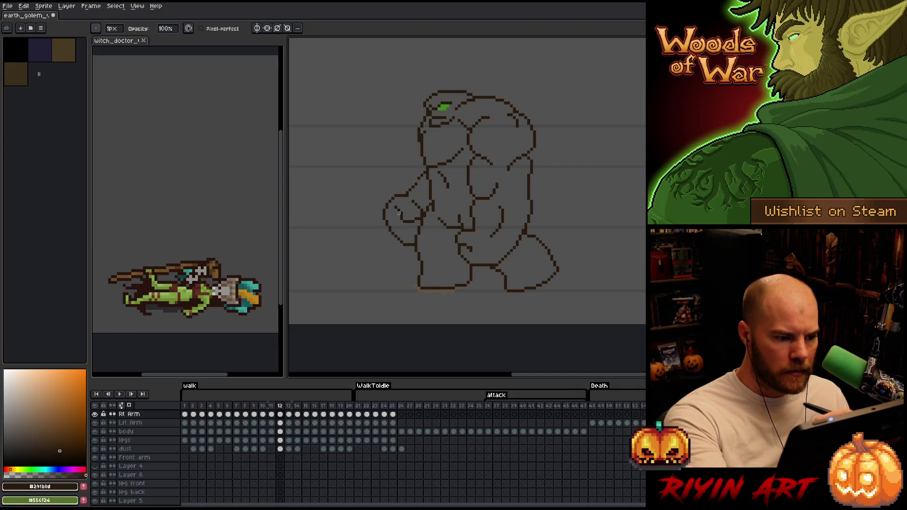
pyautogui.press('b')
pyautogui.press('e')
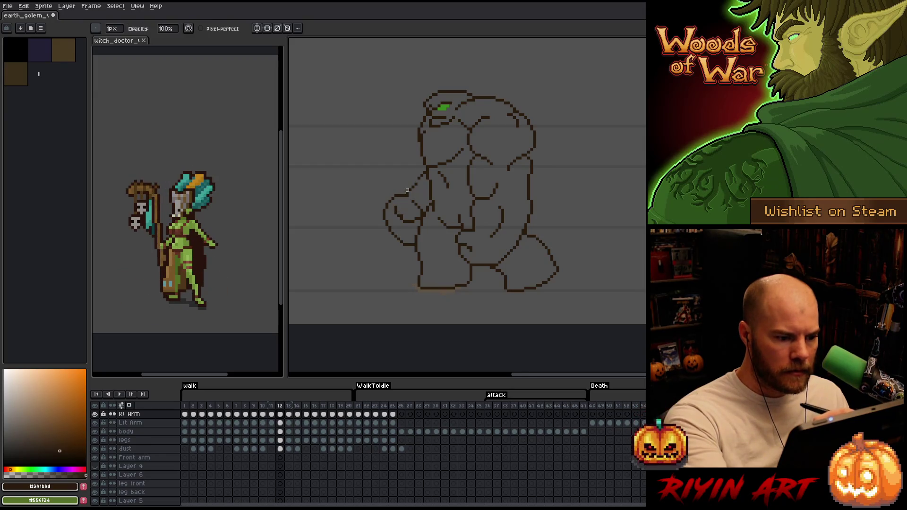
pyautogui.press('Left')
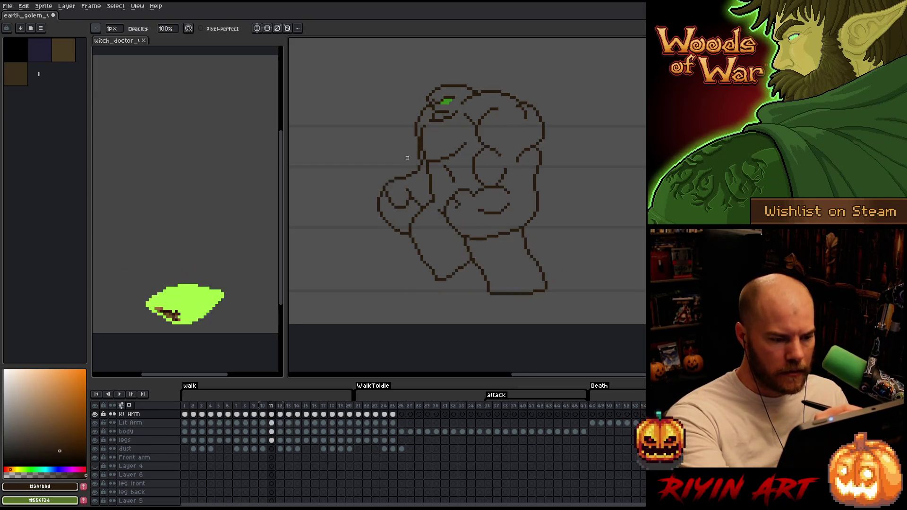
pyautogui.press('Right')
# - Continue fixing stray pixels on the frame-12 fist outline, comparing with frame 11 again
pyautogui.press('b')
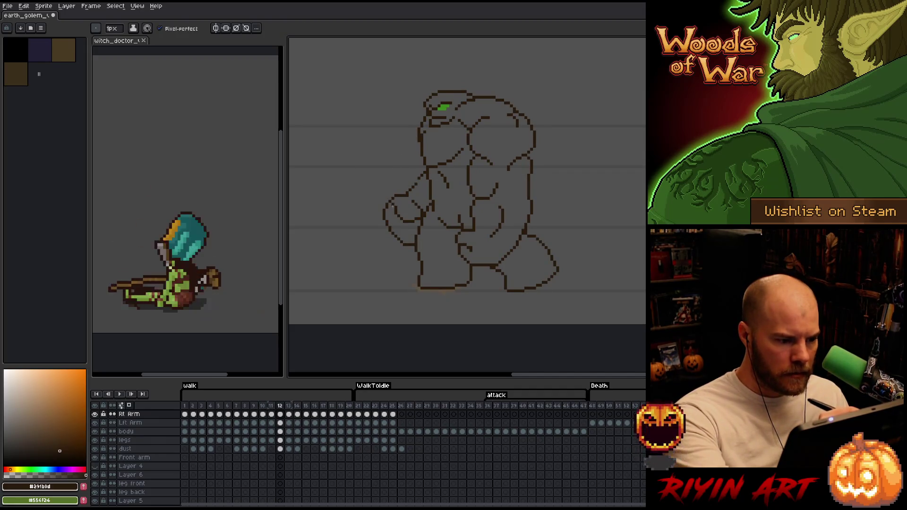
pyautogui.press('e')
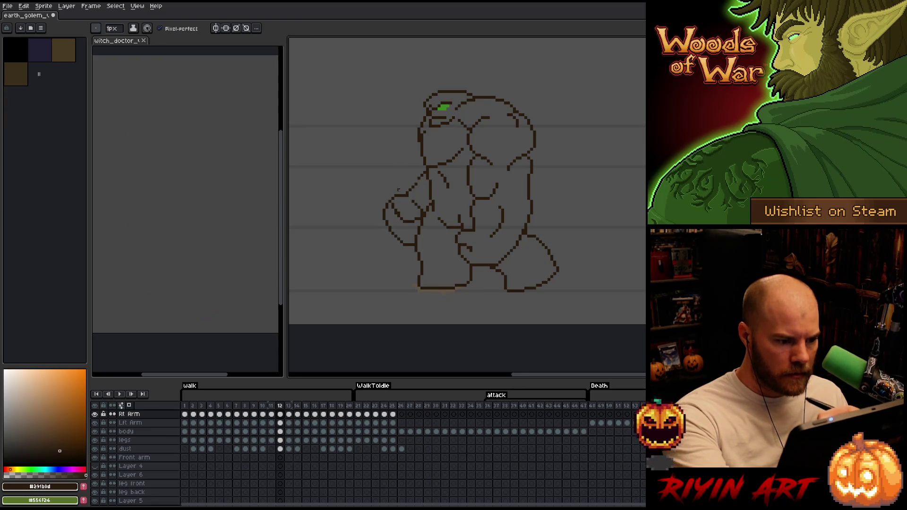
pyautogui.press('Left')
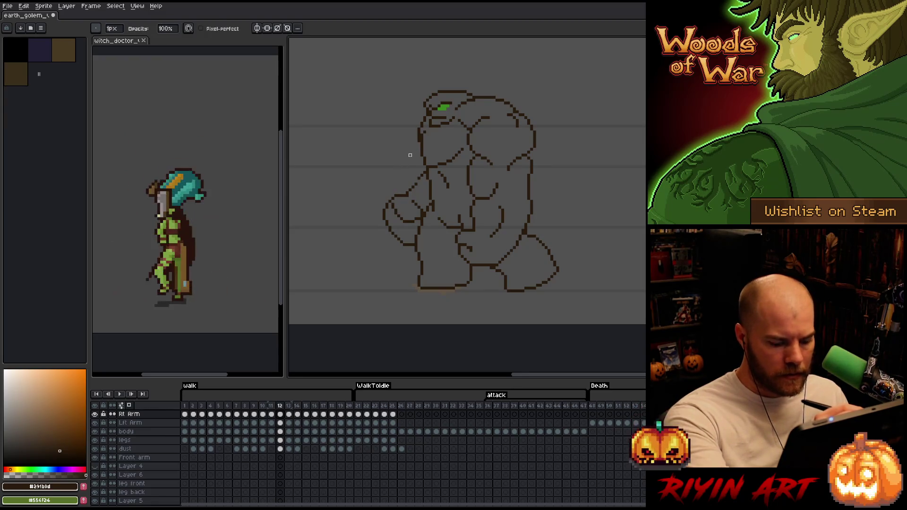
pyautogui.press('Right')
pyautogui.press('b')
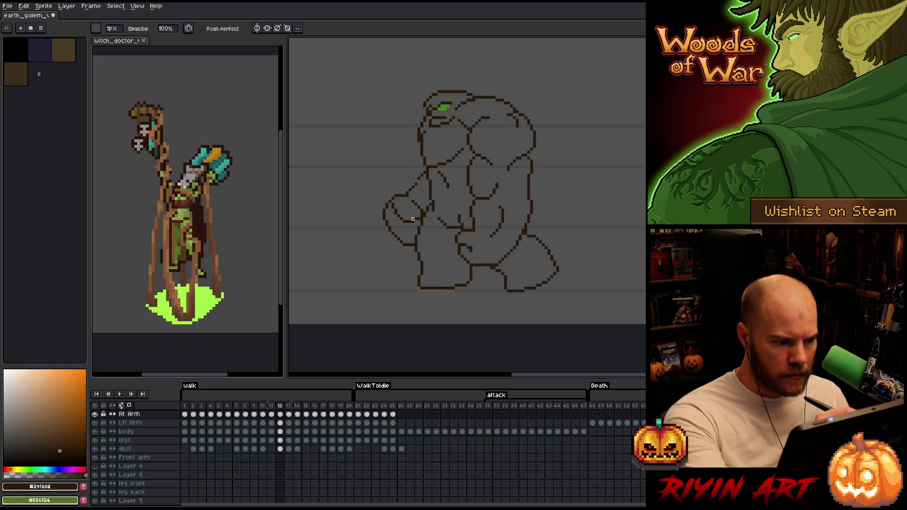
pyautogui.press('e')
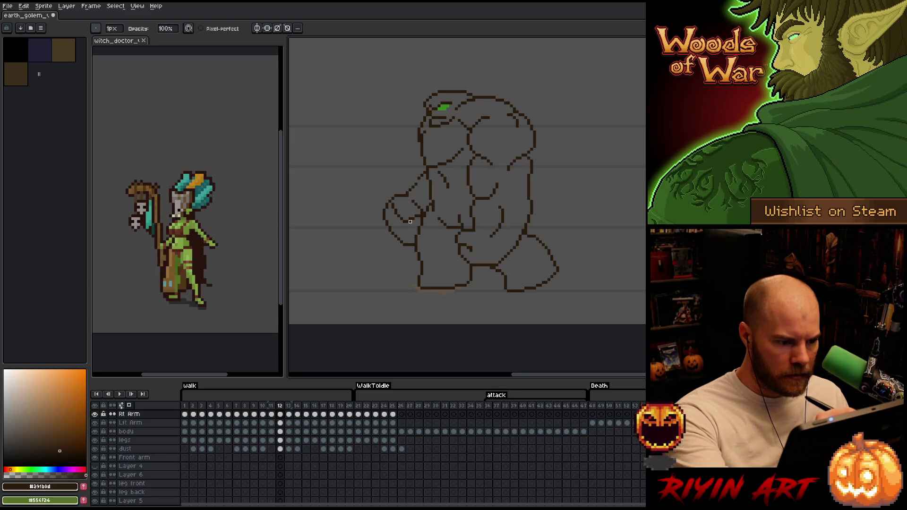
pyautogui.press('b')
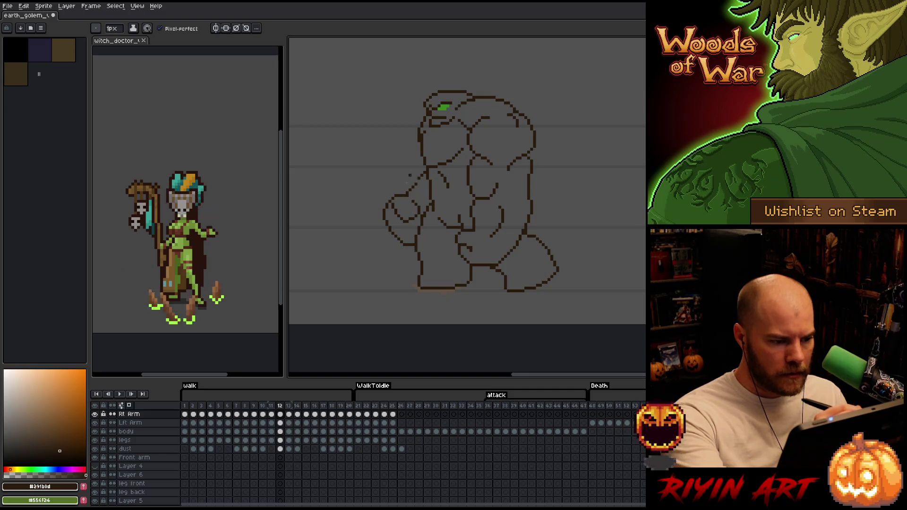
# - Lasso the golem's hand on frame 12, drag it into place and commit the move
pyautogui.press('q')
pyautogui.moveTo(409, 255)
pyautogui.mouseDown()
pyautogui.moveTo(378, 221)
pyautogui.moveTo(383, 212)
pyautogui.mouseUp()
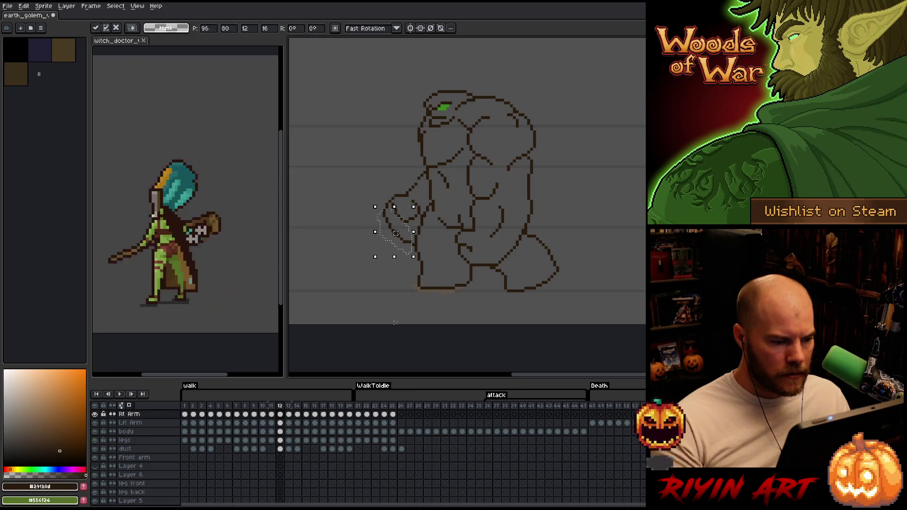
pyautogui.hotkey('ctrl', 'd')
pyautogui.press('b')
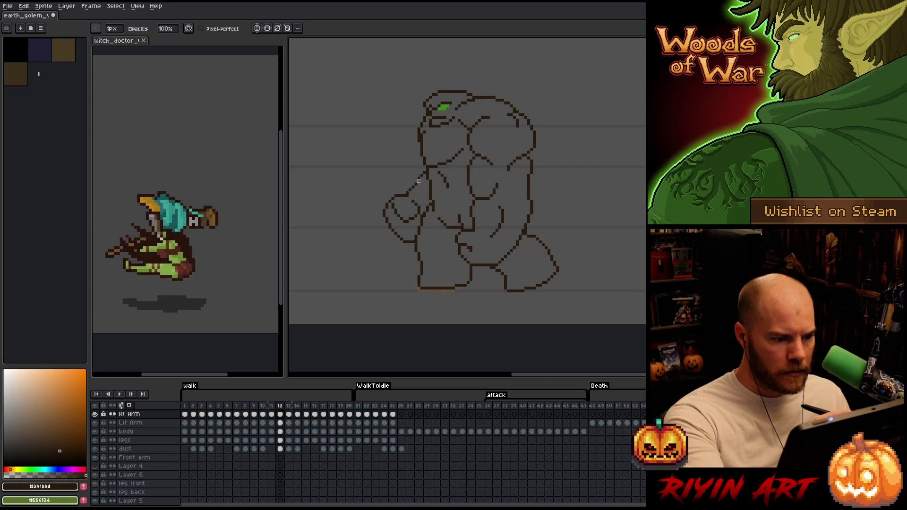
# - Touch up the moved hand with pencil and eraser, then advance to frame 13
pyautogui.press('e')
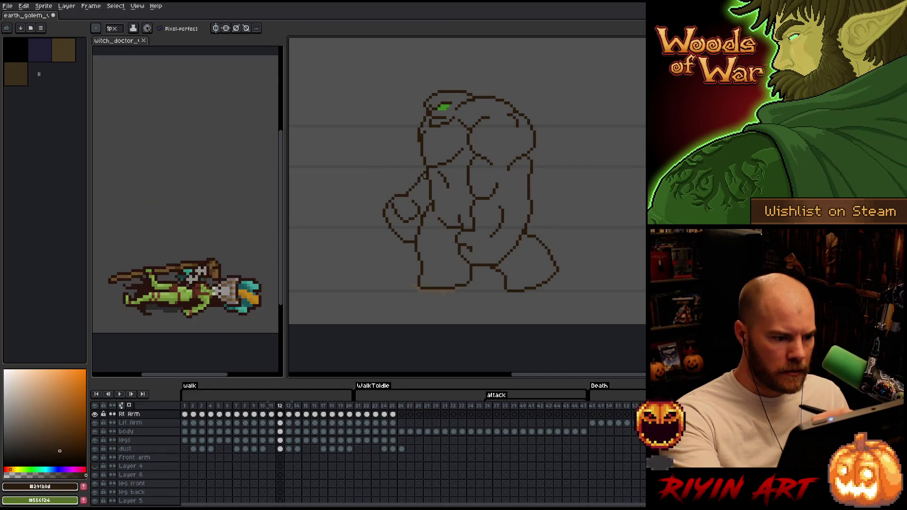
pyautogui.press('b')
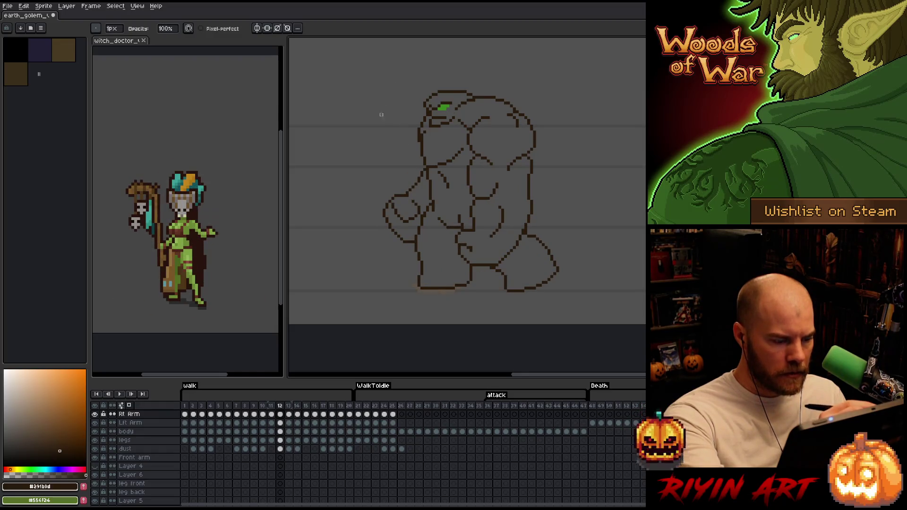
pyautogui.press('e')
pyautogui.press('Right')
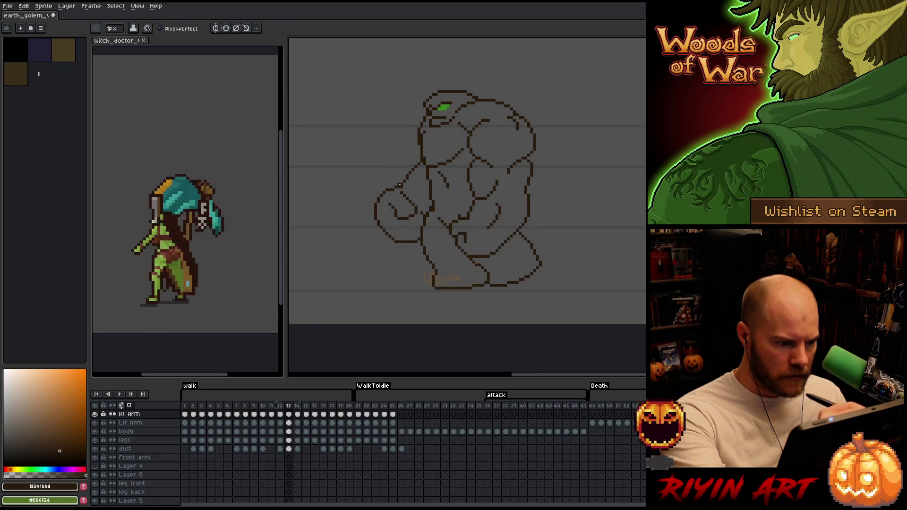
# - Select frame 13's arm, shift it left and up, and commit the move
pyautogui.press('b')
pyautogui.press('m')
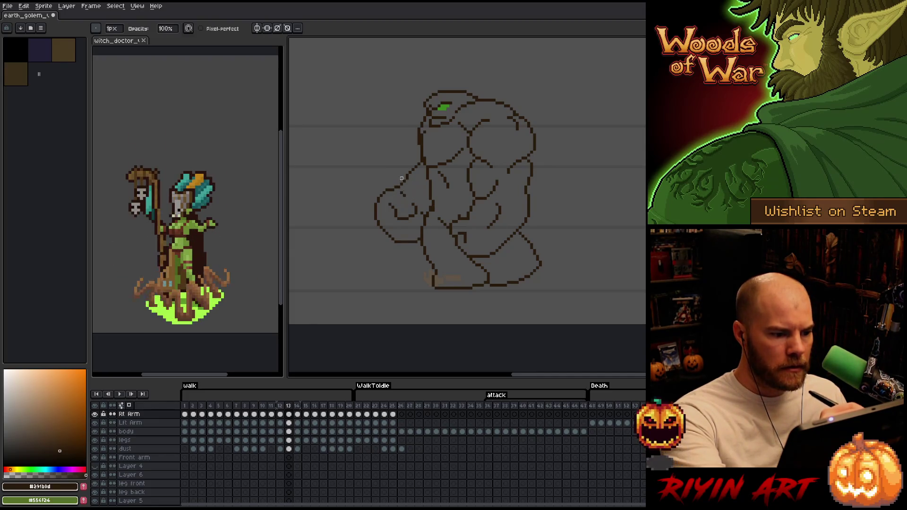
pyautogui.moveTo(401, 209); pyautogui.dragTo(395, 210)
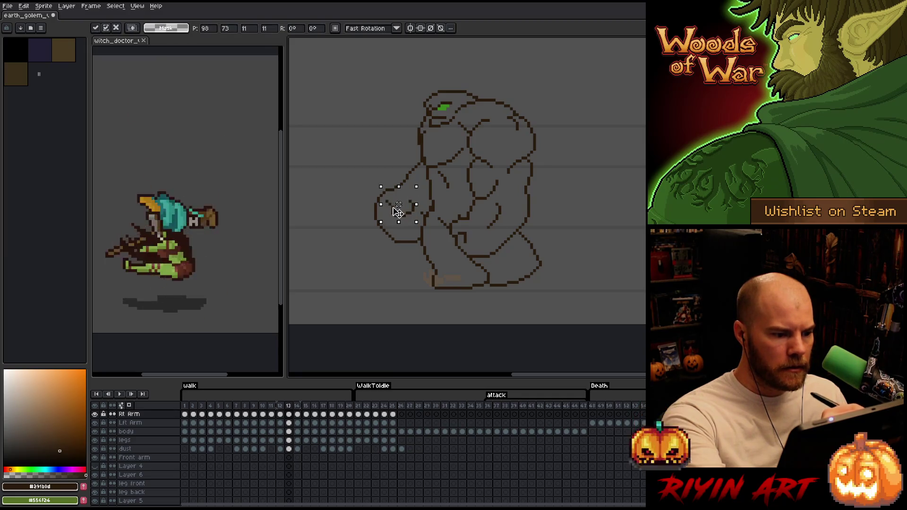
pyautogui.hotkey('ctrl', 'd')
pyautogui.press('b')
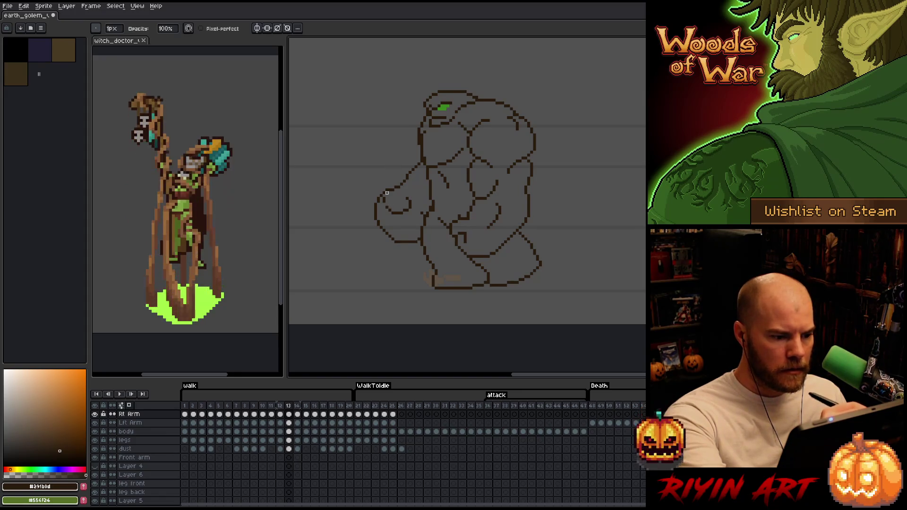
# - Clean up the arm outline with pencil and eraser, checking it against frame 12
pyautogui.press('e')
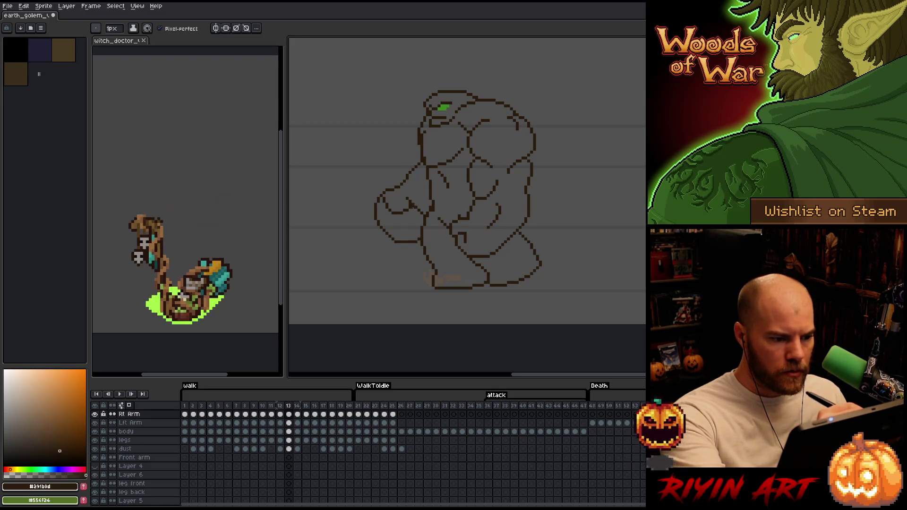
pyautogui.press('b')
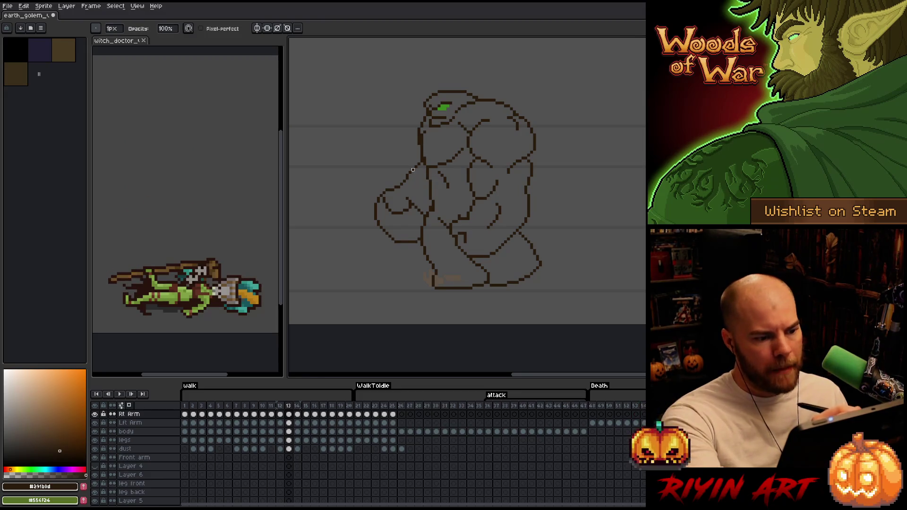
pyautogui.press('e')
pyautogui.press('b')
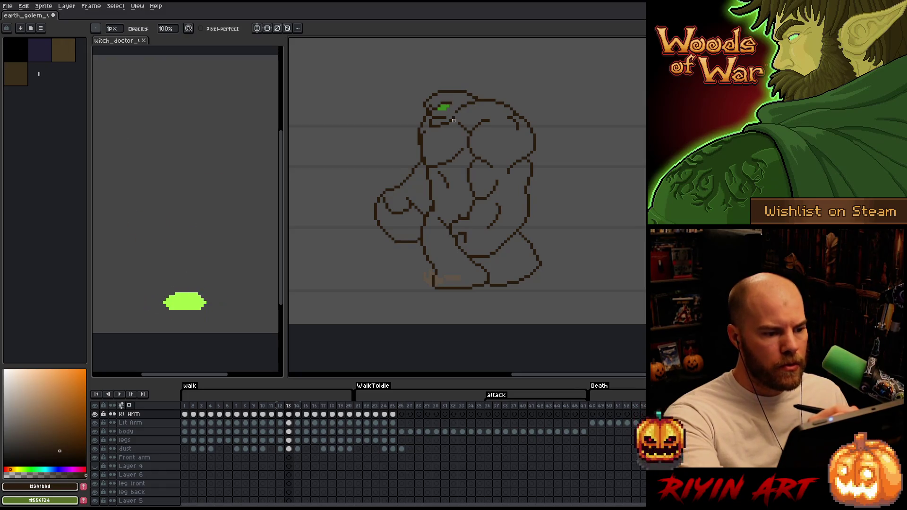
pyautogui.press('Left')
pyautogui.press('Right')
# - Lasso the golem's lower hanging arm on frame 13 ready to reposition it
pyautogui.press('q')
pyautogui.moveTo(409, 262); pyautogui.dragTo(383, 215)
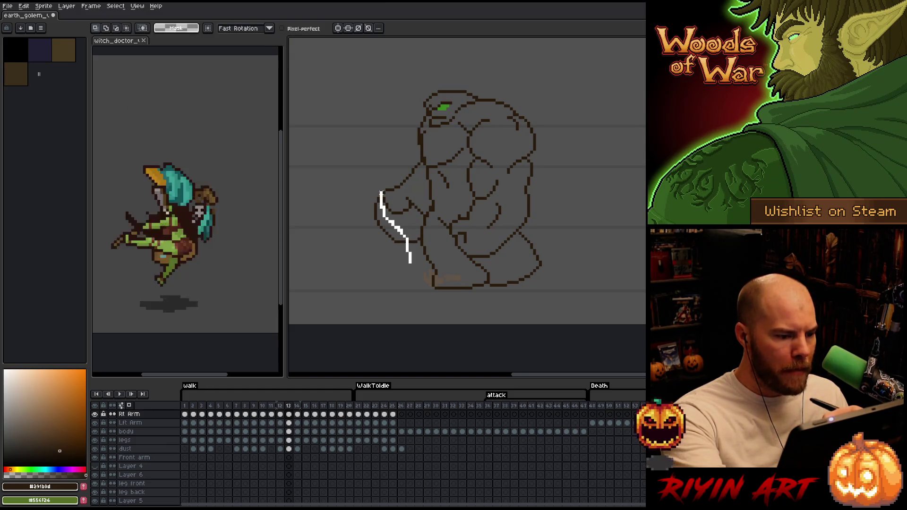
pyautogui.moveTo(409, 261); pyautogui.dragTo(390, 267)
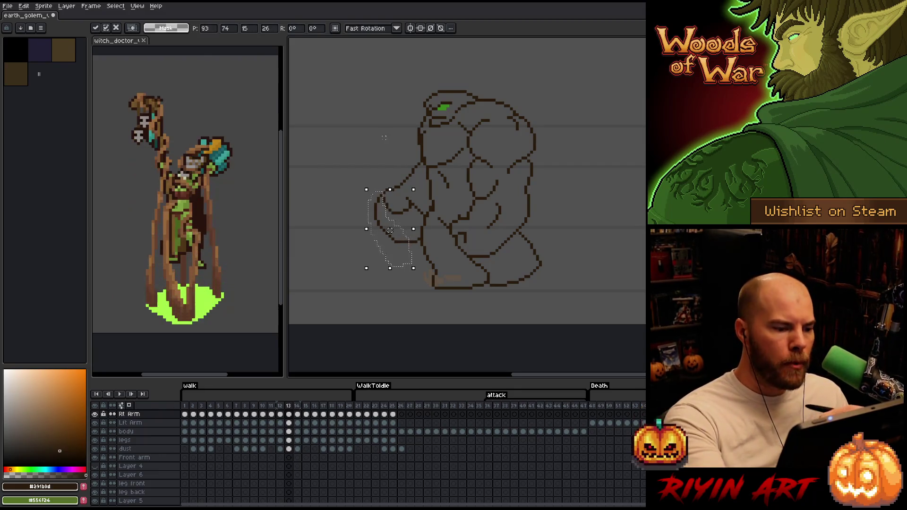
# - Enlarge the selected hand, move it into its new position and commit the transform
pyautogui.hotkey('ctrl', 'd')
pyautogui.press('b')
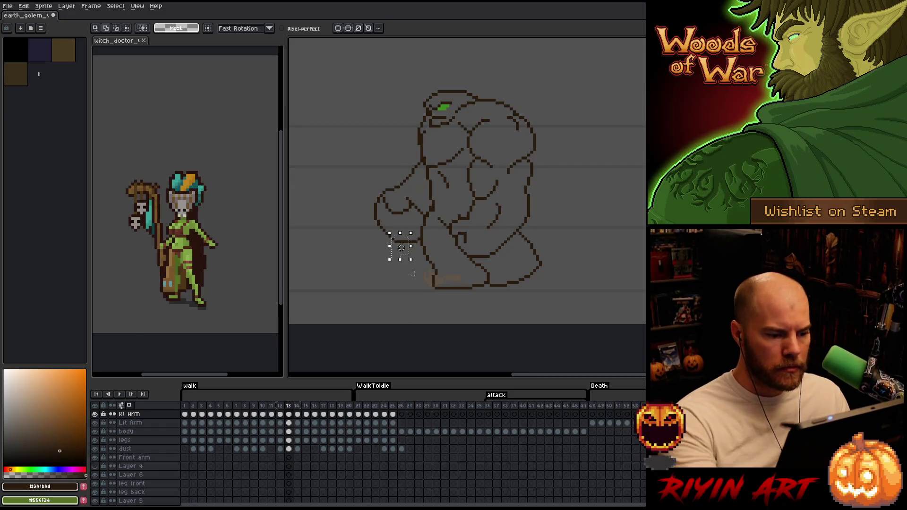
pyautogui.moveTo(412, 260); pyautogui.dragTo(424, 277)
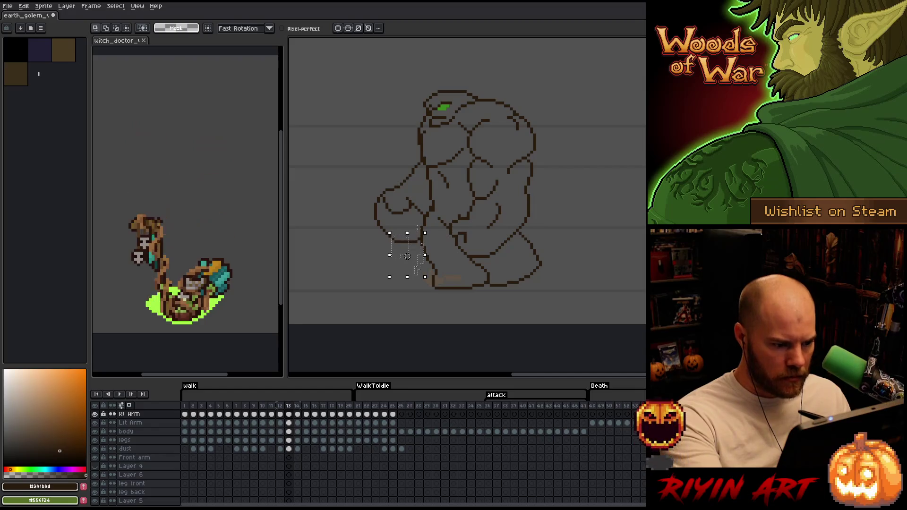
pyautogui.moveTo(407, 253); pyautogui.dragTo(420, 235)
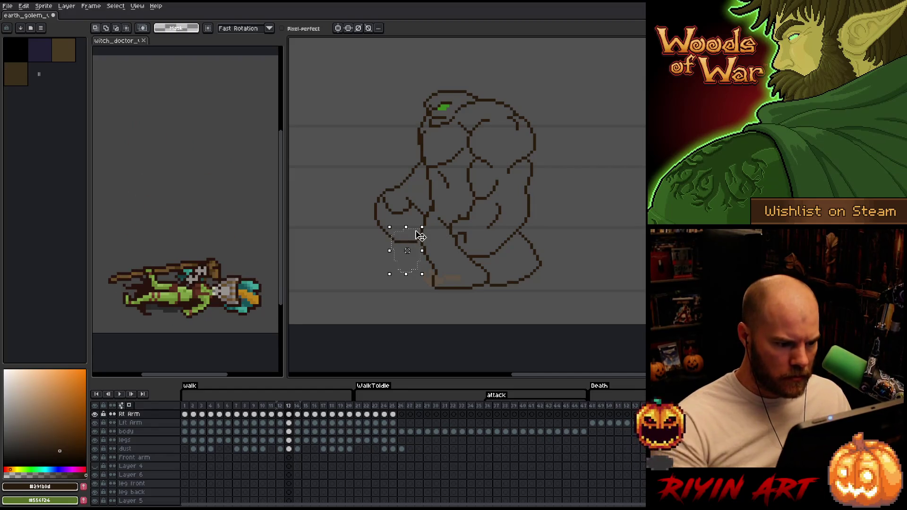
pyautogui.hotkey('ctrl', 'd')
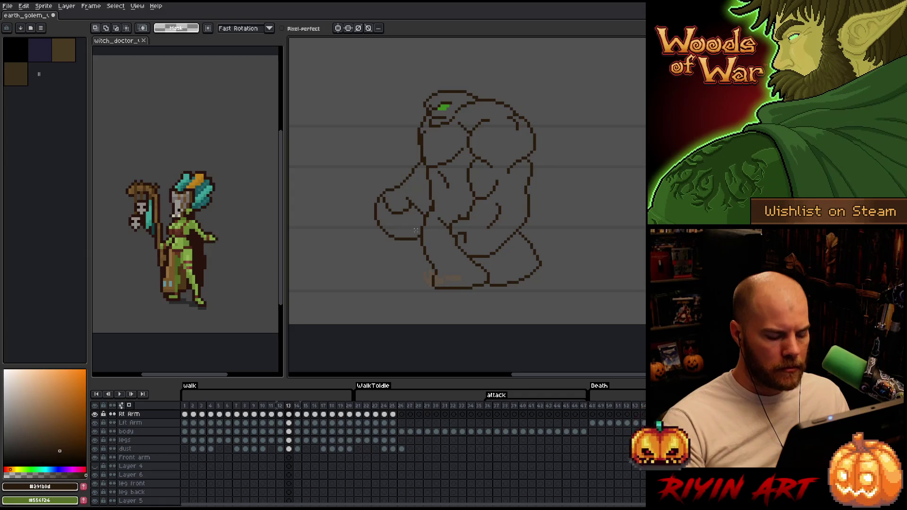
# - Flip between frames 12 and 13 to check the arm swing follows on
pyautogui.press('Left')
pyautogui.press('Right')
pyautogui.press('Left')
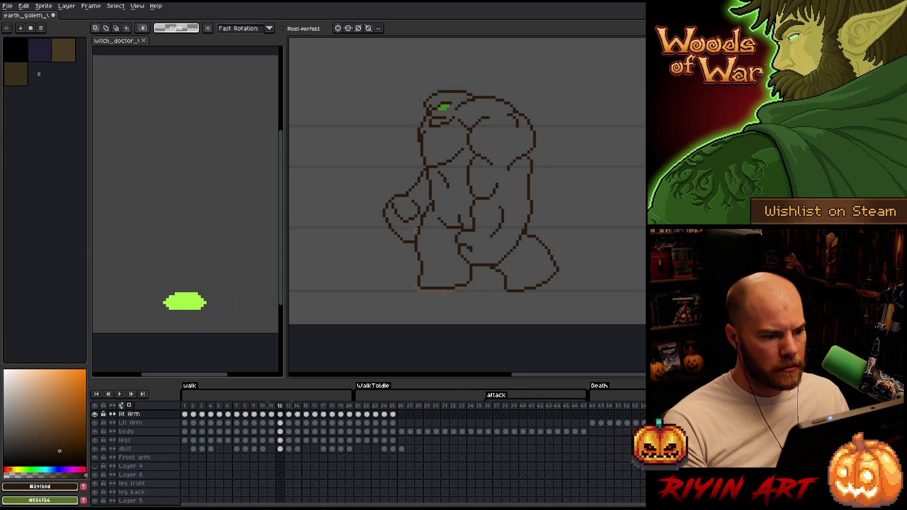
pyautogui.press('ctrl')
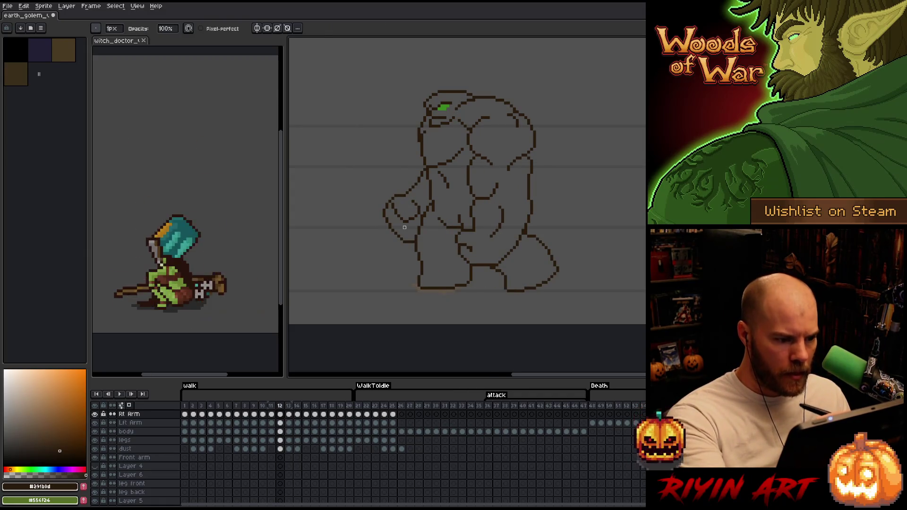
pyautogui.press('Right')
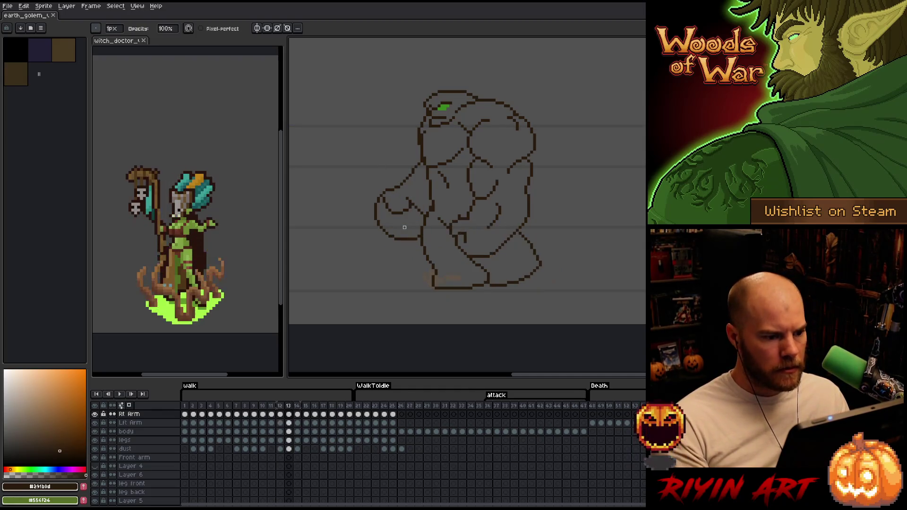
# - Lasso and nudge the arm once more, touch it up, then advance to frame 14
pyautogui.press('m')
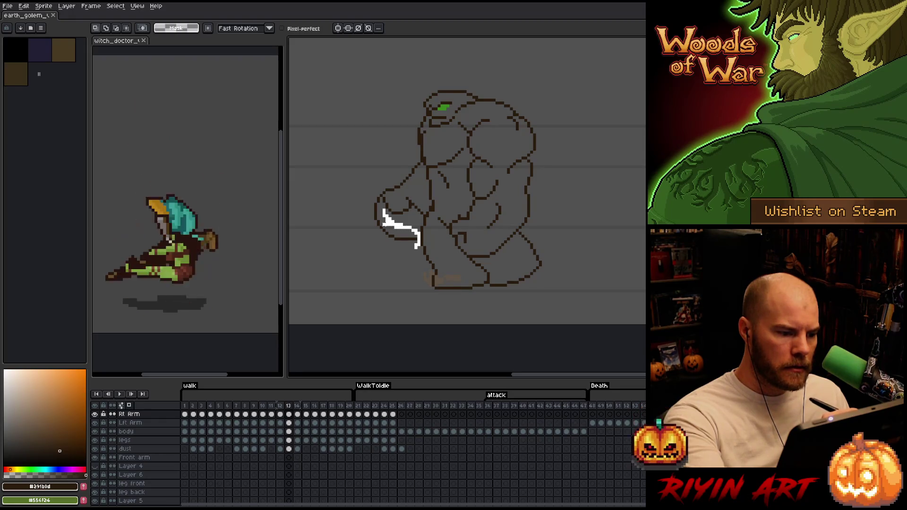
pyautogui.moveTo(383, 213); pyautogui.dragTo(374, 227)
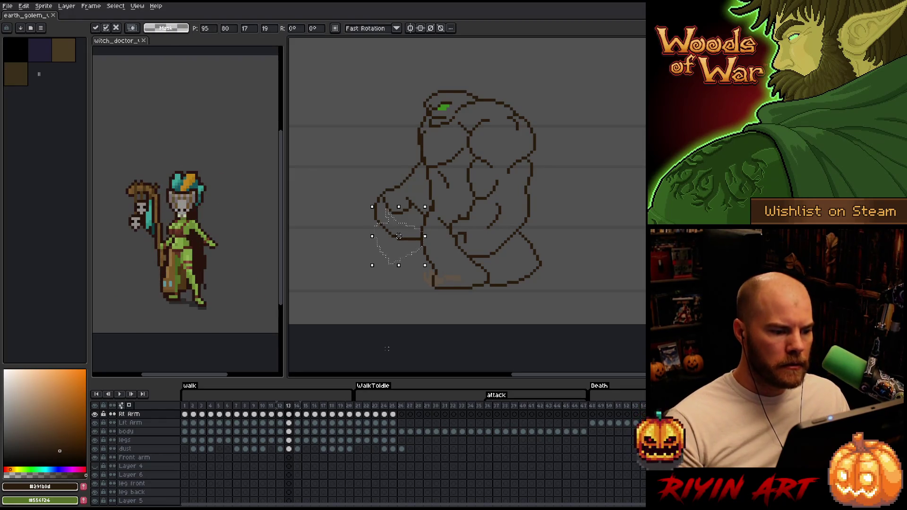
pyautogui.press('b')
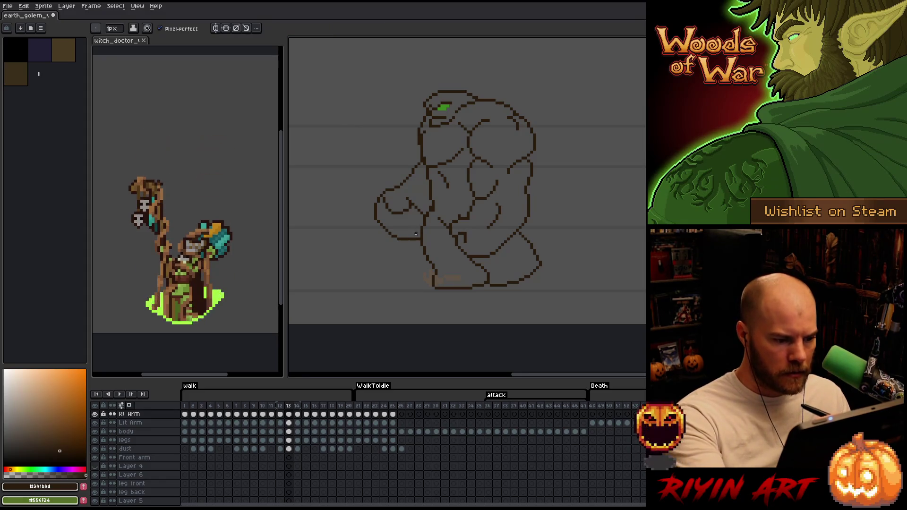
pyautogui.press('e')
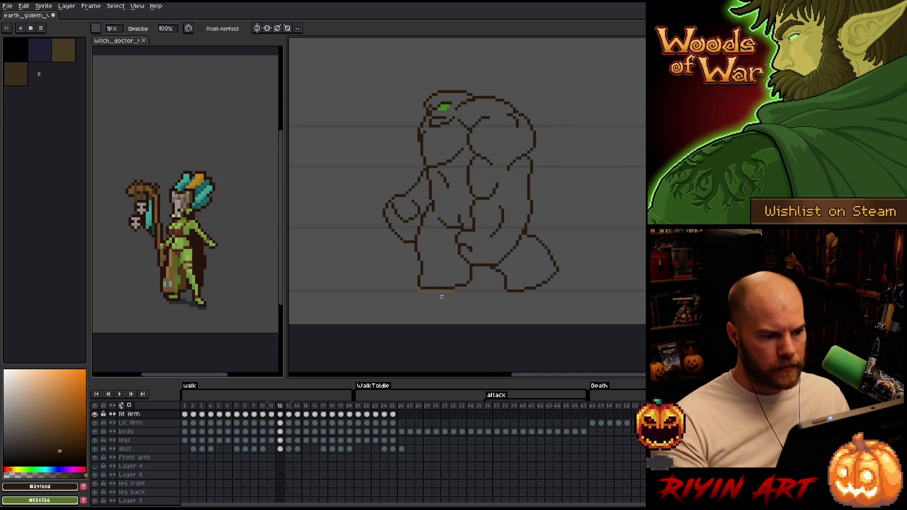
pyautogui.press('Right')
# - Check frame 14 against its neighbour, then erase and redraw the hanging arm
pyautogui.press('Left')
pyautogui.press('Left')
pyautogui.press('Right')
pyautogui.press('Right')
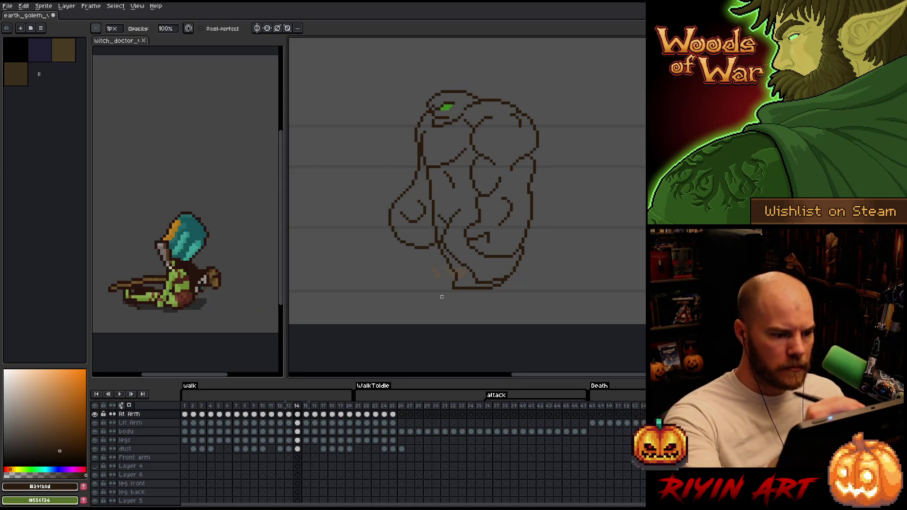
pyautogui.press('e')
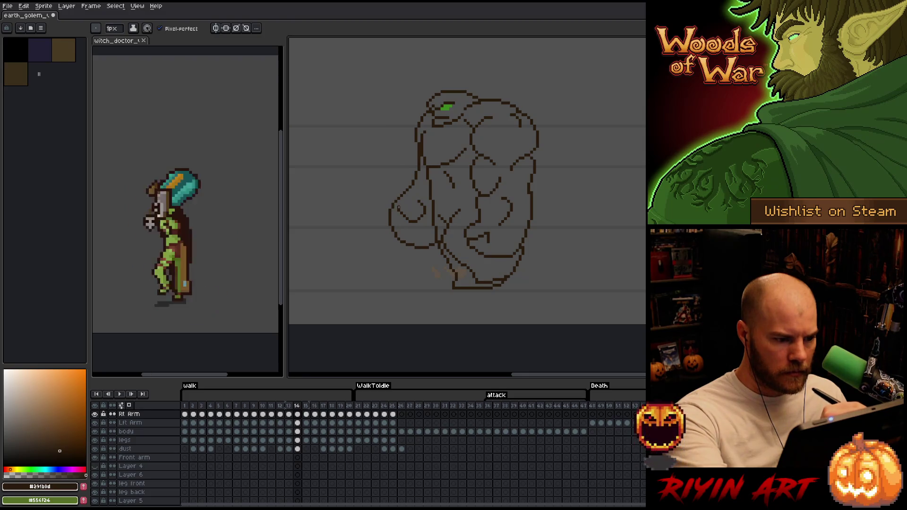
pyautogui.press('b')
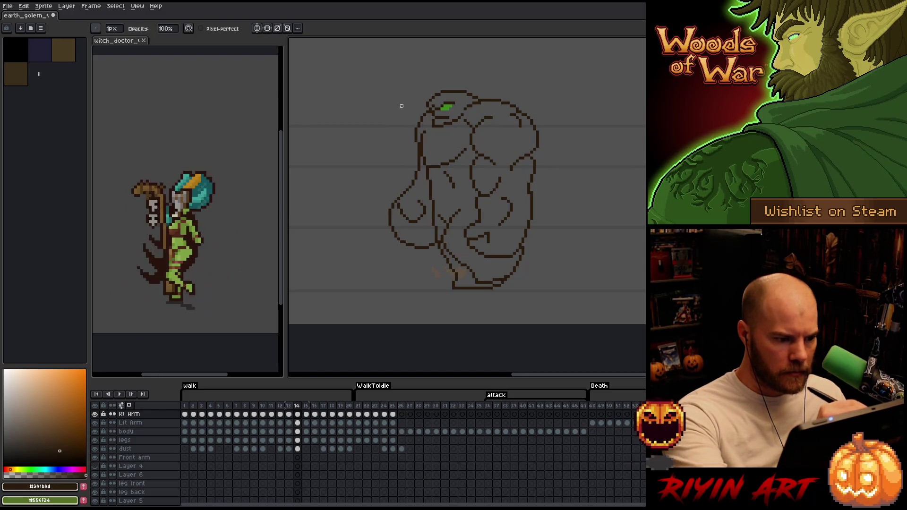
pyautogui.press('e')
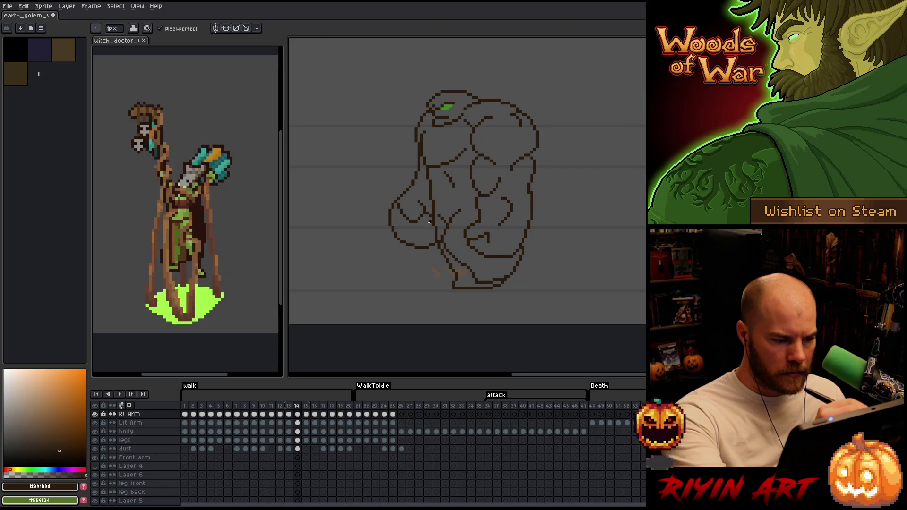
# - Lasso frame 14's arm, glance at frame 13, and commit the repositioned arm
pyautogui.press('m')
pyautogui.moveTo(436, 250); pyautogui.dragTo(386, 207)
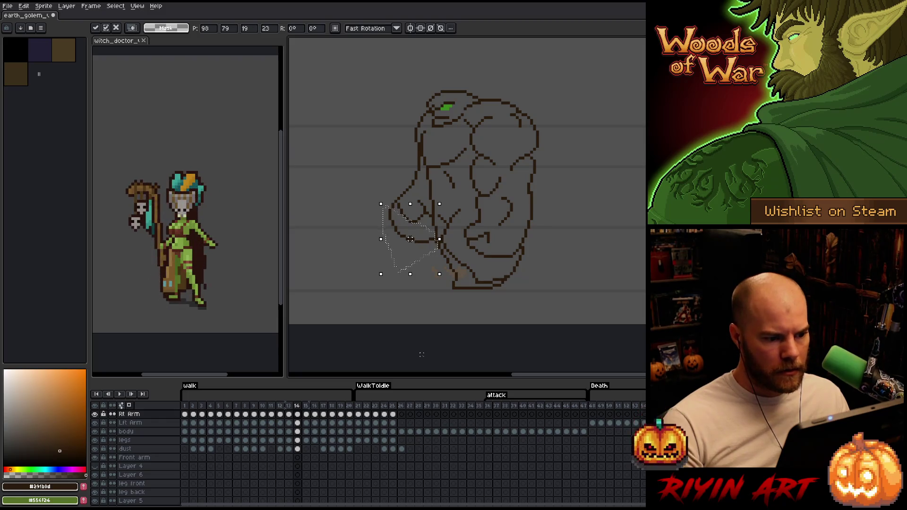
pyautogui.press('Left')
pyautogui.press('Right')
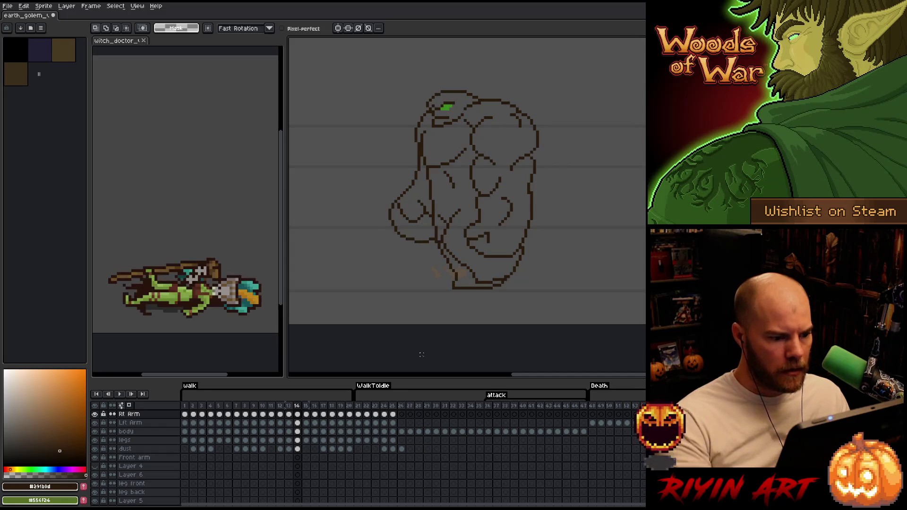
pyautogui.press('b')
pyautogui.press('b')
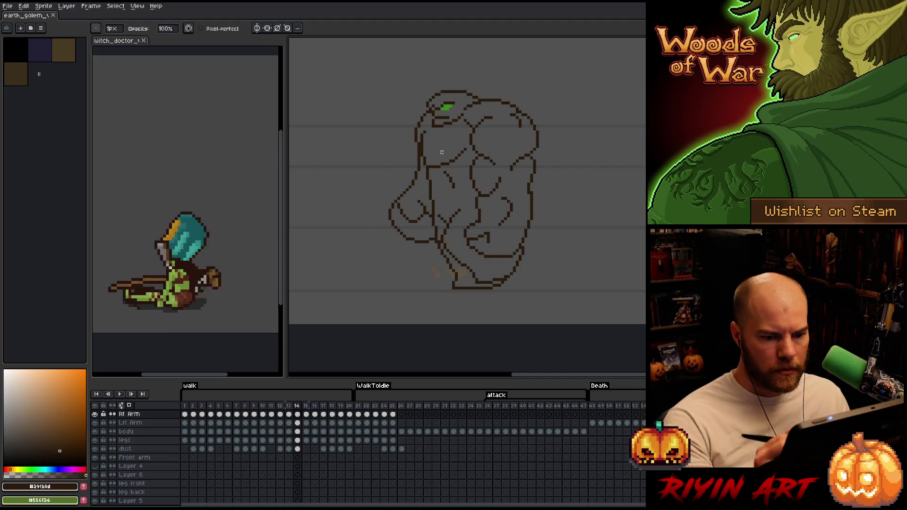
# - Dismiss a stray context menu and advance to frame 15 of the walk cycle
pyautogui.rightClick(437, 231)
pyautogui.press('Escape')
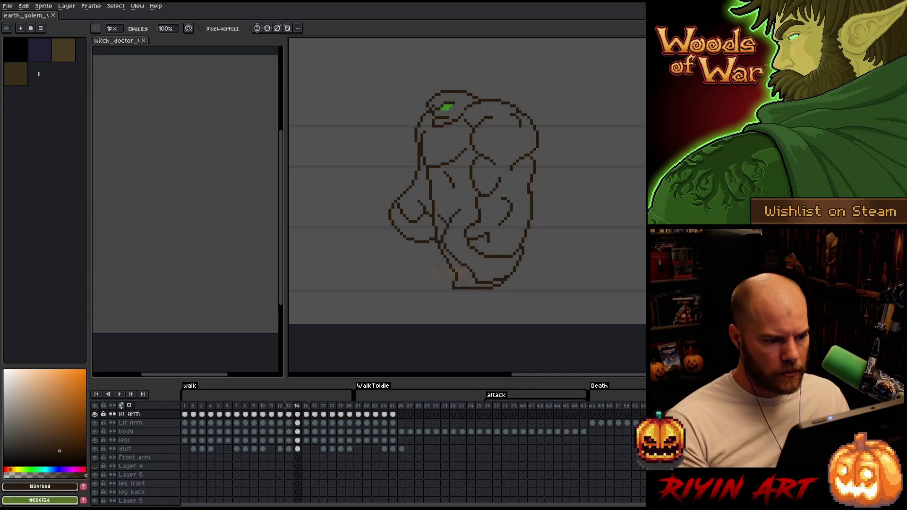
pyautogui.press('Right')
pyautogui.press('m')
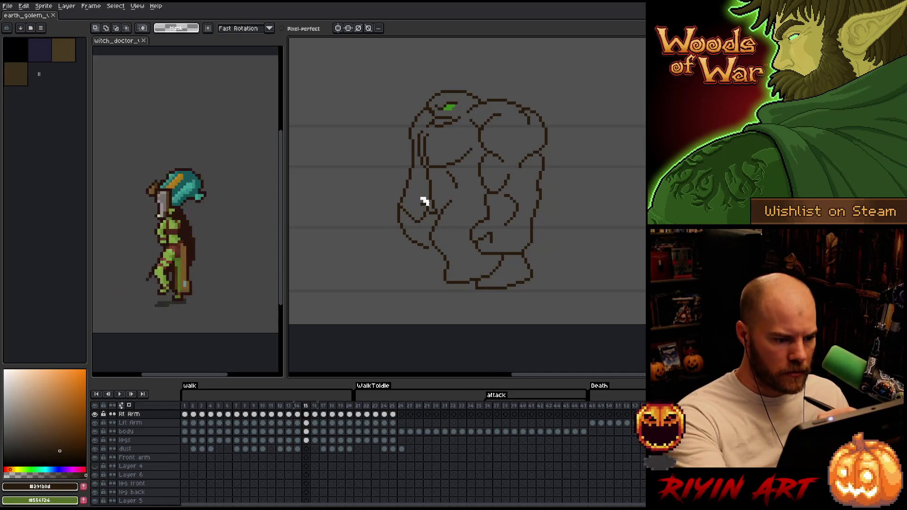
# - Shift frame 15's arm outline to the left, commit, and tidy it with pencil and eraser
pyautogui.moveTo(416, 215); pyautogui.dragTo(401, 205)
pyautogui.hotkey('ctrl', 'd')
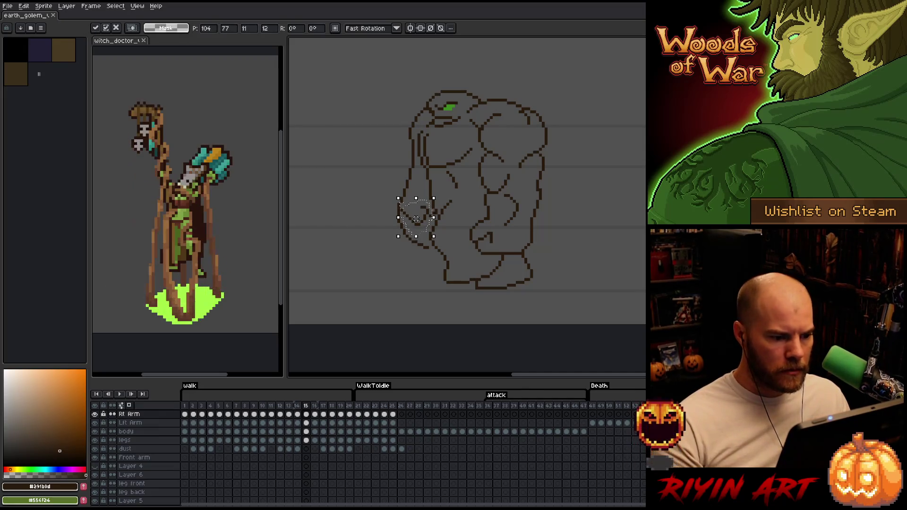
pyautogui.press('b')
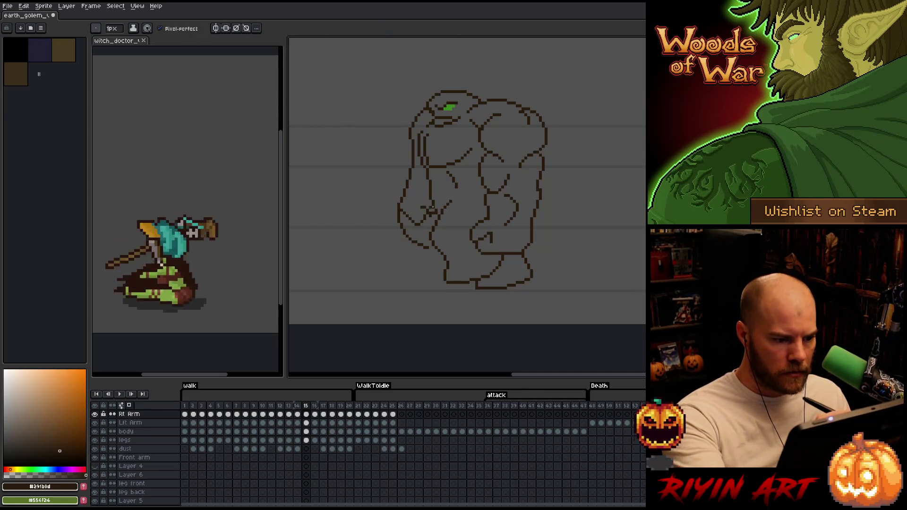
pyautogui.press('e')
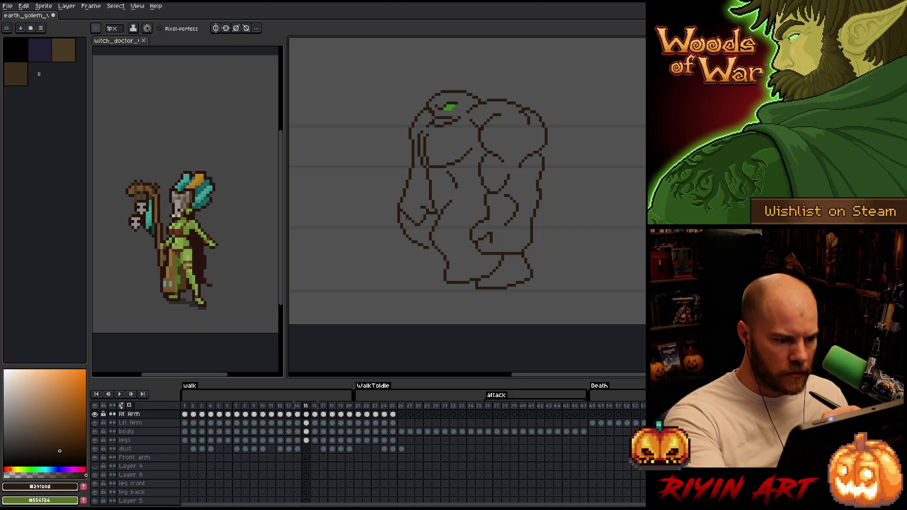
pyautogui.press('b')
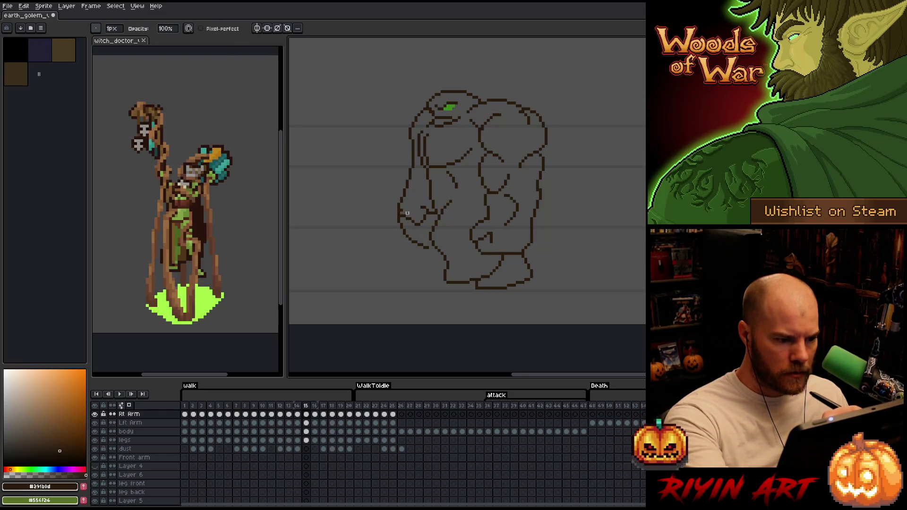
pyautogui.press('m')
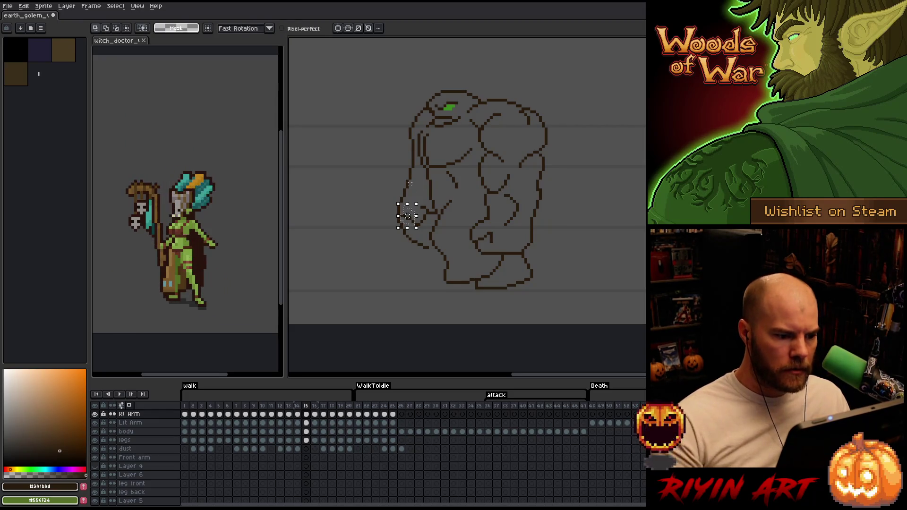
pyautogui.hotkey('ctrl', 'd')
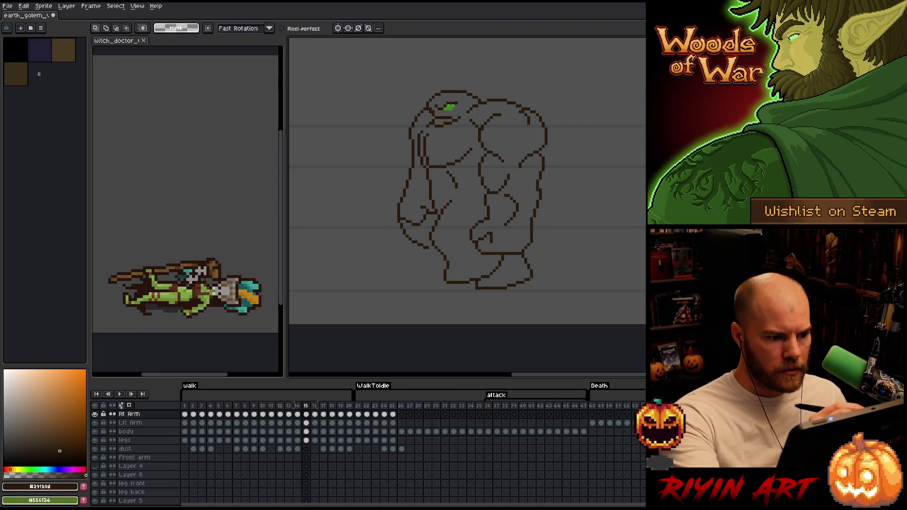
# - Lasso and adjust the golem's hand area, touch it up, and compare with frame 14
pyautogui.press('b')
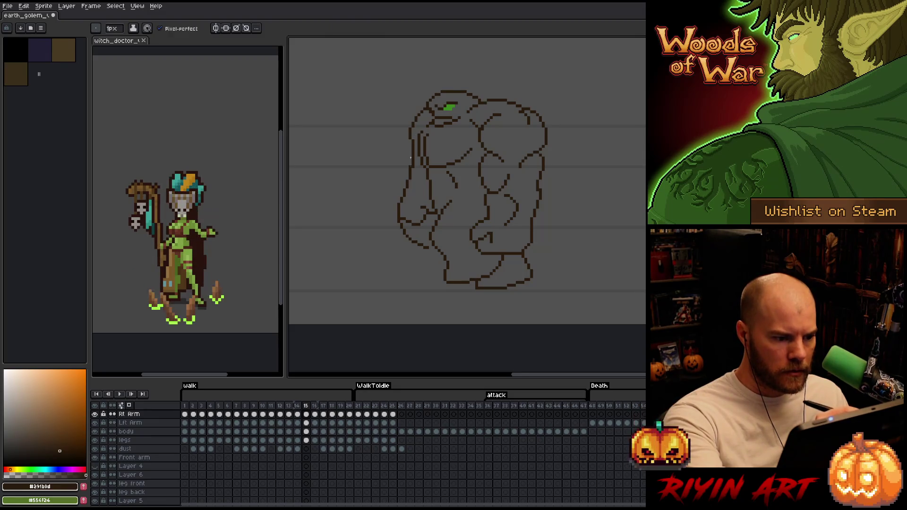
pyautogui.press('m')
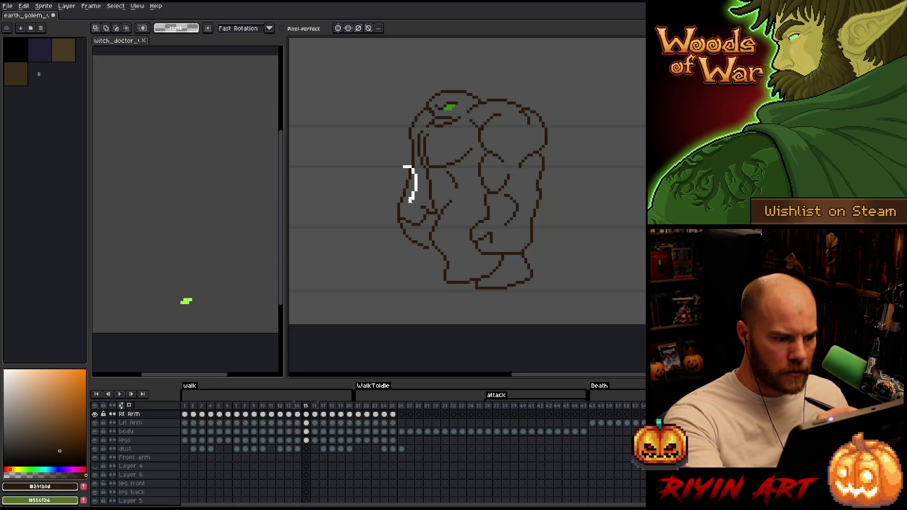
pyautogui.moveTo(409, 201); pyautogui.dragTo(394, 129)
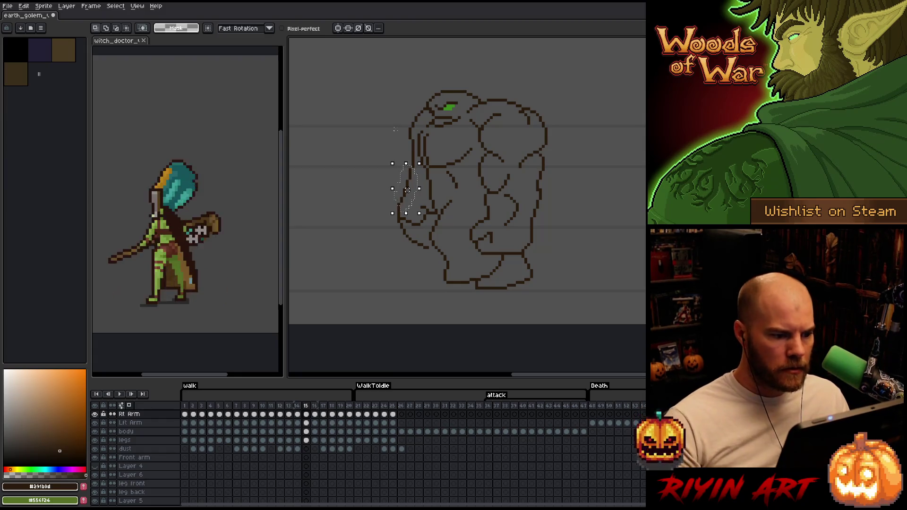
pyautogui.hotkey('ctrl', 'd')
pyautogui.press('b')
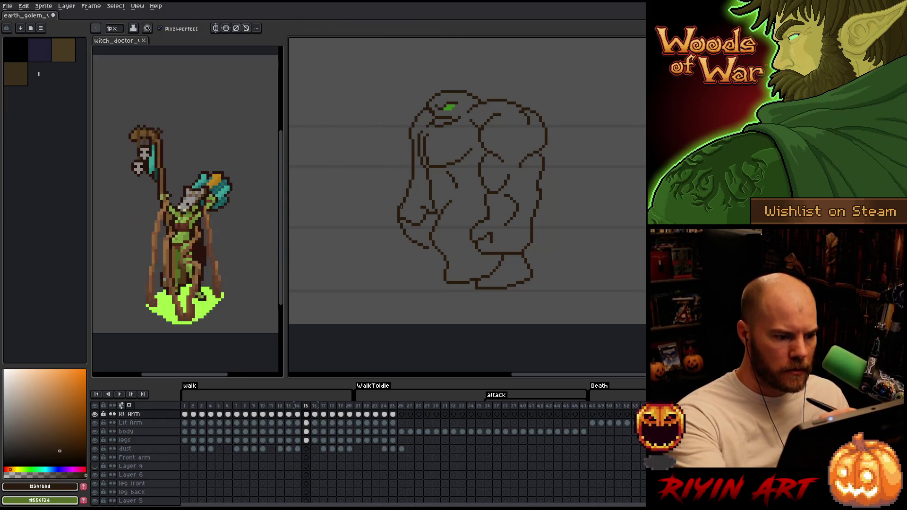
pyautogui.press('e')
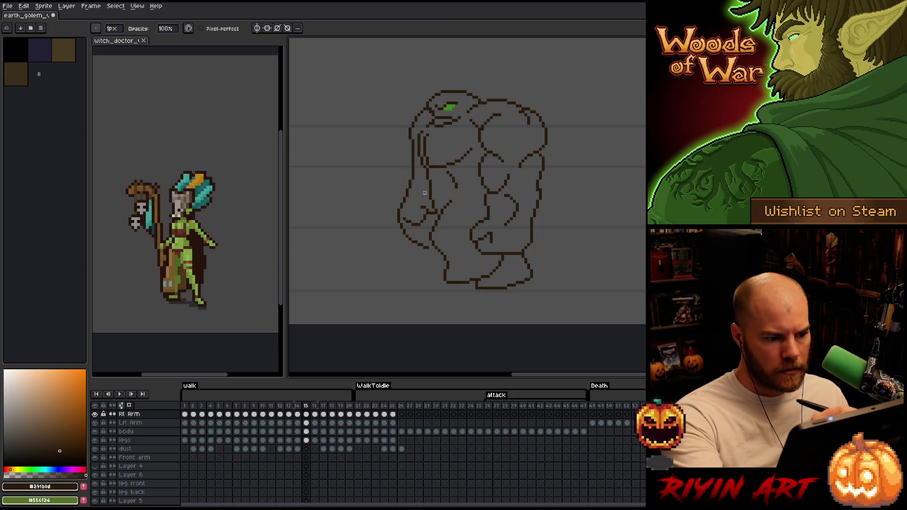
pyautogui.press('e')
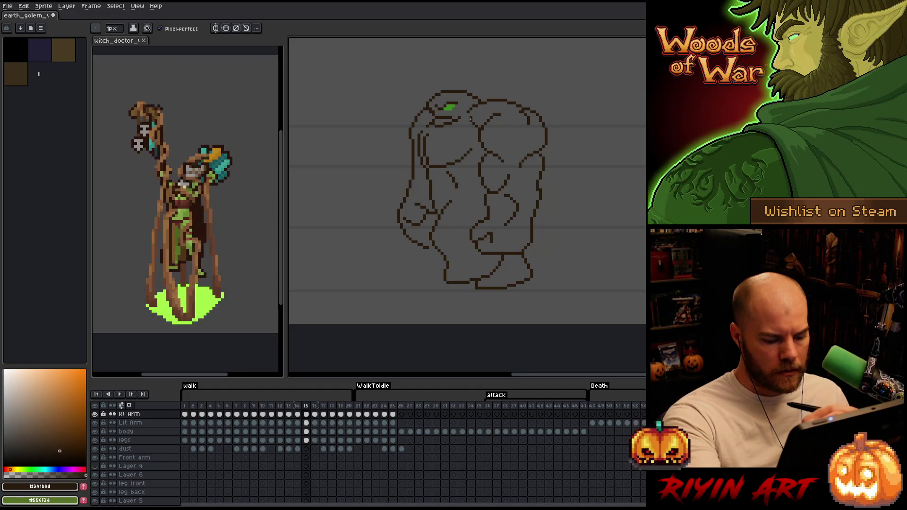
pyautogui.press('Left')
pyautogui.press('Right')
pyautogui.press('Left')
pyautogui.press('Right')
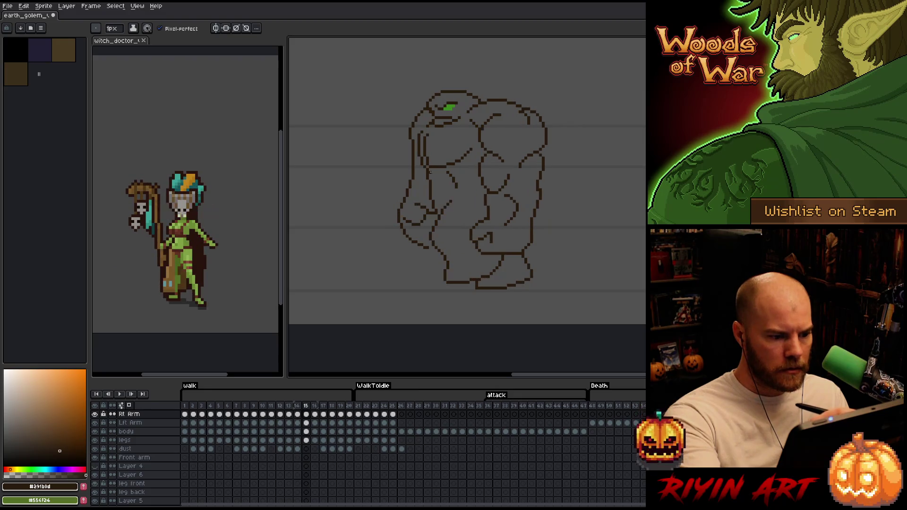
# - Reshape a small part of the hanging fist, check against frame 14, then advance to frame 16
pyautogui.press('m')
pyautogui.moveTo(412, 233); pyautogui.dragTo(434, 259)
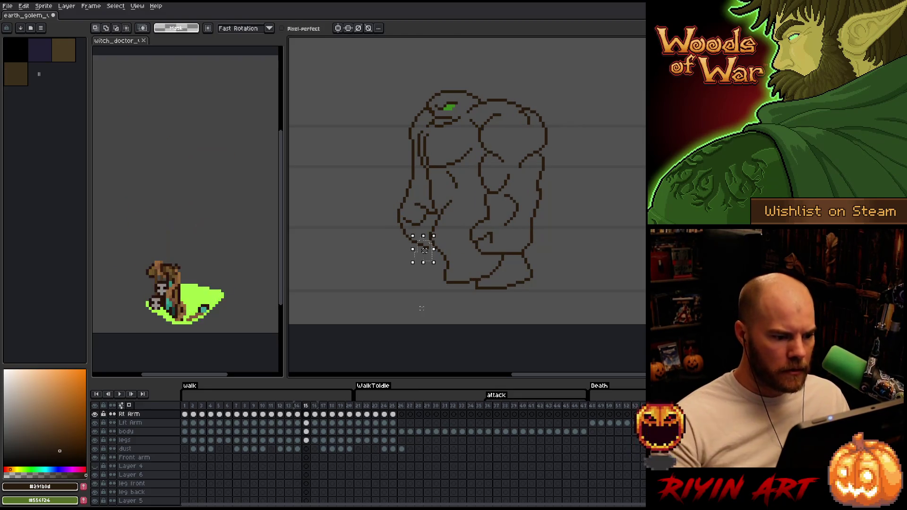
pyautogui.hotkey('ctrl', 'd')
pyautogui.press('b')
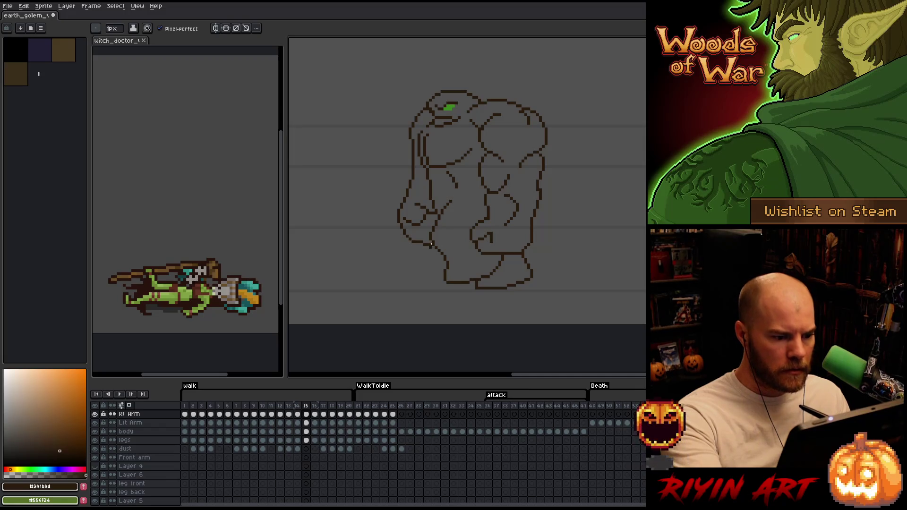
pyautogui.press('e')
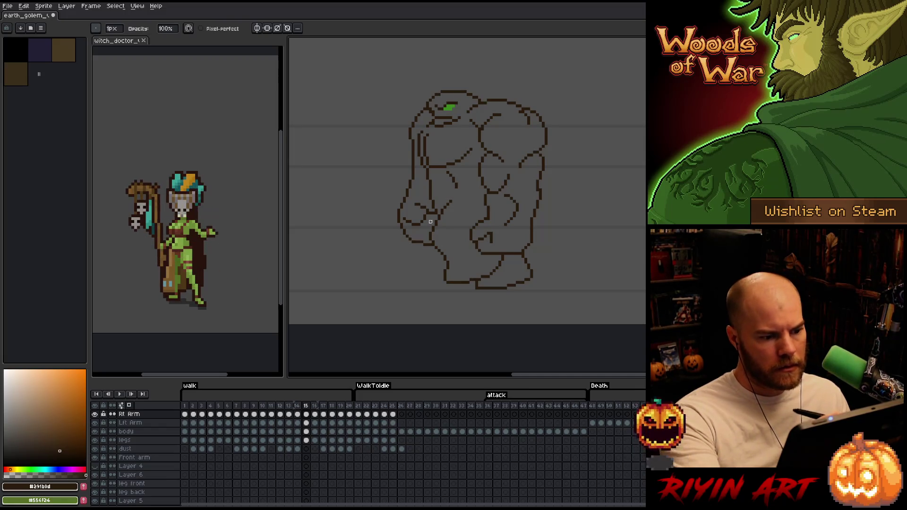
pyautogui.press('b')
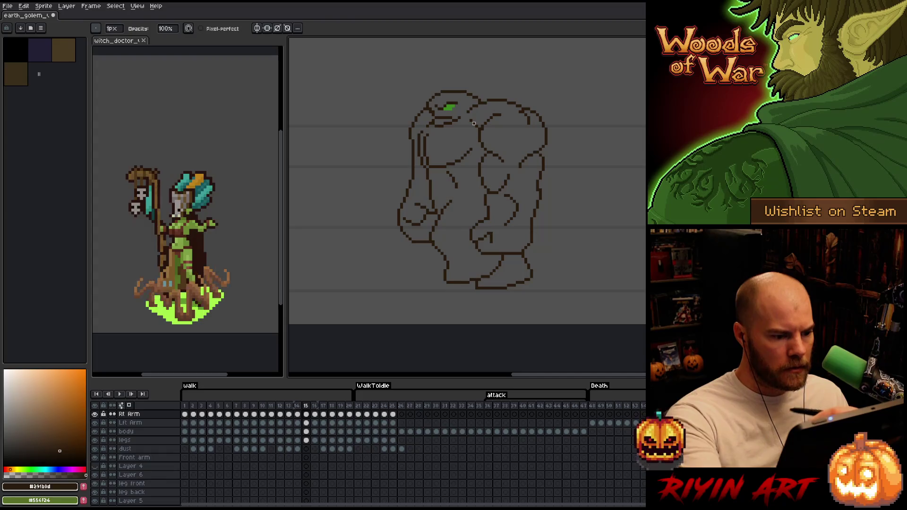
pyautogui.press('Left')
pyautogui.press('Right')
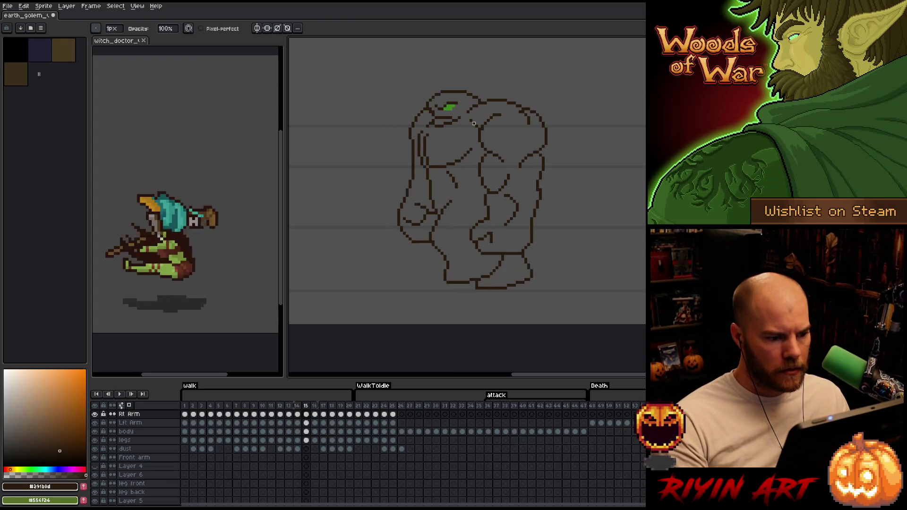
pyautogui.press('Right')
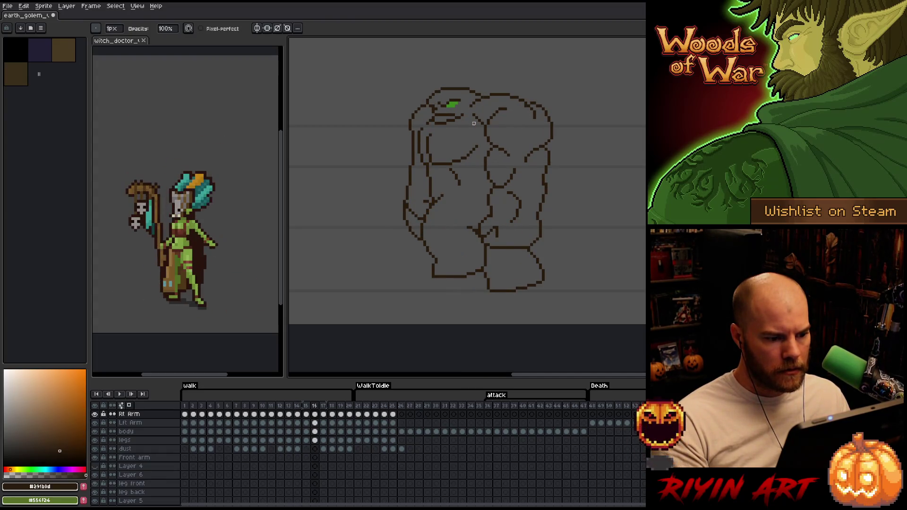
# - Compare frames 15 and 16, then touch up frame 16's arm with pencil and eraser
pyautogui.press('Left')
pyautogui.press('Right')
pyautogui.press('m')
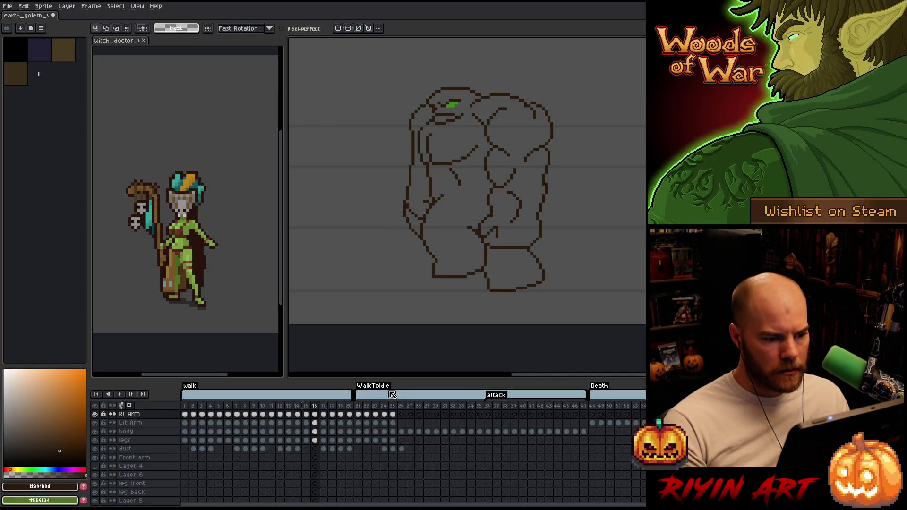
pyautogui.press('b')
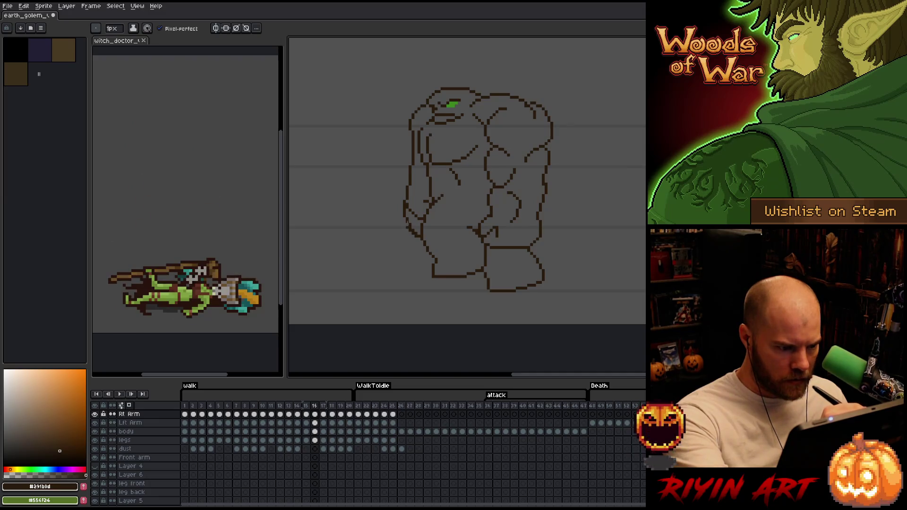
pyautogui.press('e')
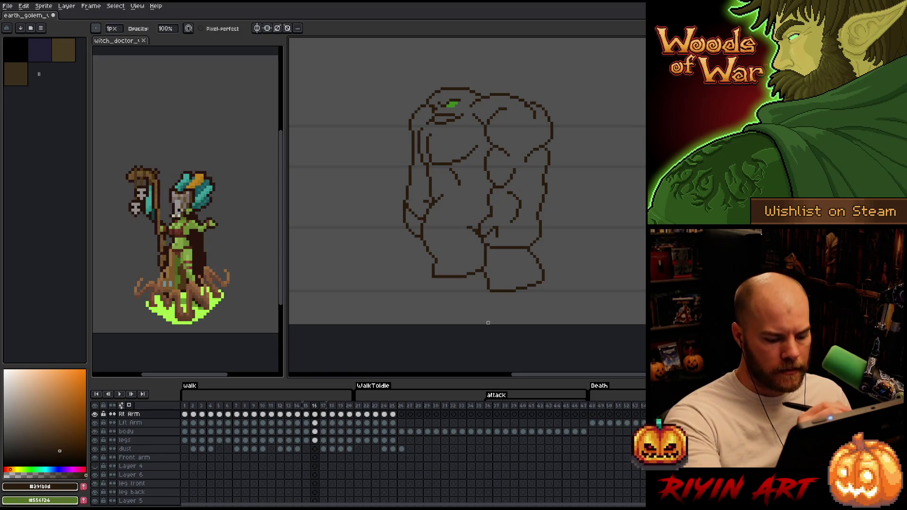
pyautogui.press('m')
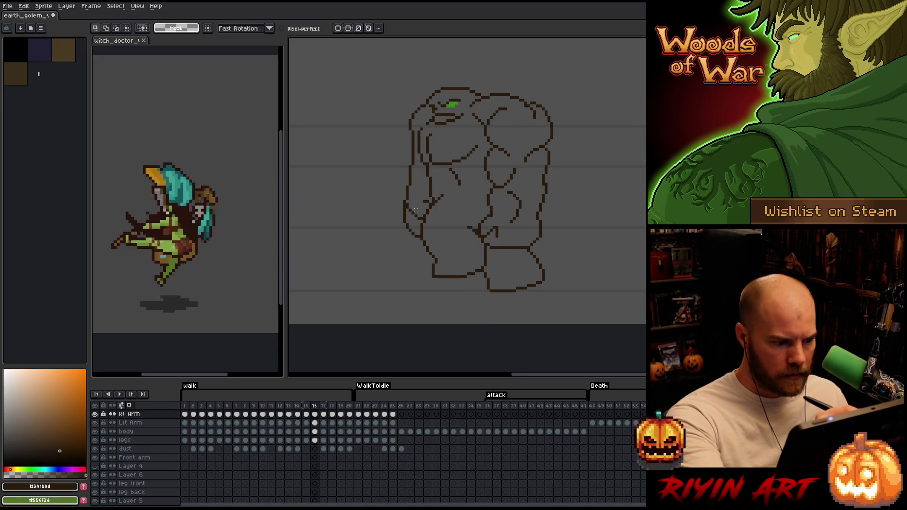
pyautogui.press('b')
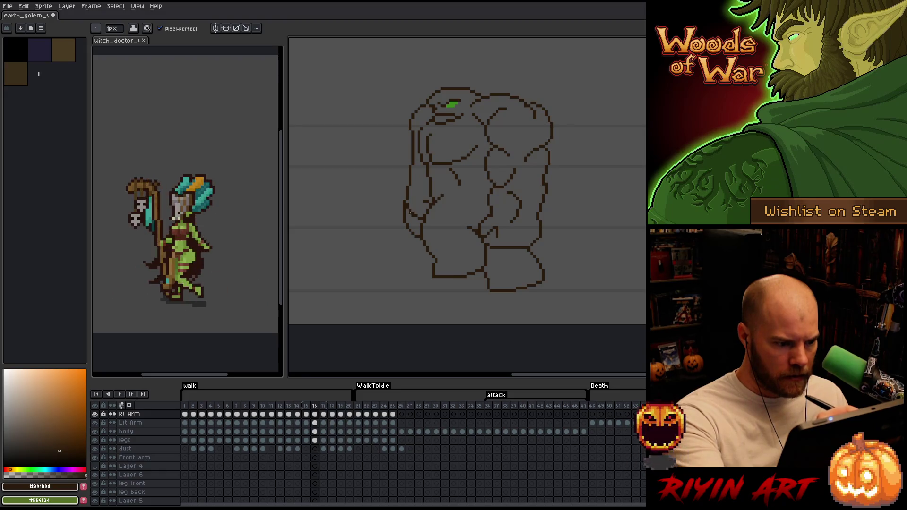
pyautogui.press('b')
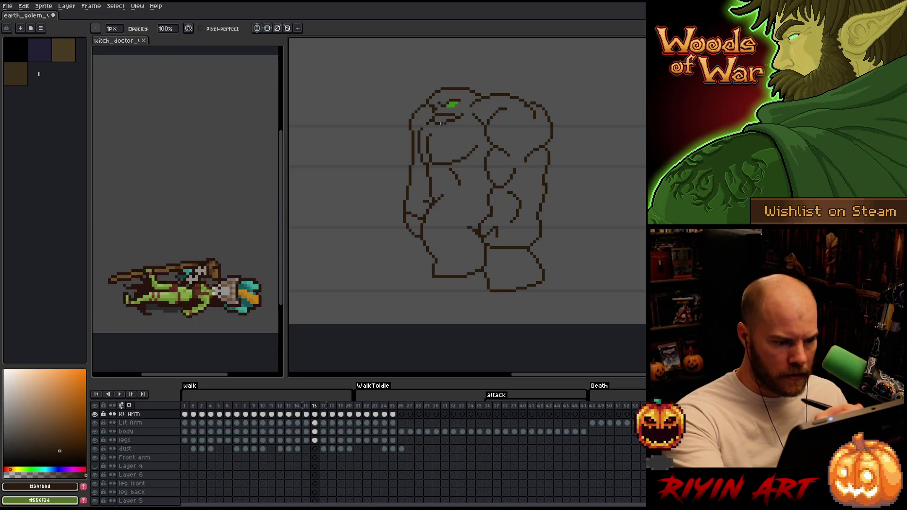
# - Flip back and forth through frames 14 to 16 to check the arm motion
pyautogui.press('Left')
pyautogui.press('Right')
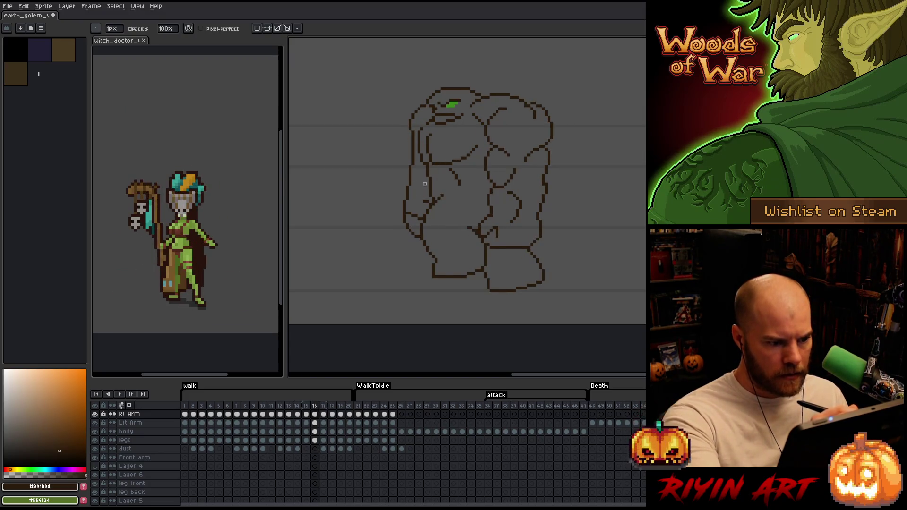
pyautogui.press('Left')
pyautogui.press('Right')
pyautogui.press('Left')
pyautogui.press('Left')
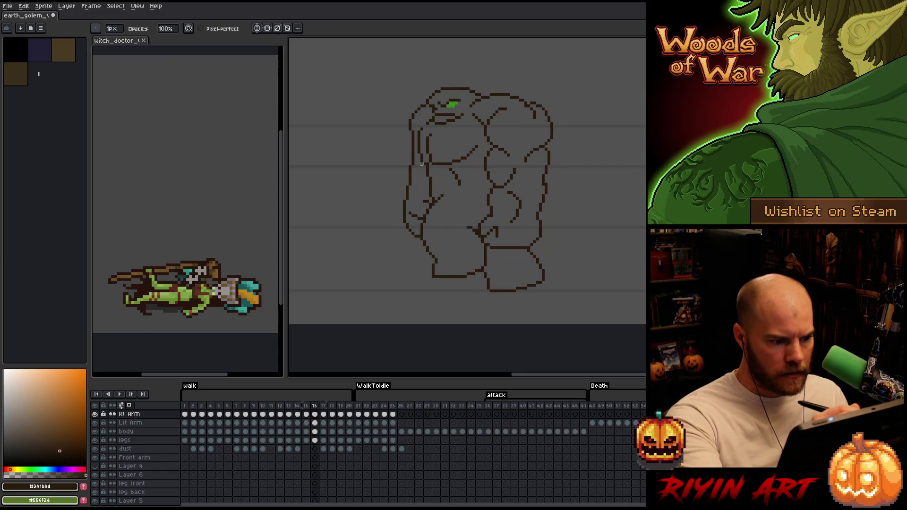
pyautogui.press('Right')
pyautogui.press('Right')
pyautogui.press('Left')
pyautogui.press('Right')
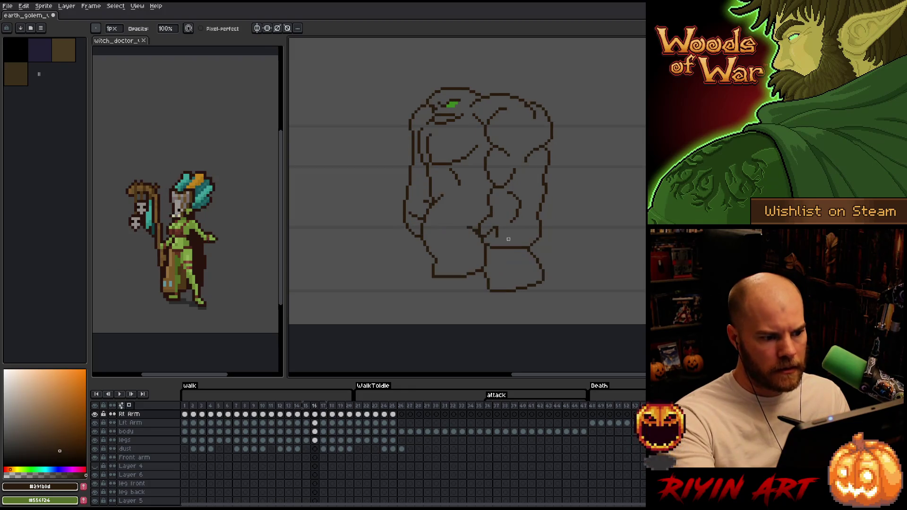
pyautogui.press('Left')
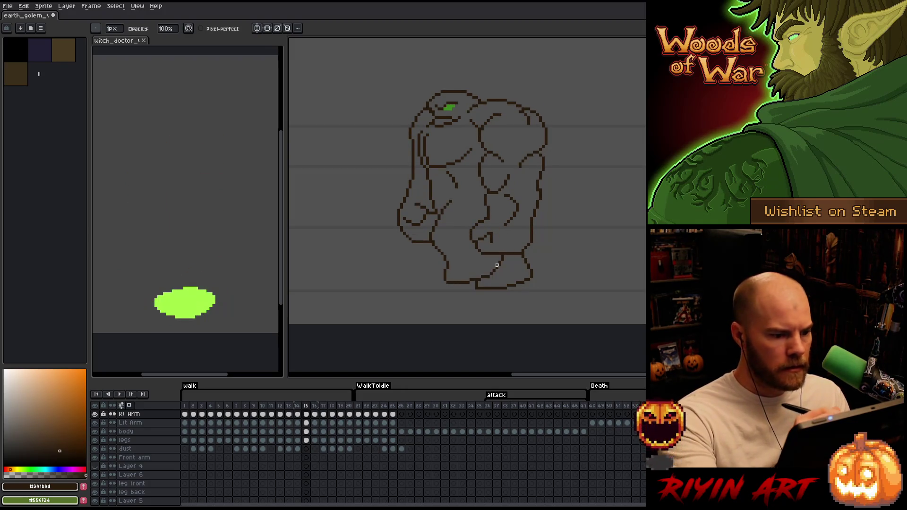
# - Advance to frame 17, flipping against earlier frames, ready for the next arm pose
pyautogui.press('Right')
pyautogui.press('Right')
pyautogui.press('Left')
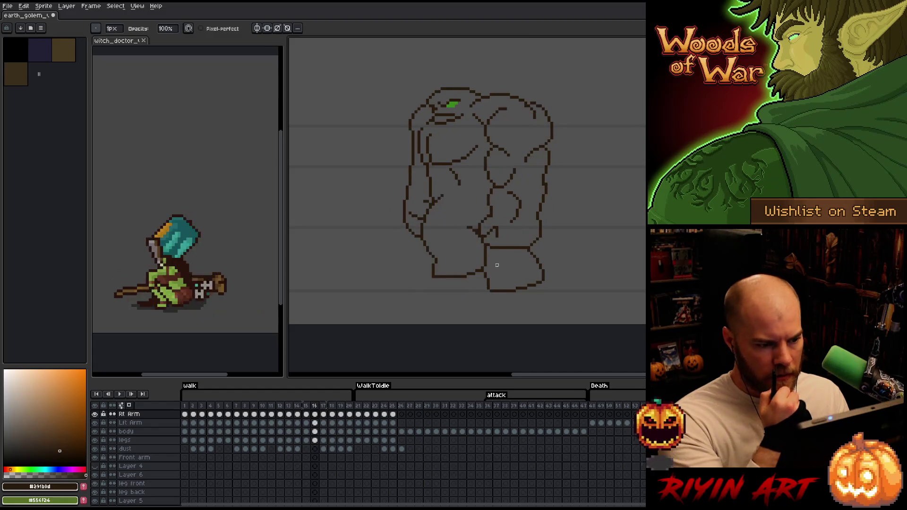
pyautogui.press('Right')
pyautogui.press('Left')
pyautogui.press('Right')
pyautogui.press('m')
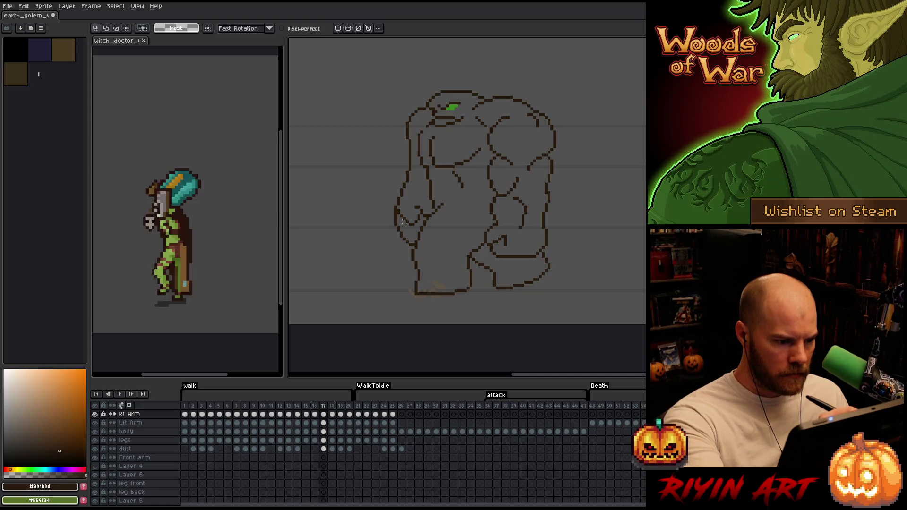
# - Lasso the golem's hand, nudge it into place and commit the move on the current frame
pyautogui.press('b')
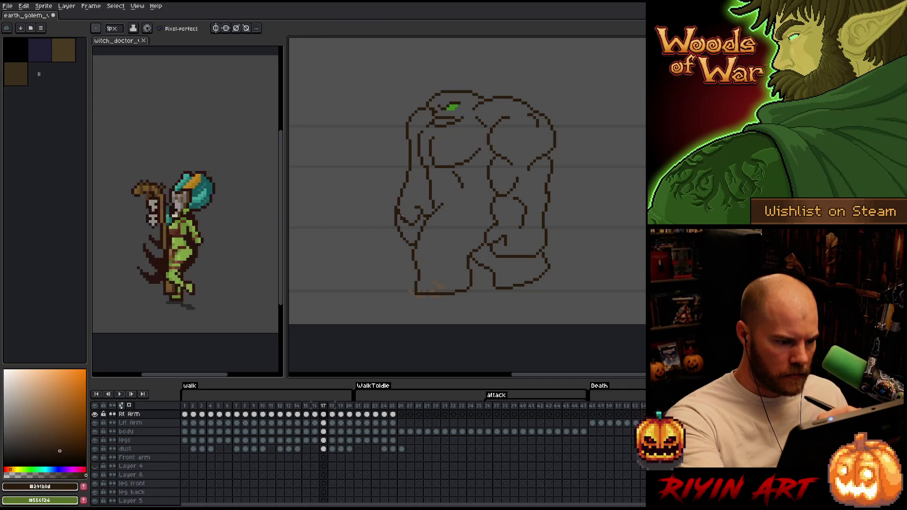
pyautogui.press('m')
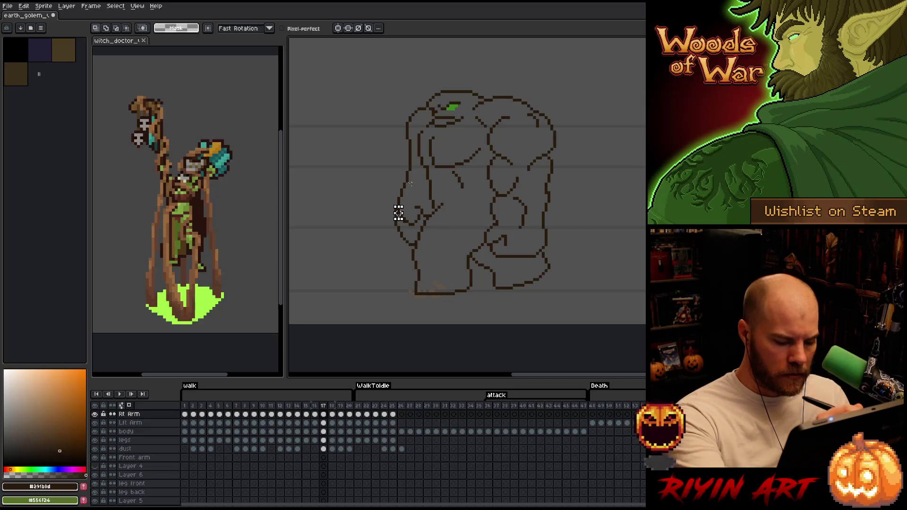
pyautogui.press('b')
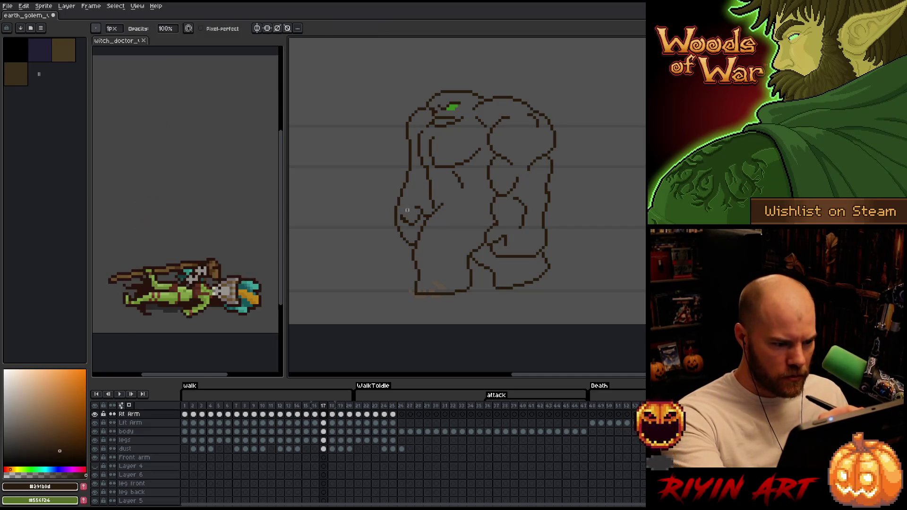
pyautogui.press('m')
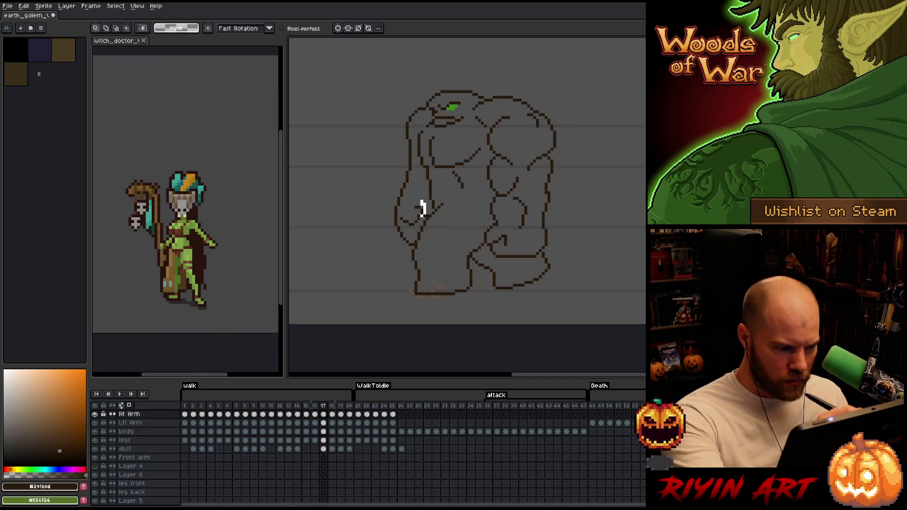
pyautogui.moveTo(412, 213); pyautogui.dragTo(416, 214)
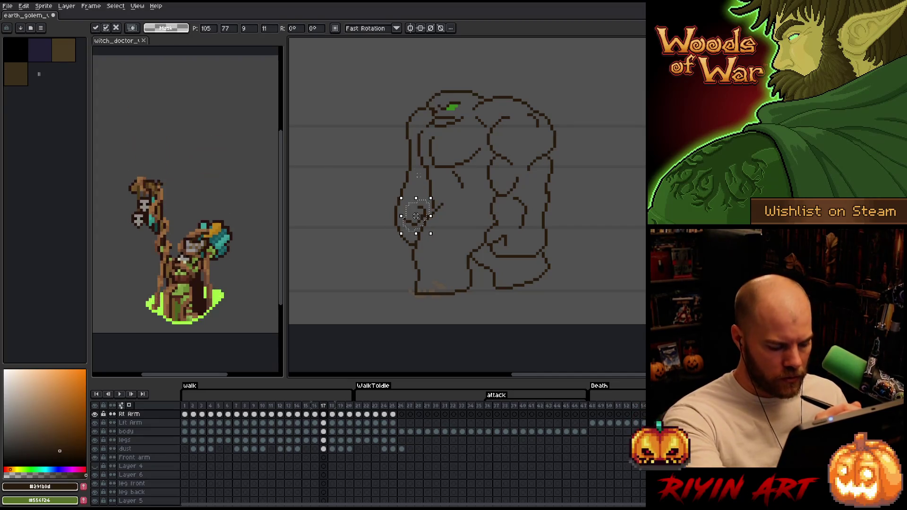
pyautogui.hotkey('ctrl', 'd')
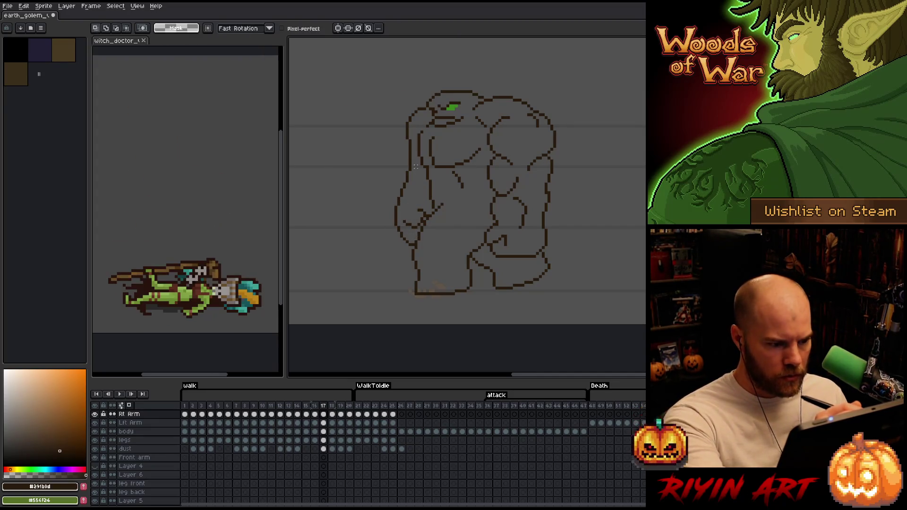
pyautogui.press('b')
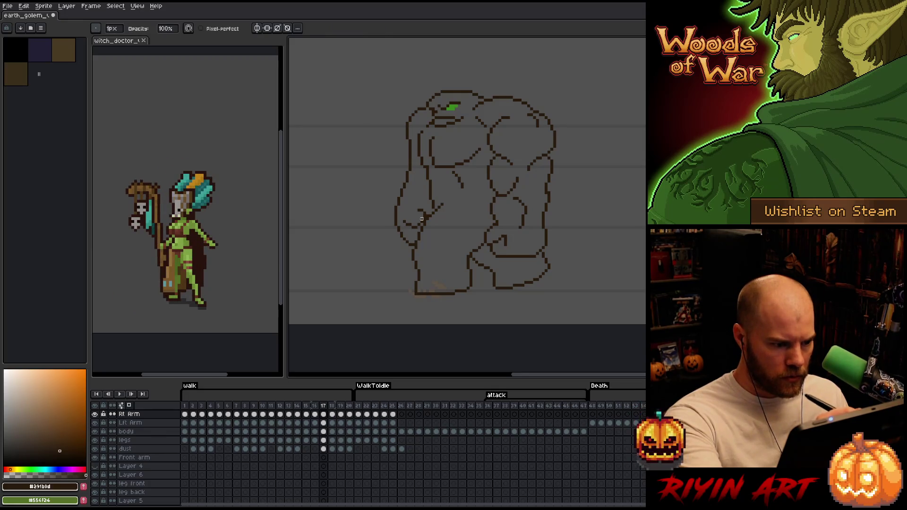
# - Flip between frames 15, 16 and 17 to compare the arm poses
pyautogui.press('Left')
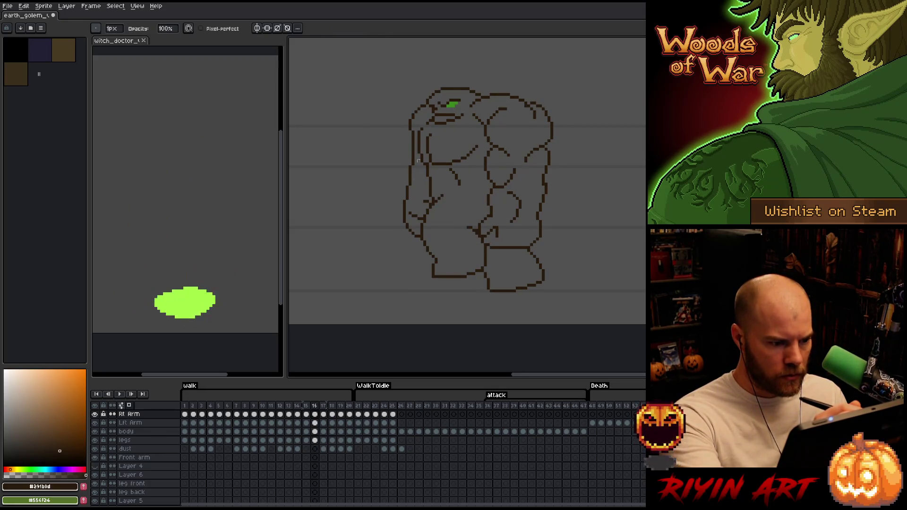
pyautogui.press('Right')
pyautogui.press('Left')
pyautogui.press('Right')
pyautogui.press('Left')
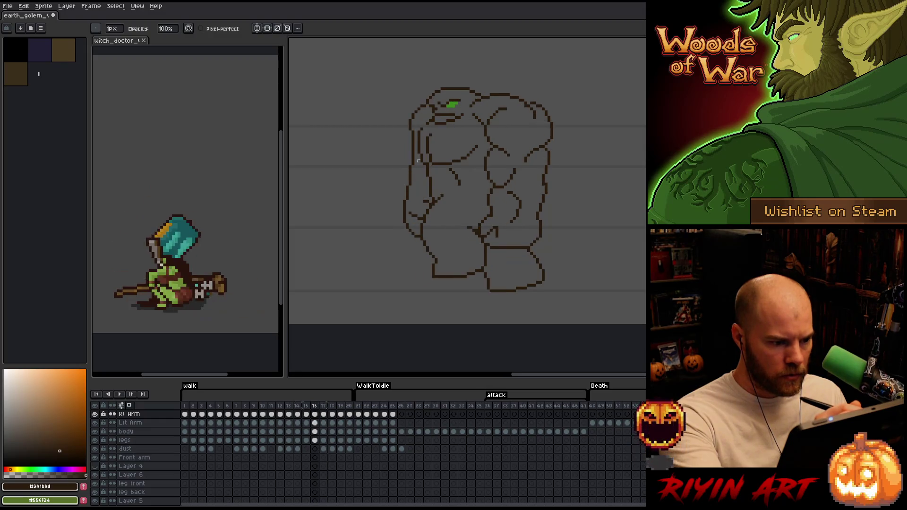
pyautogui.press('Right')
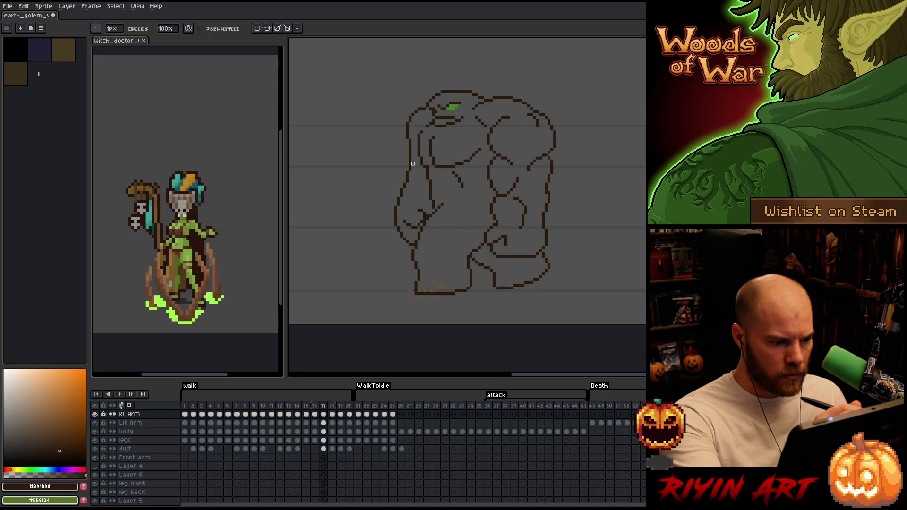
pyautogui.press('Left')
pyautogui.press('Right')
pyautogui.press('Left')
pyautogui.press('Right')
pyautogui.press('Left')
pyautogui.press('Left')
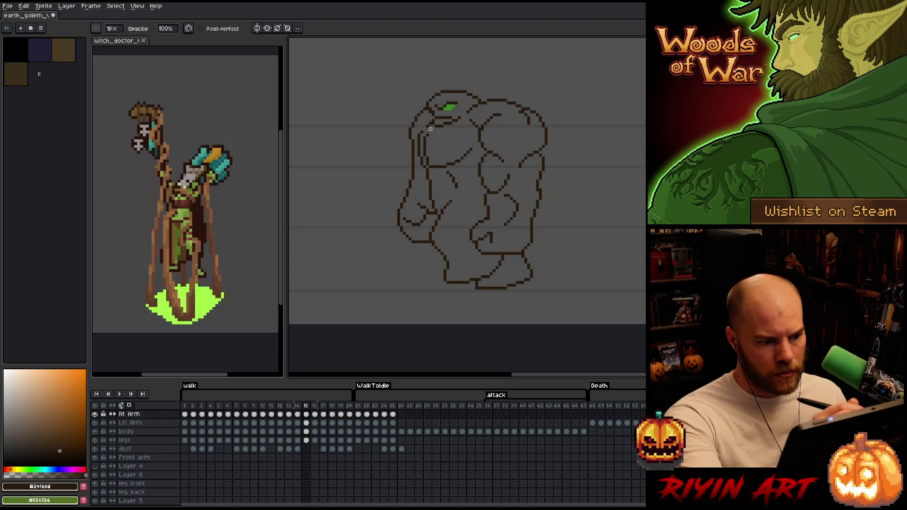
# - Erase stray arm pixels while flipping through frames 16, 17 and 18 to check the progression
pyautogui.press('e')
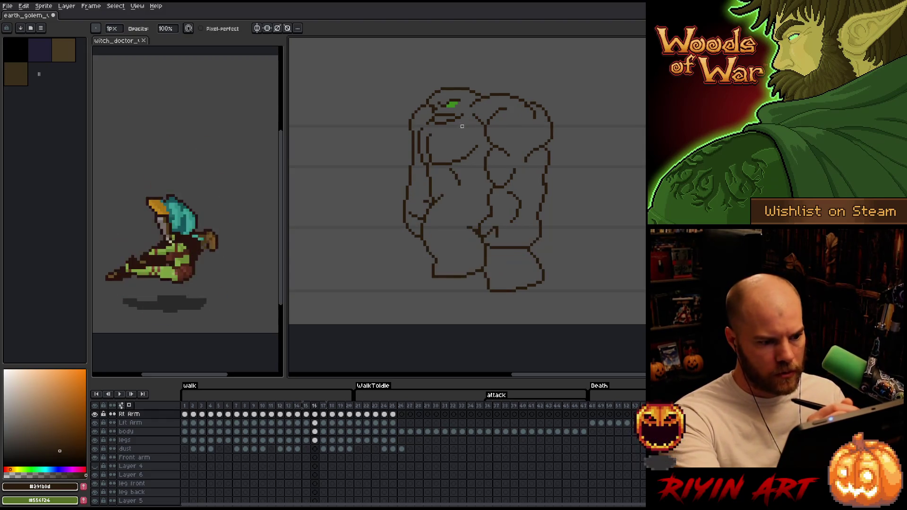
pyautogui.press('Right')
pyautogui.press('Left')
pyautogui.press('Right')
pyautogui.press('Right')
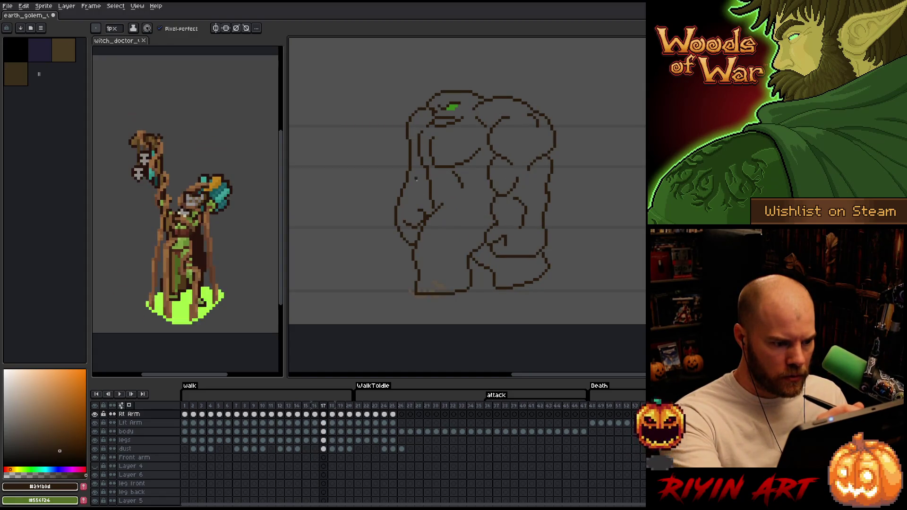
pyautogui.press('Left')
pyautogui.press('Right')
pyautogui.press('Left')
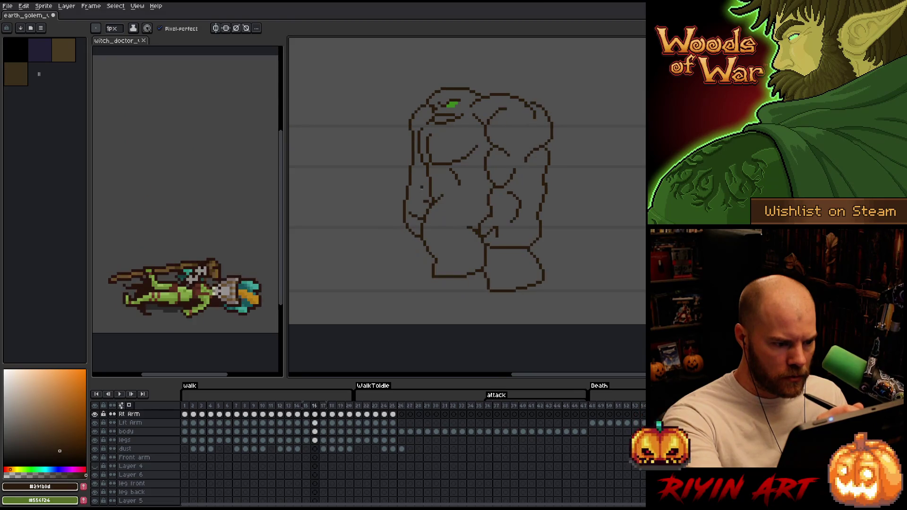
pyautogui.press('Right')
pyautogui.press('Left')
pyautogui.press('Right')
pyautogui.press('Right')
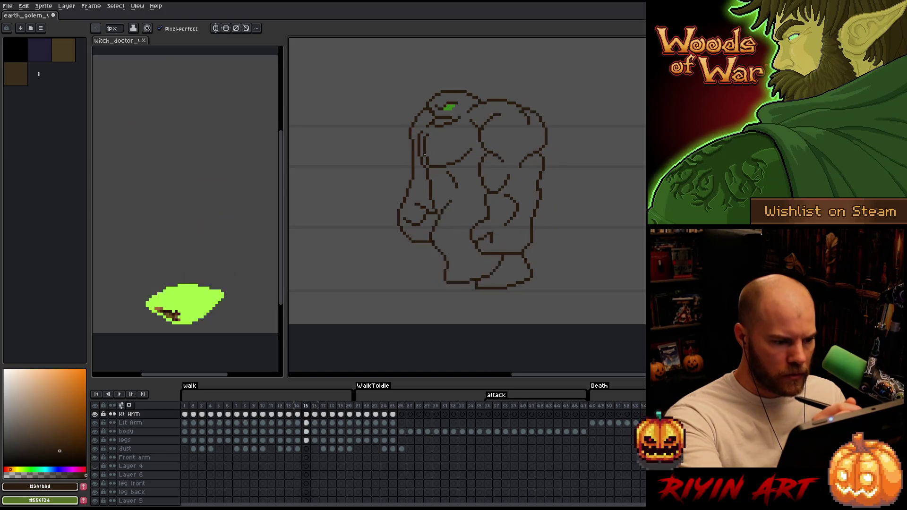
pyautogui.press('Left')
pyautogui.press('Right')
pyautogui.press('Left')
pyautogui.press('Right')
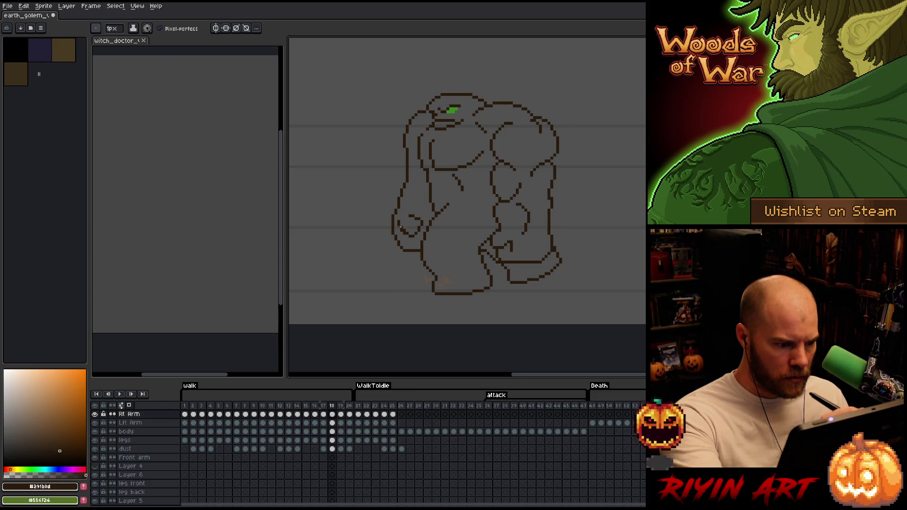
# - Marquee a thin vertical strip of the arm line, commit the adjustment and return to frame 17
pyautogui.press('b')
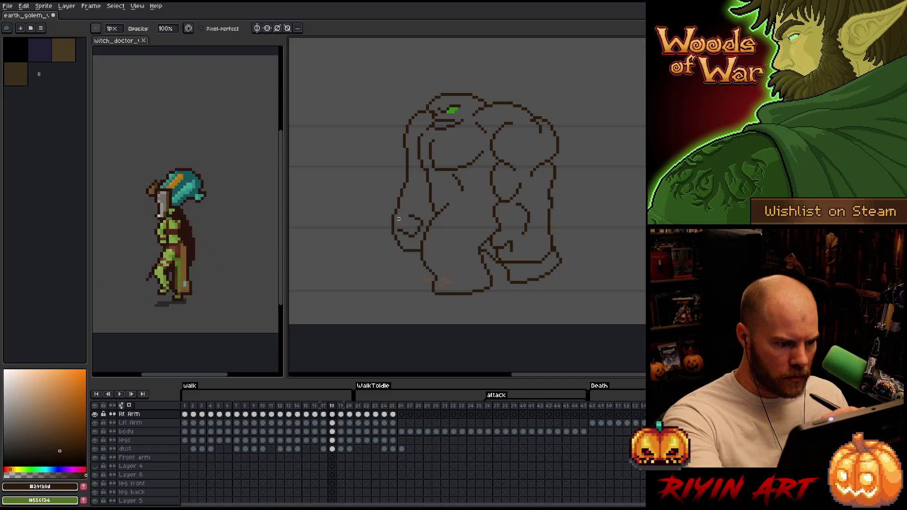
pyautogui.press('m')
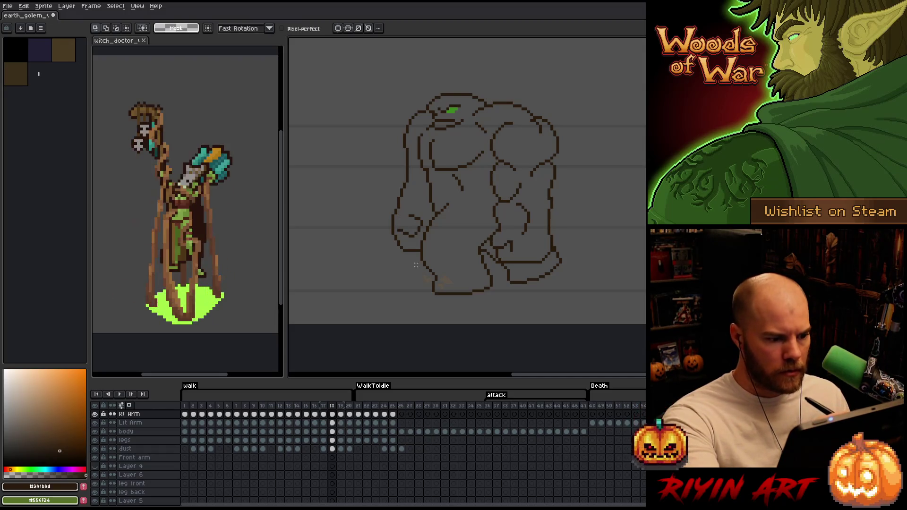
pyautogui.moveTo(417, 257)
pyautogui.mouseDown()
pyautogui.moveTo(419, 234)
pyautogui.moveTo(380, 277)
pyautogui.mouseUp()
pyautogui.press('Return')
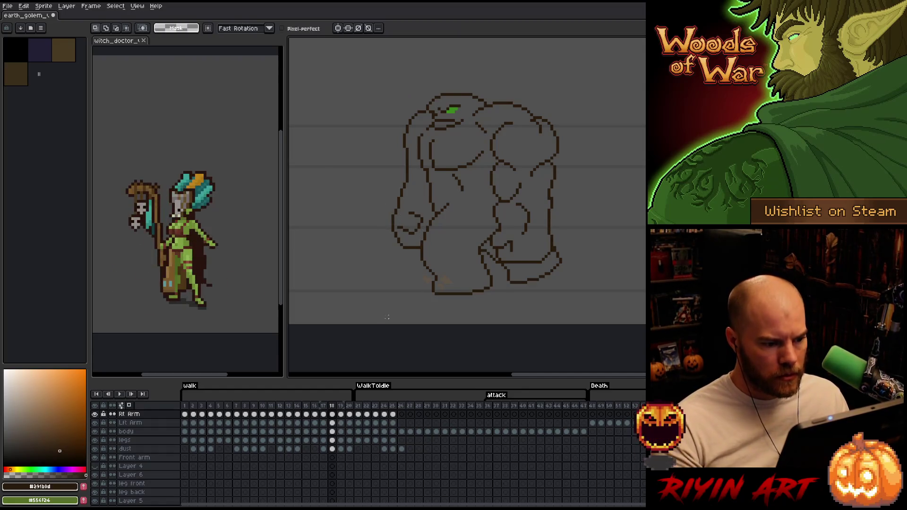
pyautogui.press('Left')
# - Touch up the arm with pencil and eraser across frames 16 to 18, flipping to compare
pyautogui.press('Right')
pyautogui.press('Left')
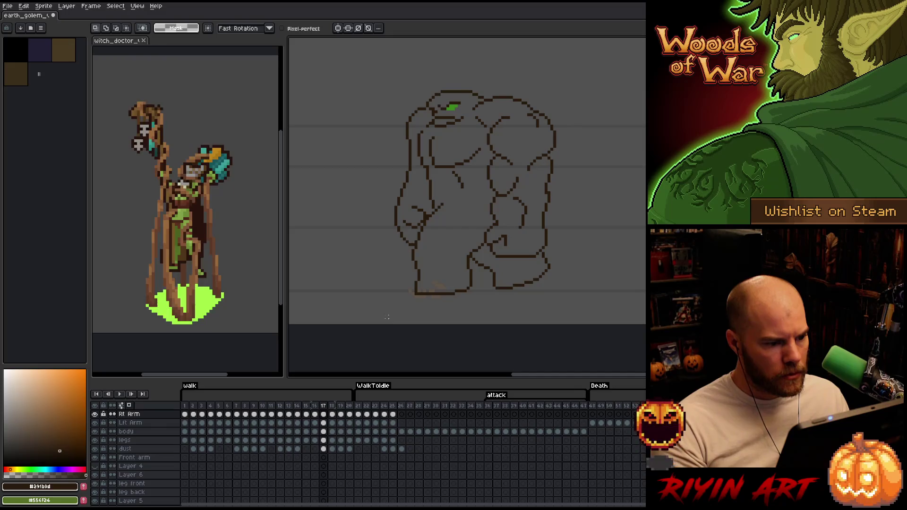
pyautogui.press('Left')
pyautogui.press('Right')
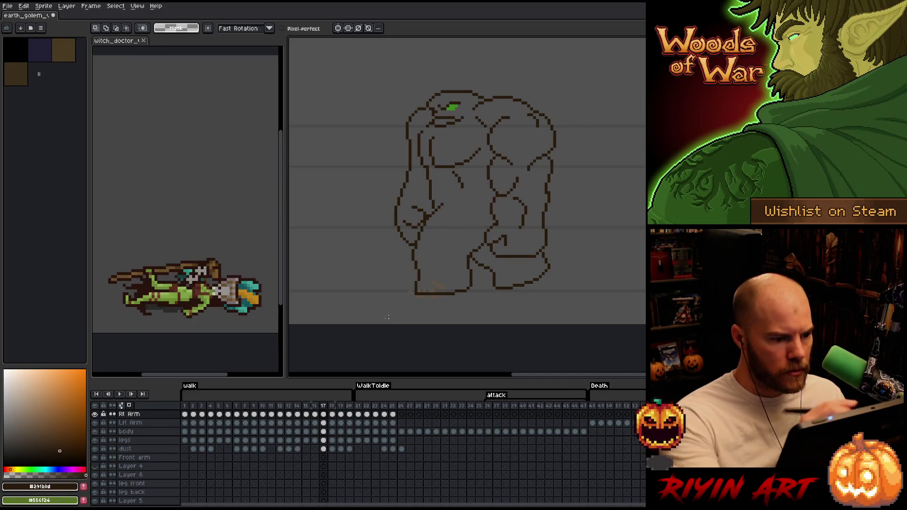
pyautogui.press('b')
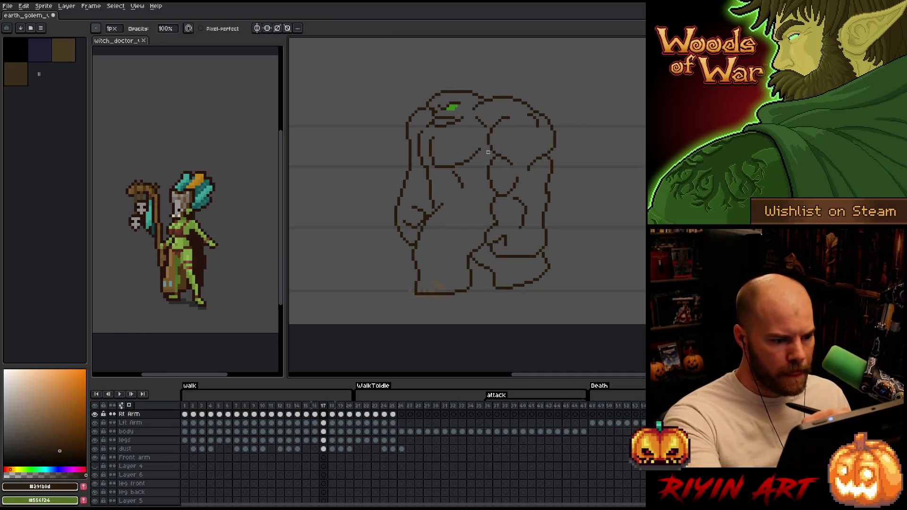
pyautogui.press('Right')
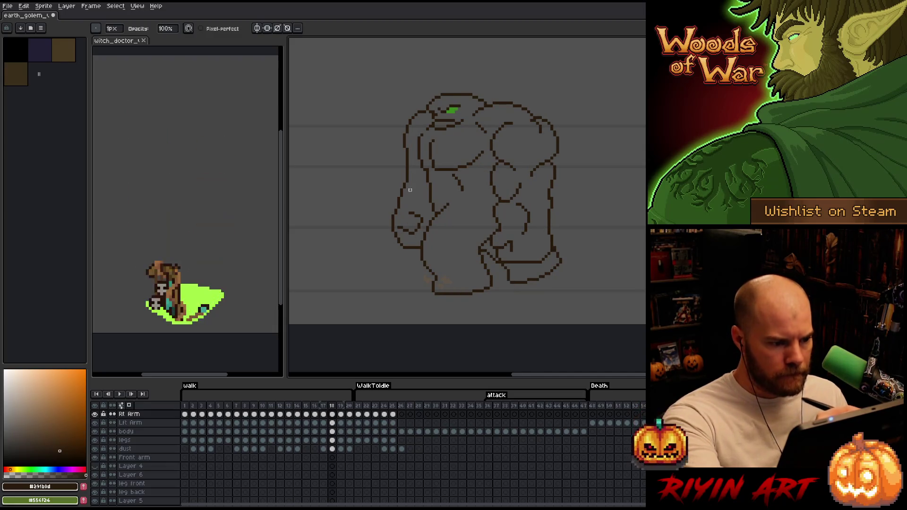
pyautogui.press('e')
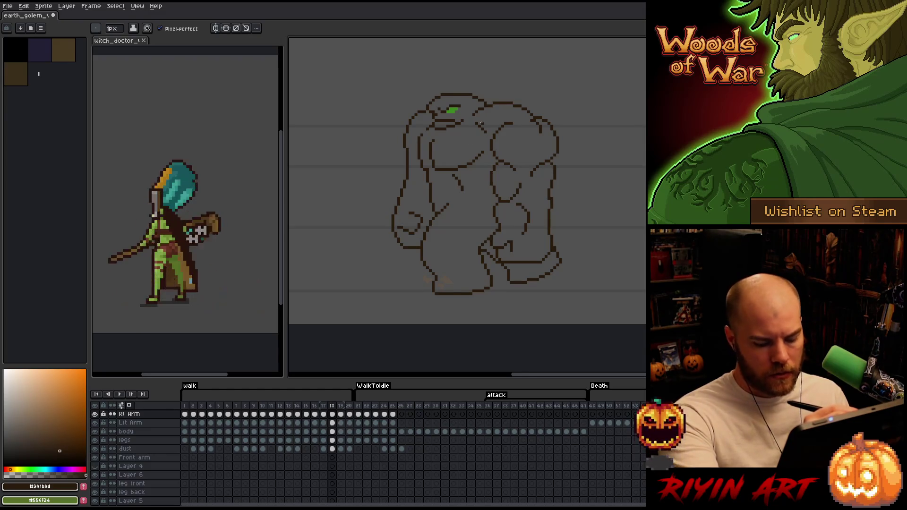
pyautogui.press('Left')
pyautogui.press('Right')
pyautogui.press('Left')
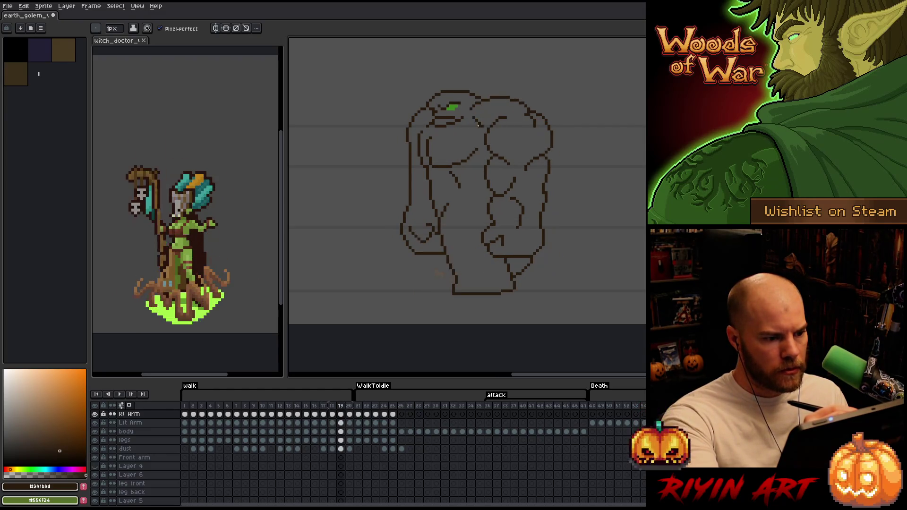
pyautogui.press('Right')
pyautogui.press('Left')
pyautogui.press('Left')
pyautogui.press('Right')
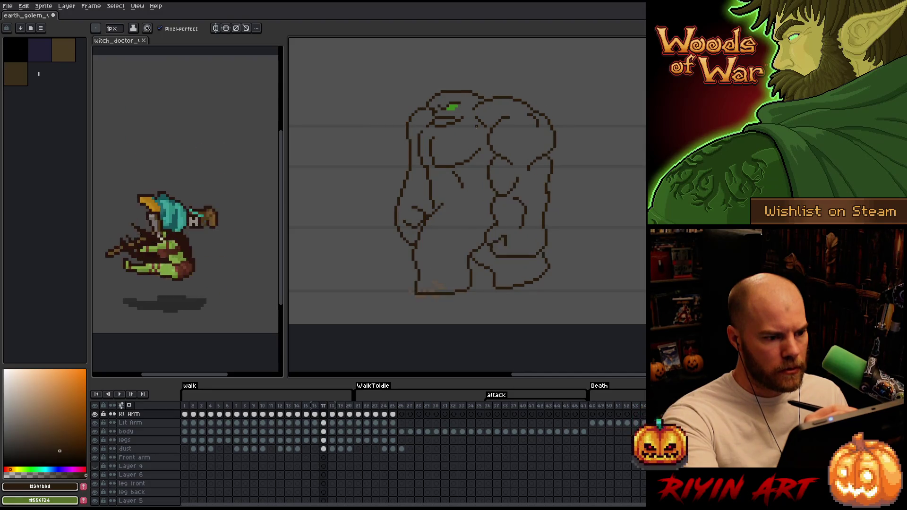
pyautogui.press('Left')
pyautogui.press('Right')
pyautogui.press('Right')
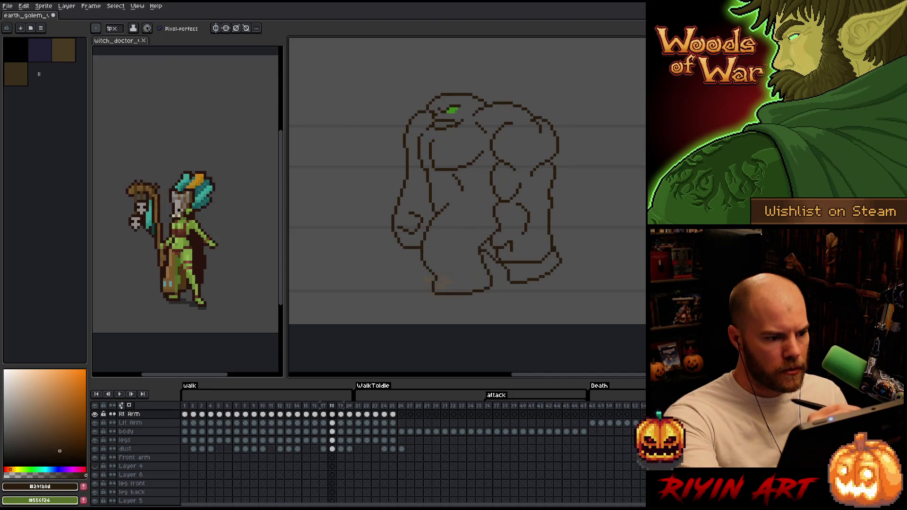
pyautogui.press('Left')
pyautogui.press('Right')
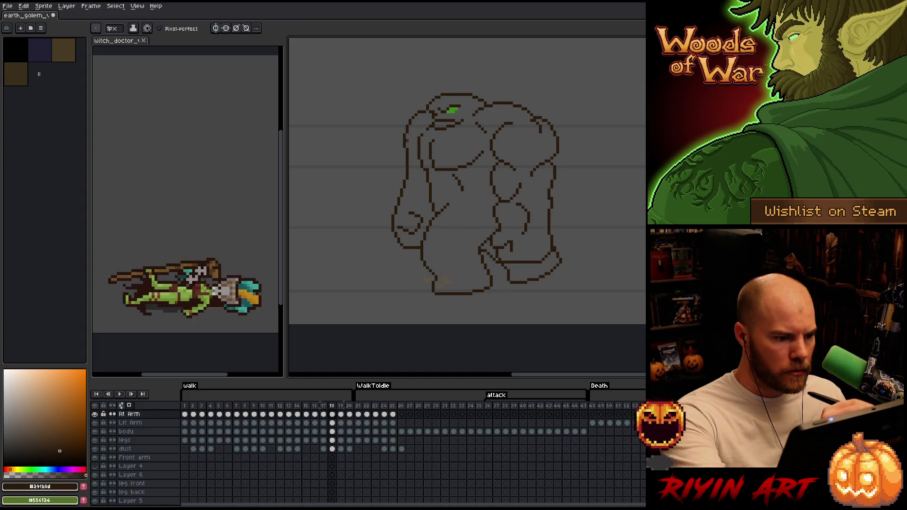
# - Refine the arm on frames 18 and 19, then make the body layer the active one
pyautogui.press('b')
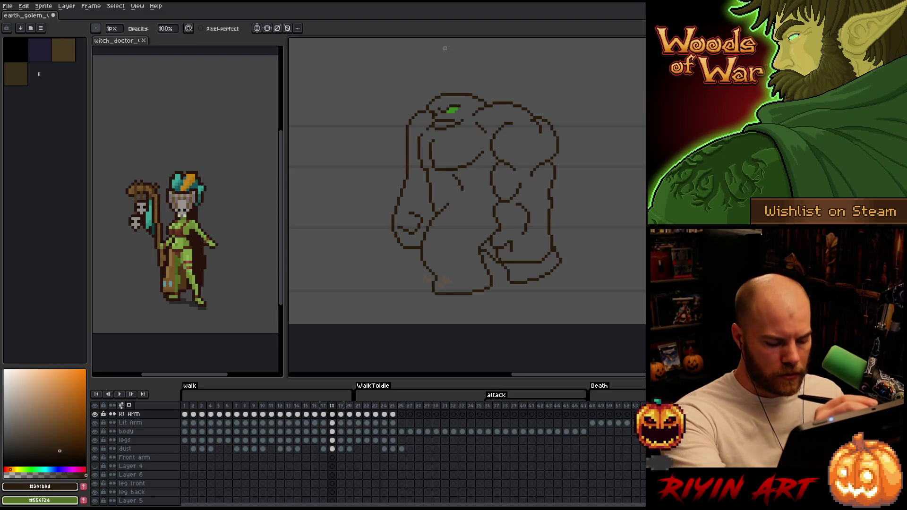
pyautogui.press('Left')
pyautogui.press('Right')
pyautogui.press('Right')
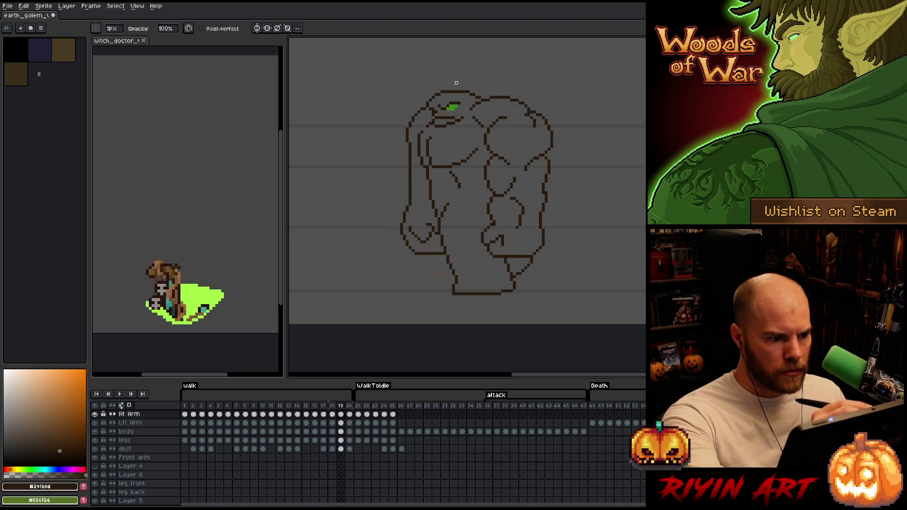
pyautogui.press('Left')
pyautogui.press('Left')
pyautogui.press('Right')
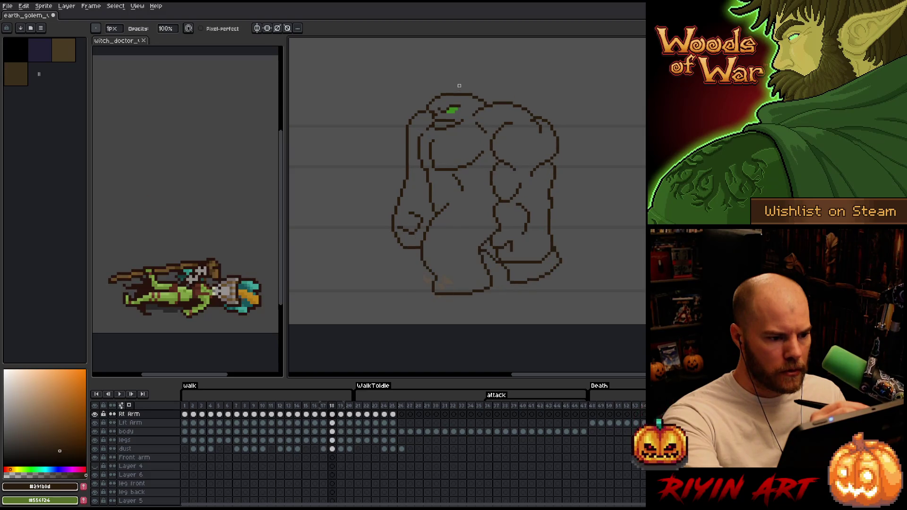
pyautogui.press('Right')
pyautogui.press('Left')
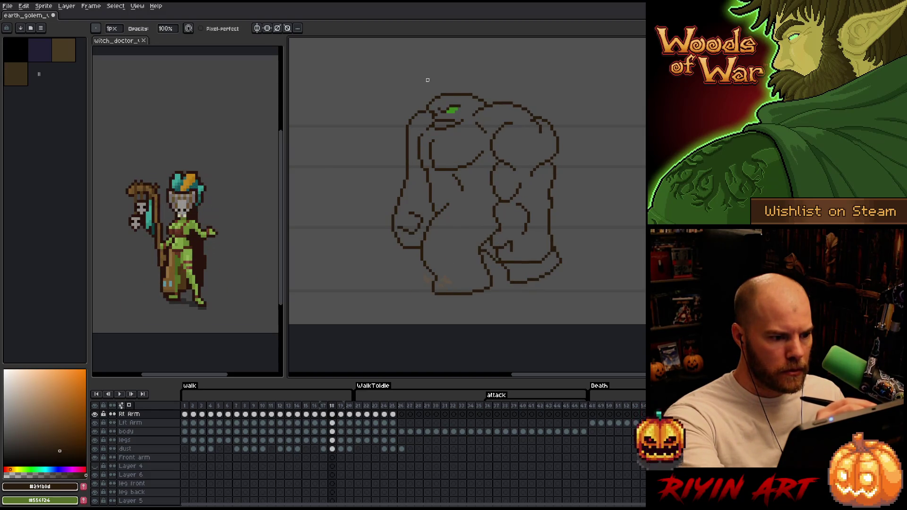
pyautogui.press('Right')
pyautogui.press('e')
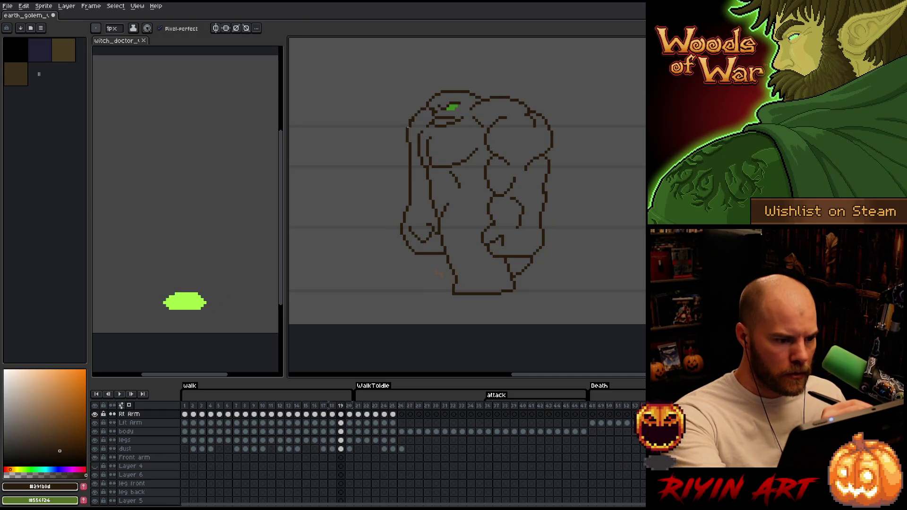
pyautogui.press('b')
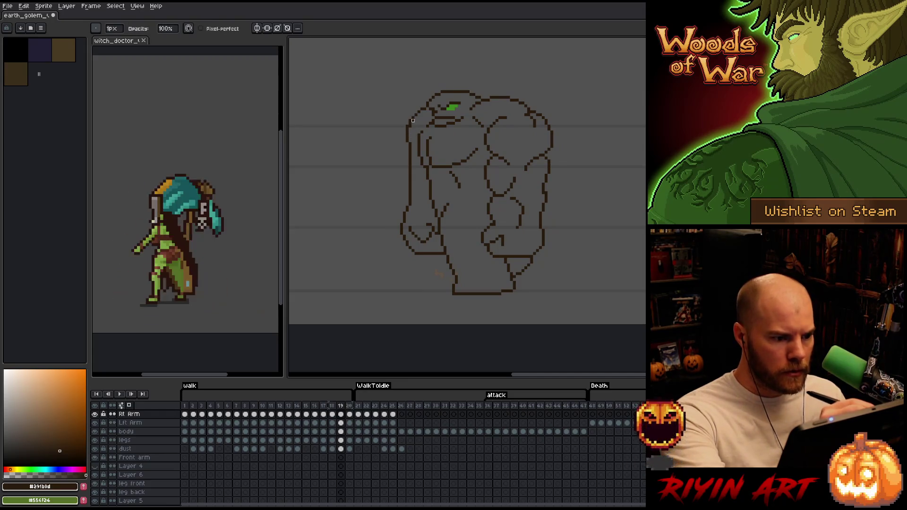
pyautogui.keyDown('ctrl'); pyautogui.click(414, 128); pyautogui.keyUp('ctrl')
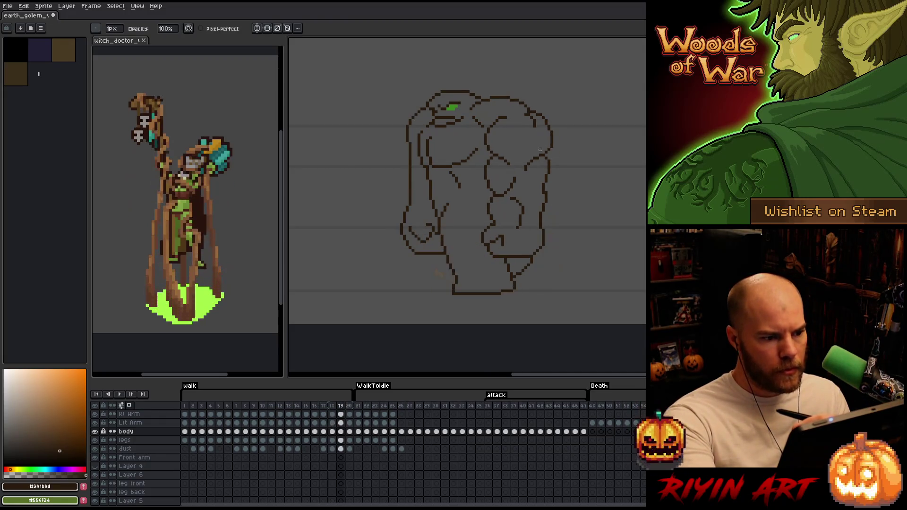
# - Flip between frames 19 and 20 comparing body poses, then make the Rt Arm layer active on frame 20
pyautogui.press('Left')
pyautogui.press('Right')
pyautogui.press('Right')
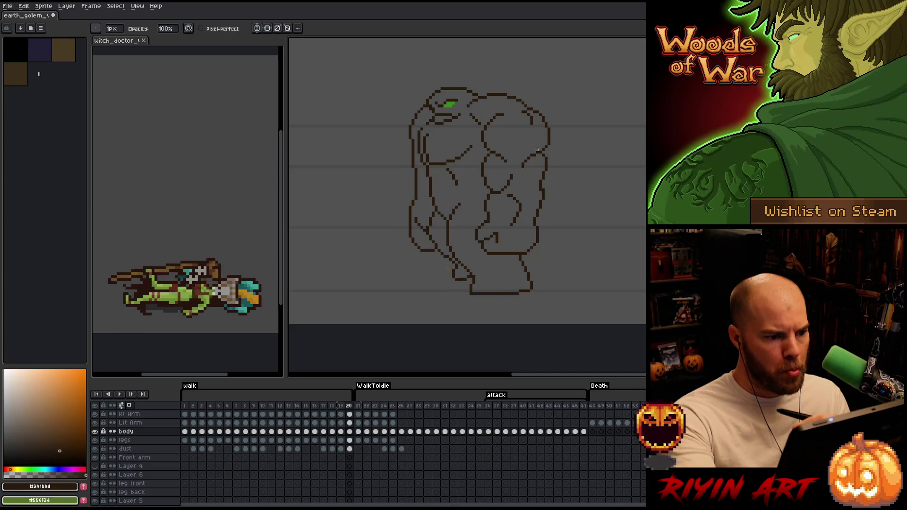
pyautogui.press('Left')
pyautogui.press('Right')
pyautogui.press('Left')
pyautogui.press('Right')
pyautogui.press('e')
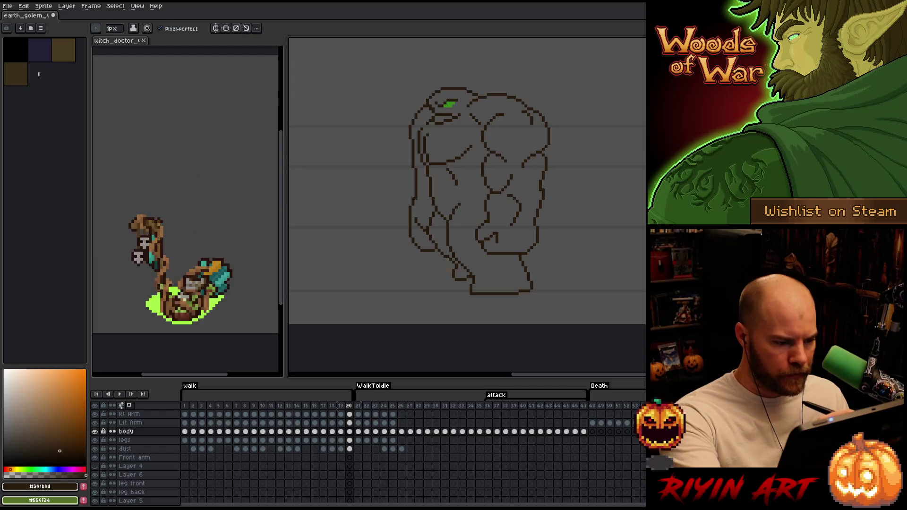
pyautogui.press('b')
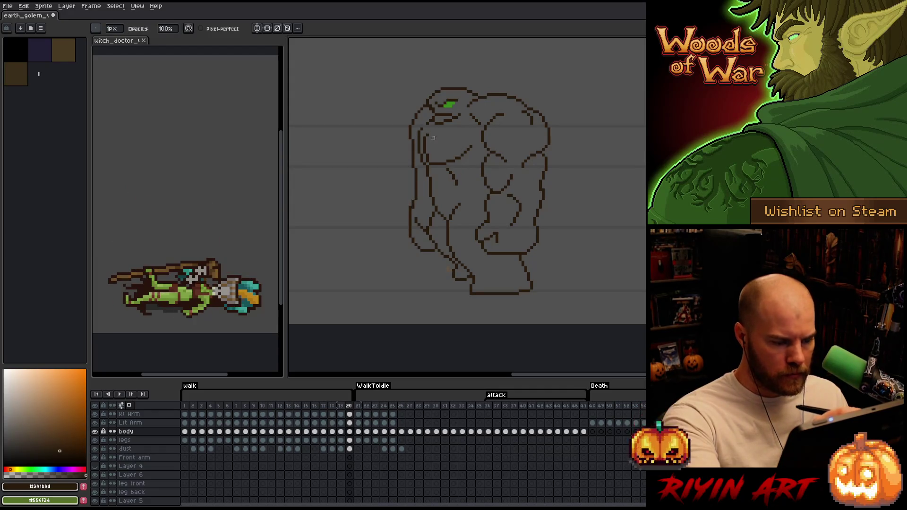
pyautogui.press('Left')
pyautogui.press('Right')
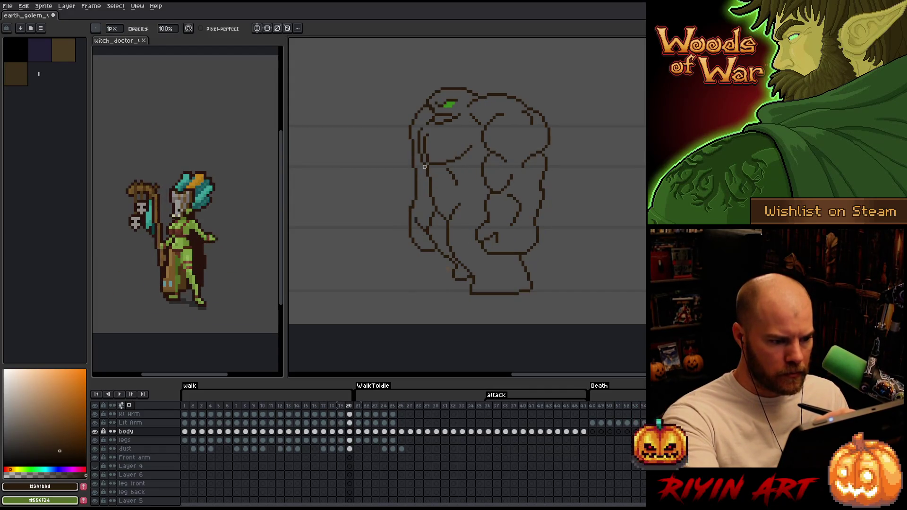
pyautogui.press('e')
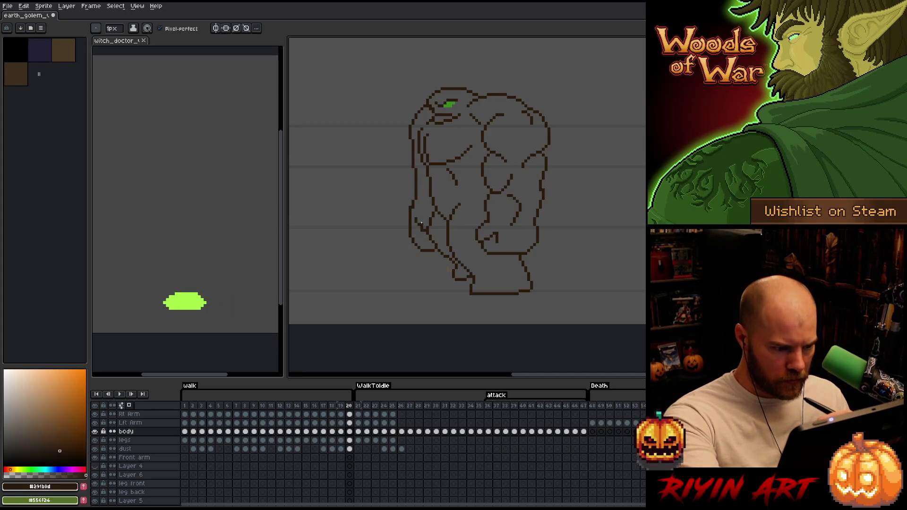
pyautogui.press('b')
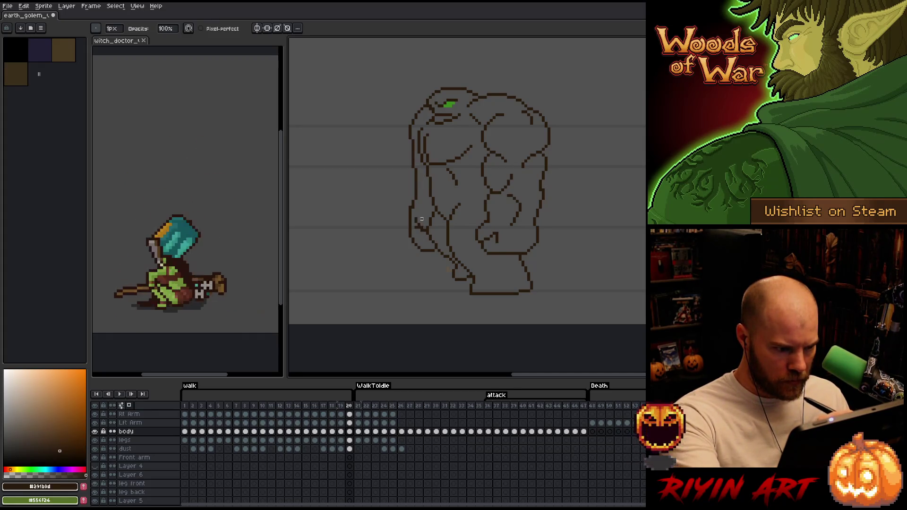
pyautogui.keyDown('ctrl'); pyautogui.click(422, 228); pyautogui.keyUp('ctrl')
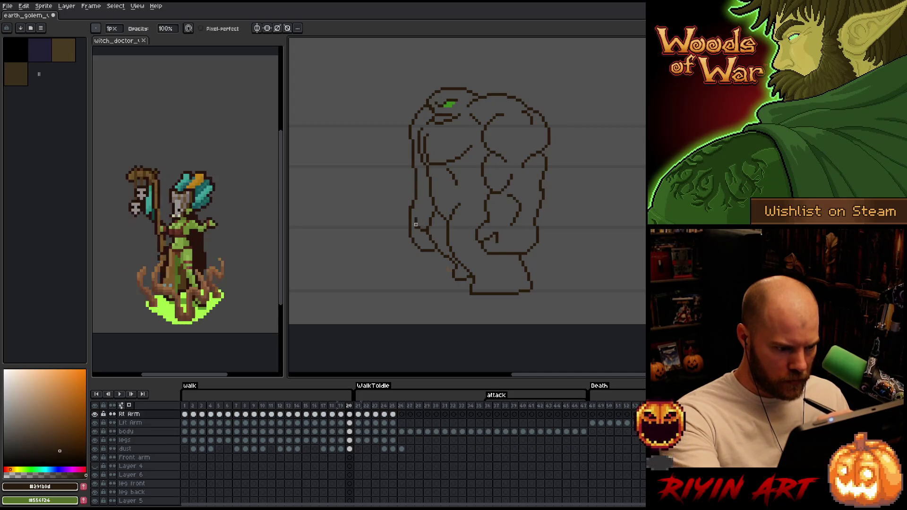
# - Marquee the arm area, go to frame 19, lasso the right arm there and move it into place
pyautogui.press('m')
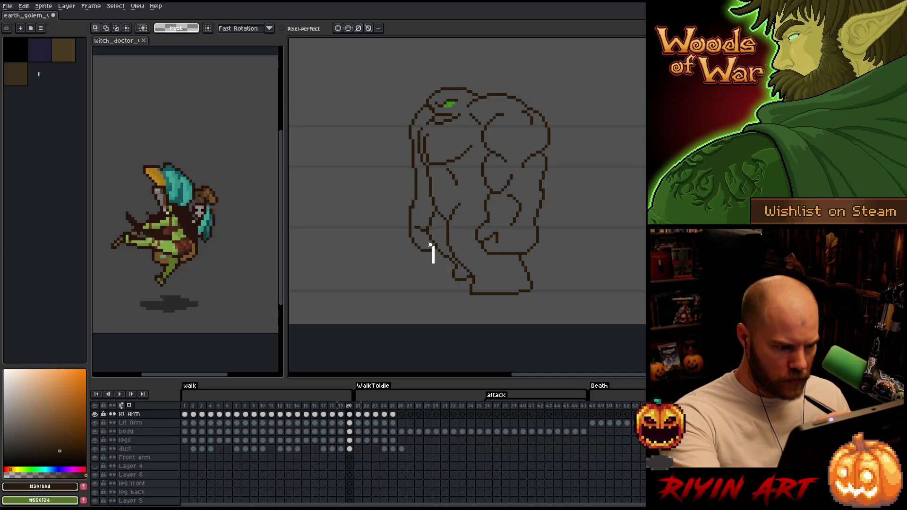
pyautogui.moveTo(404, 225); pyautogui.dragTo(436, 265)
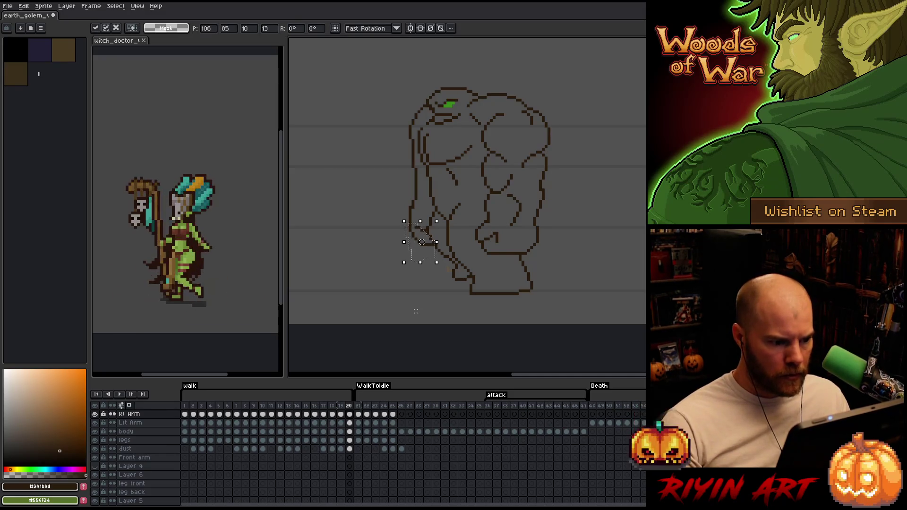
pyautogui.press('Return')
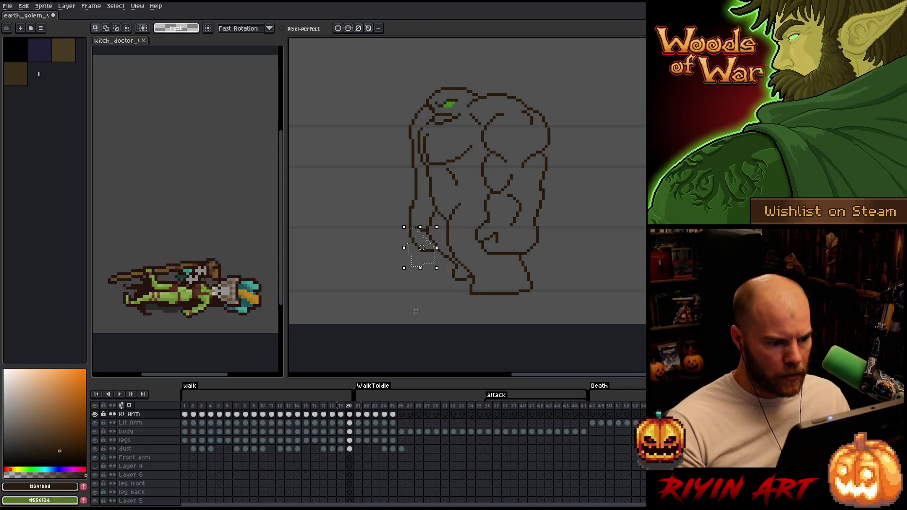
pyautogui.press('Left')
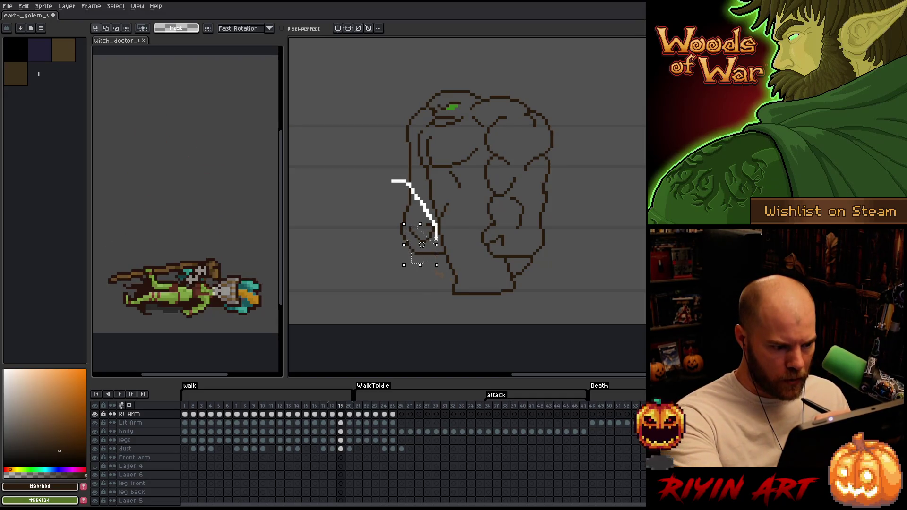
pyautogui.moveTo(437, 240); pyautogui.dragTo(445, 269)
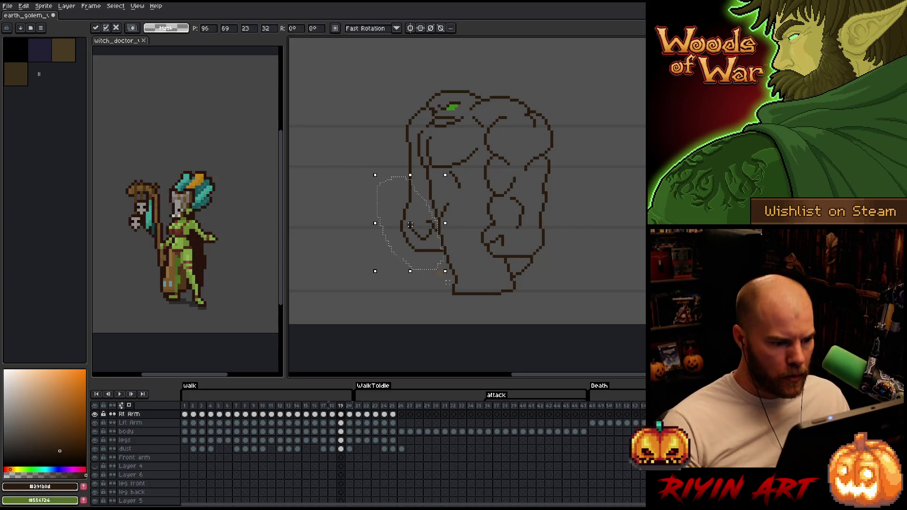
pyautogui.hotkey('ctrl', 'd')
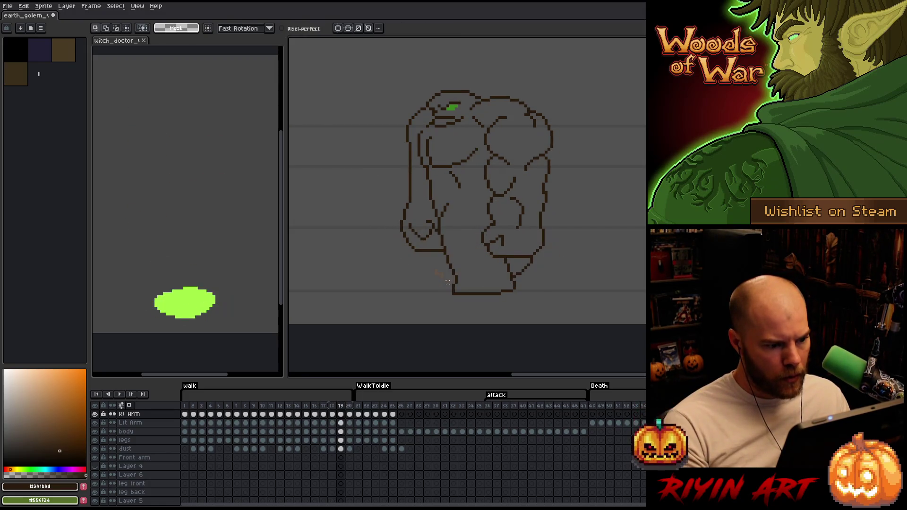
# - Check the repositioned arm against frame 18 with pencil touch-ups, ending on frame 18
pyautogui.press('Left')
pyautogui.press('b')
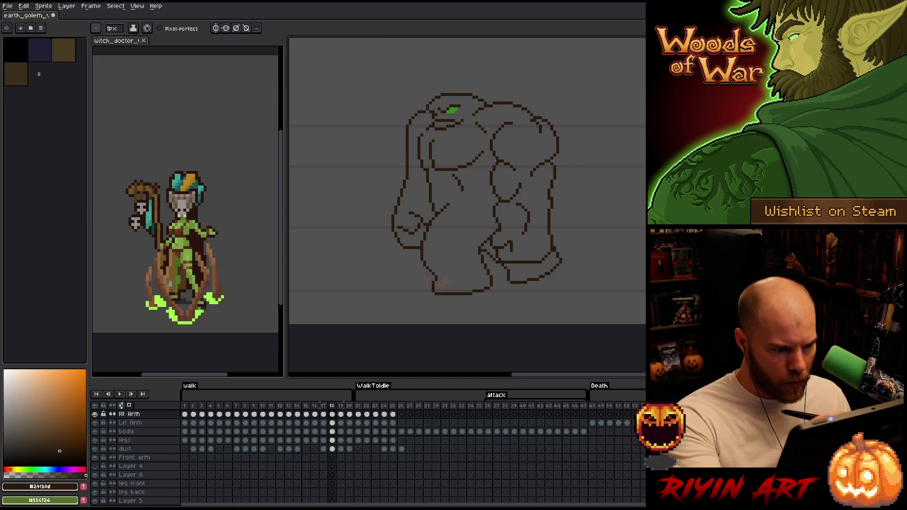
pyautogui.press('Right')
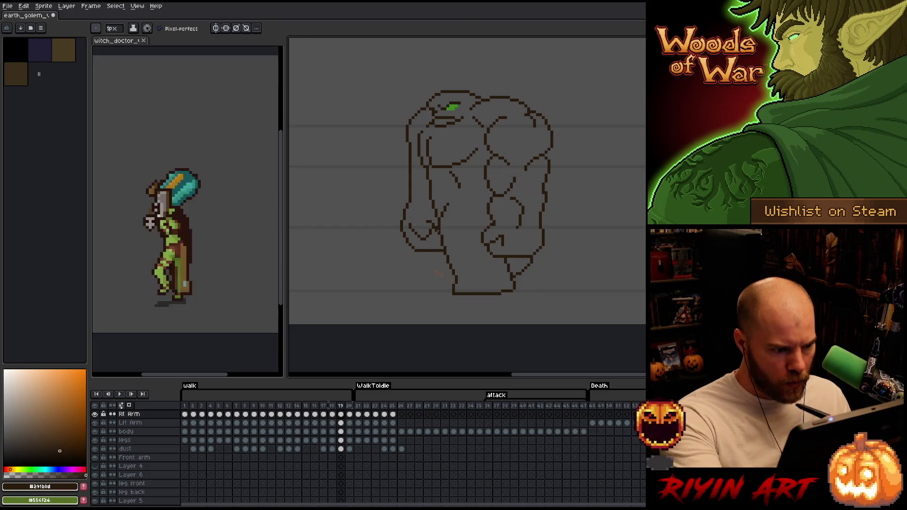
pyautogui.press('q')
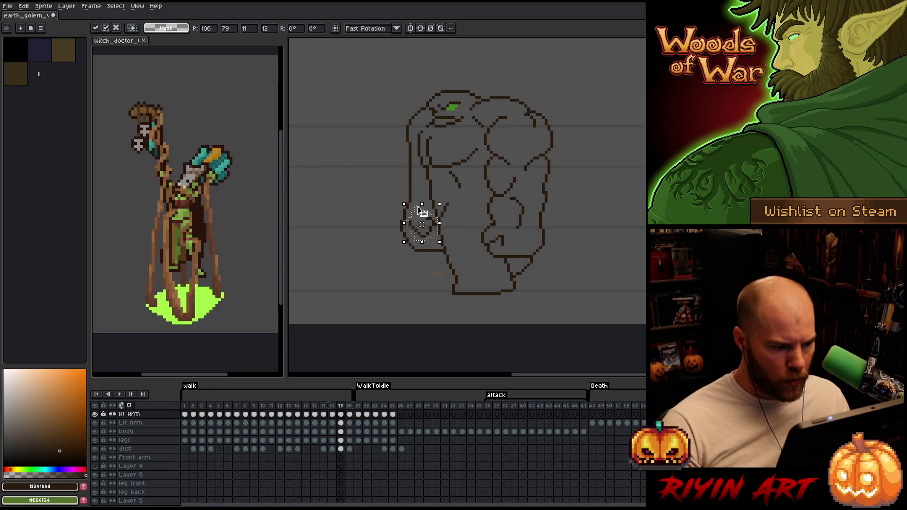
pyautogui.press('b')
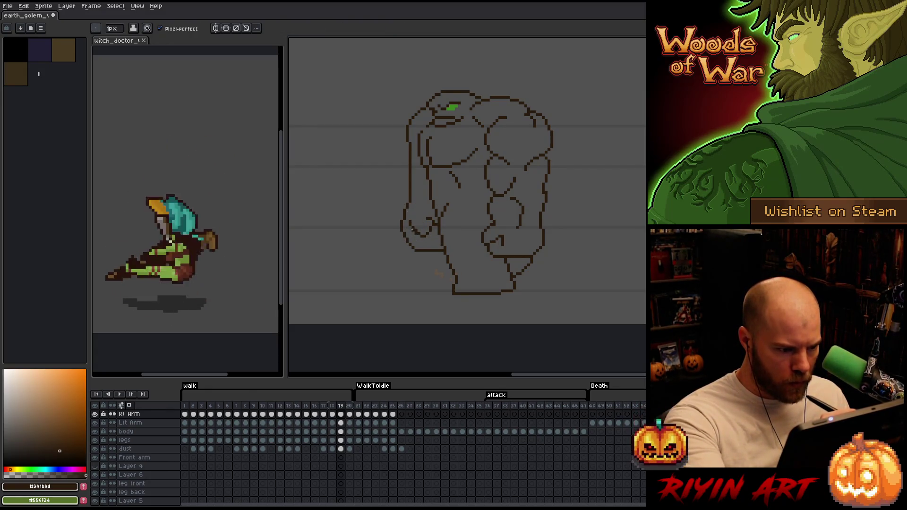
pyautogui.press('b')
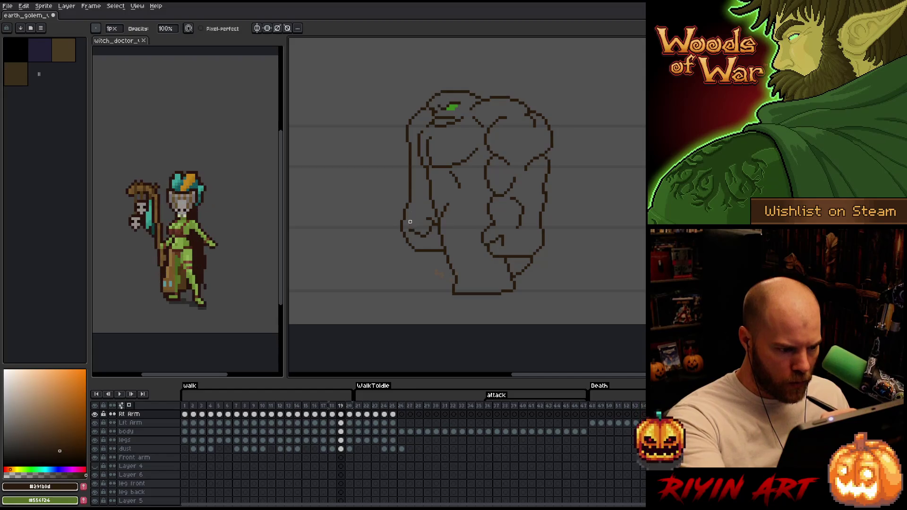
pyautogui.press('Left')
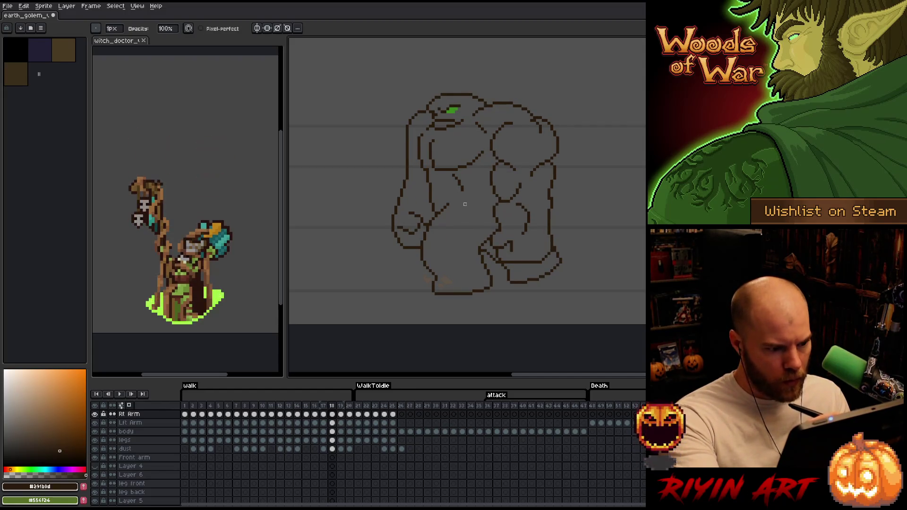
# - Flip repeatedly between frames 19 and 20 to compare the arm motion, landing on frame 20
pyautogui.press('Right')
pyautogui.press('e')
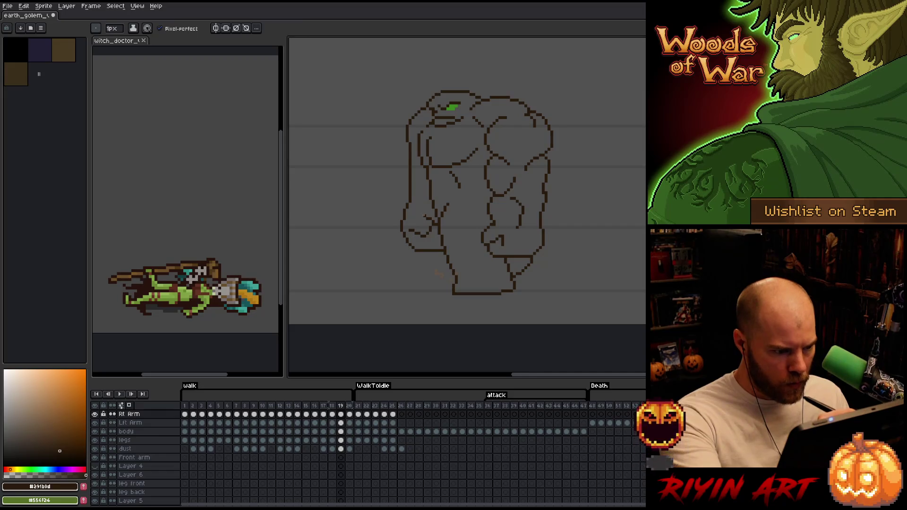
pyautogui.press('Right')
pyautogui.press('Left')
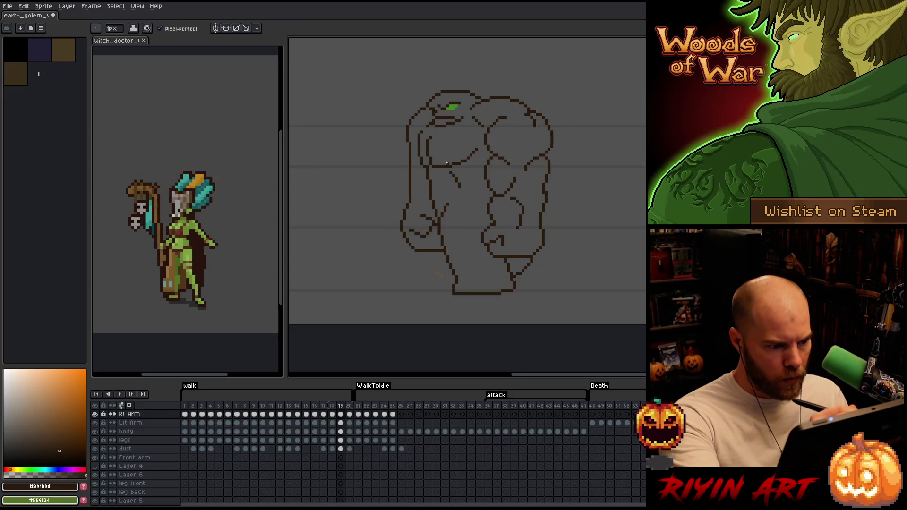
pyautogui.press('Right')
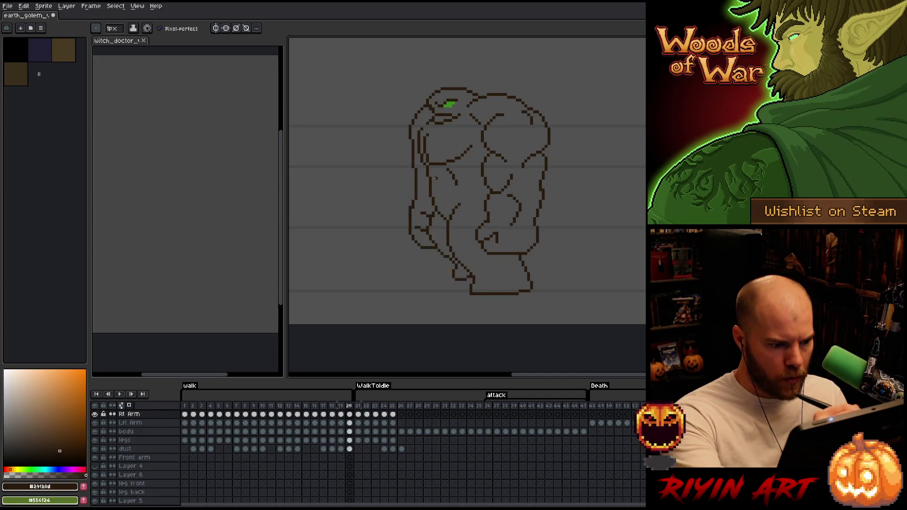
pyautogui.press('b')
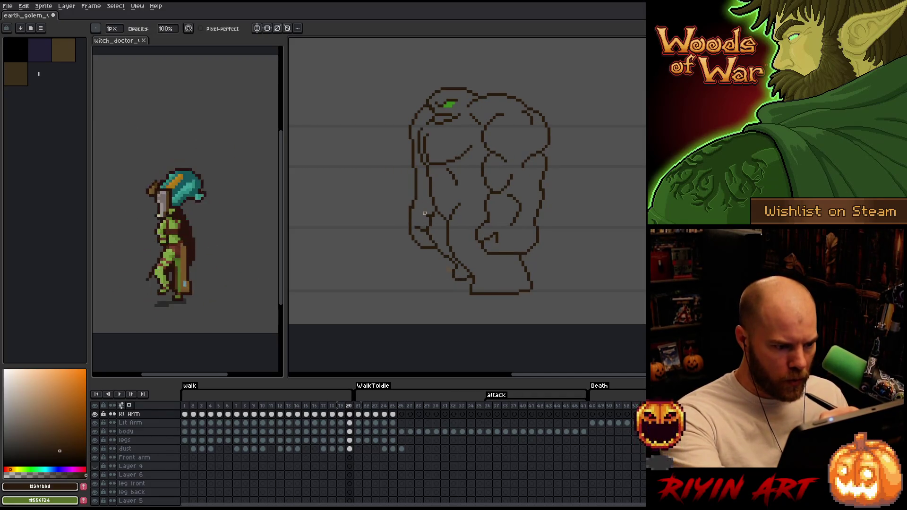
pyautogui.press('Left')
pyautogui.press('Right')
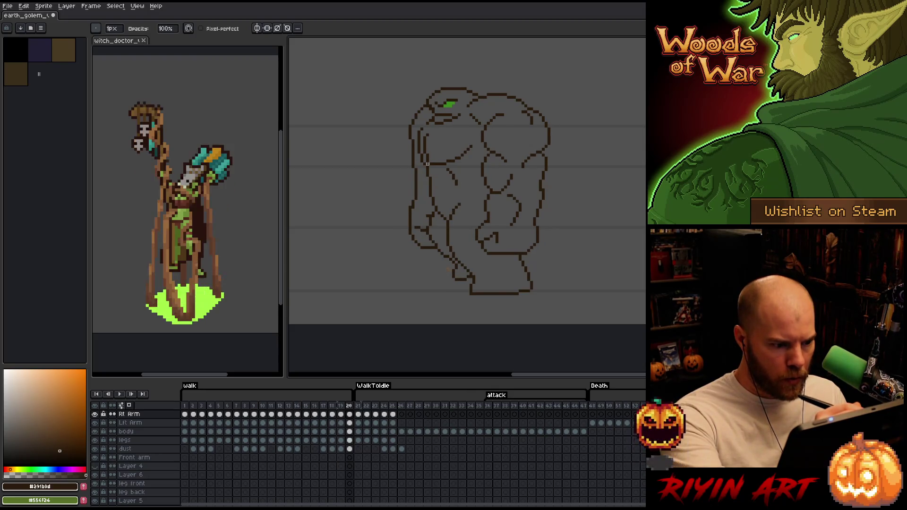
pyautogui.press('Left')
pyautogui.press('Right')
pyautogui.press('Left')
pyautogui.press('Right')
pyautogui.press('e')
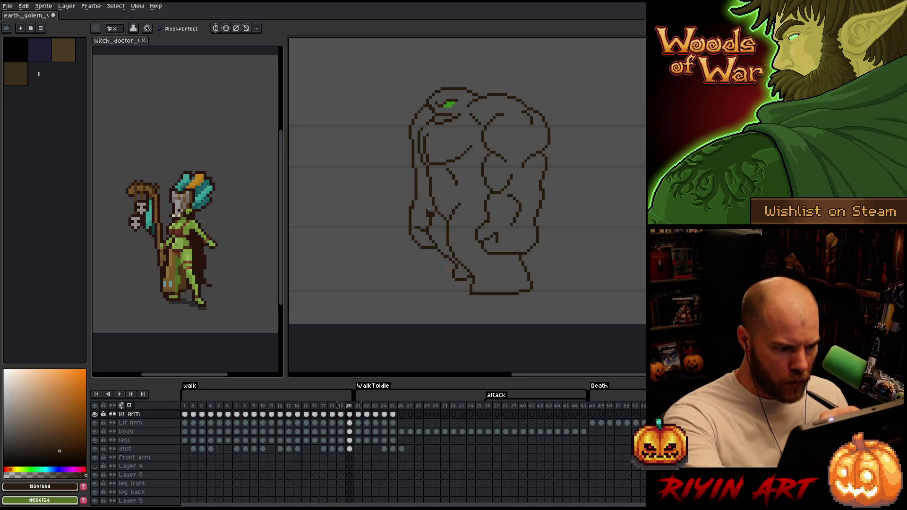
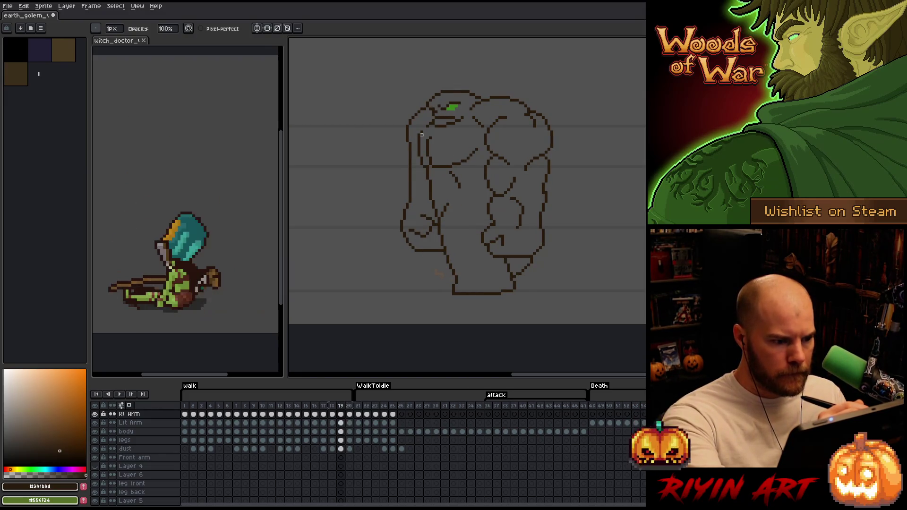
# - Flip between walk frame 1 and frame 20 to compare the loop's end and start poses
pyautogui.press('e')
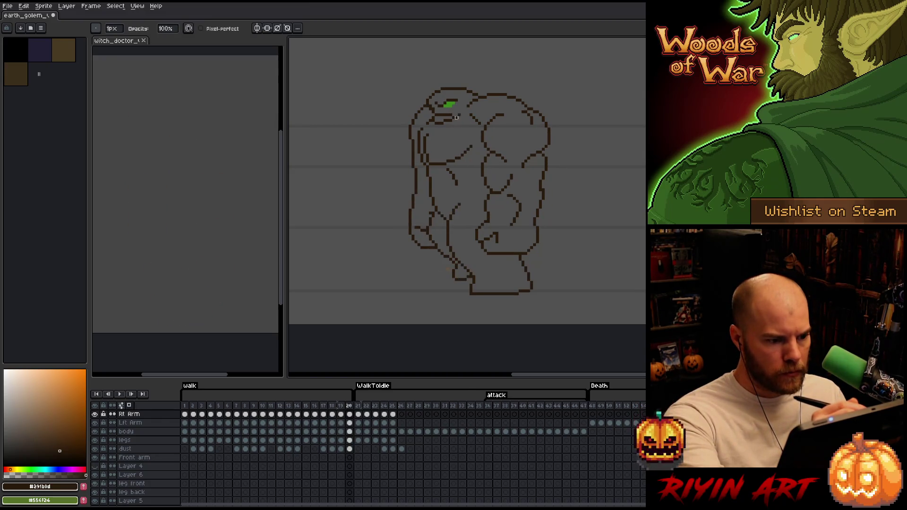
pyautogui.press('Left')
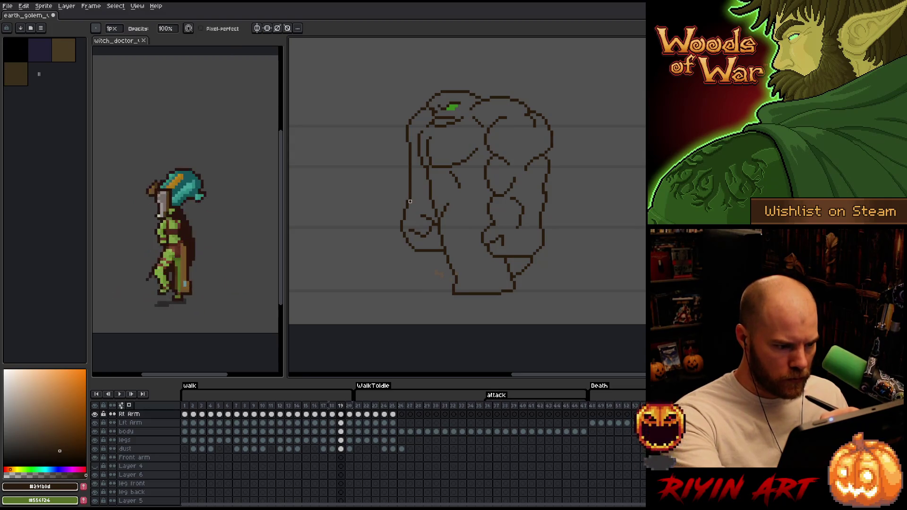
pyautogui.press('Right')
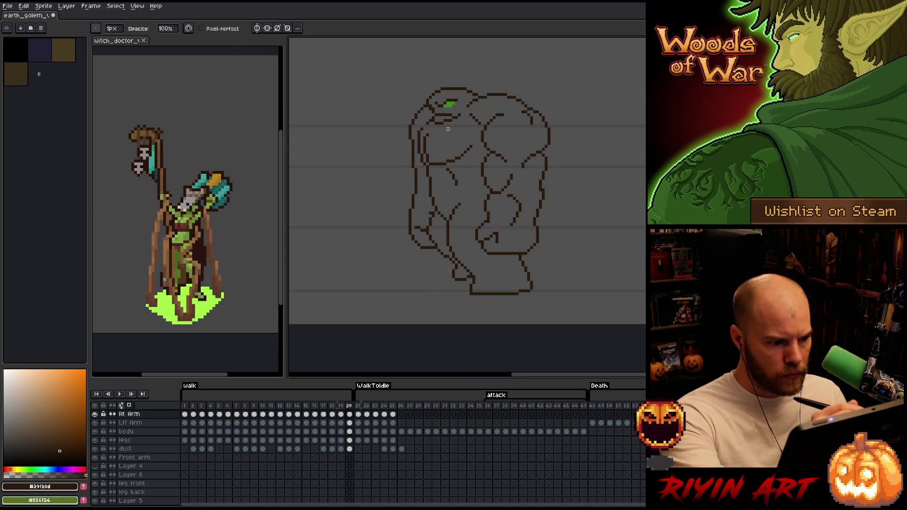
pyautogui.press('Right')
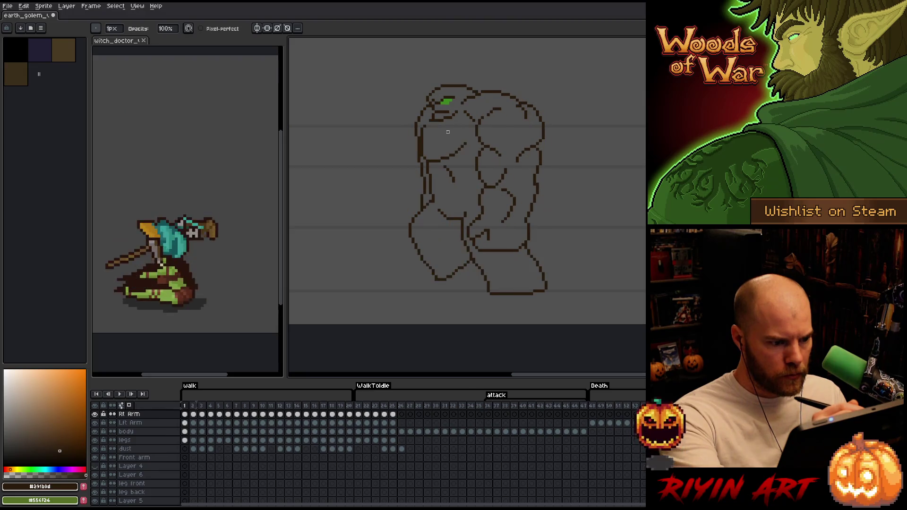
pyautogui.press('Left')
pyautogui.press('Right')
pyautogui.press('Left')
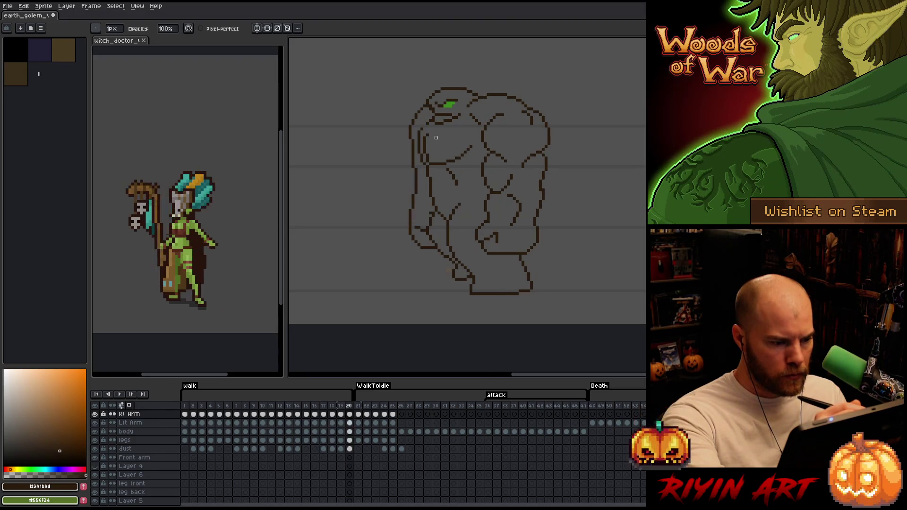
pyautogui.press('Right')
pyautogui.press('Left')
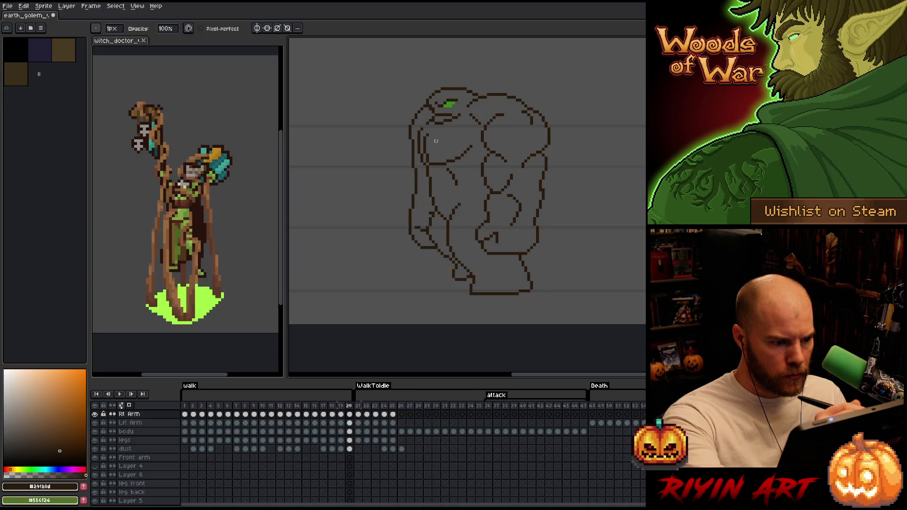
pyautogui.press('Right')
pyautogui.press('Left')
pyautogui.press('Right')
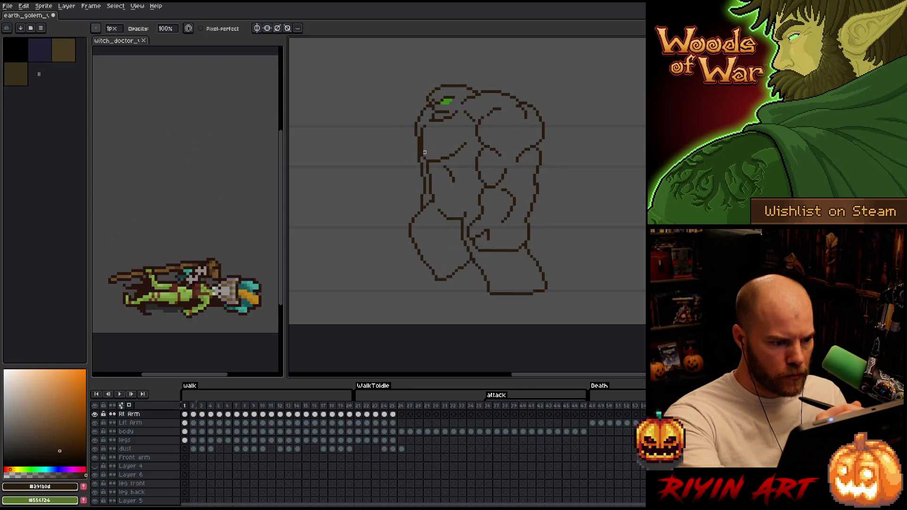
# - Step forward to walk frame 4 and start a line across the golem's upper chest
pyautogui.press('Right')
pyautogui.press('Right')
pyautogui.press('Left')
pyautogui.press('Left')
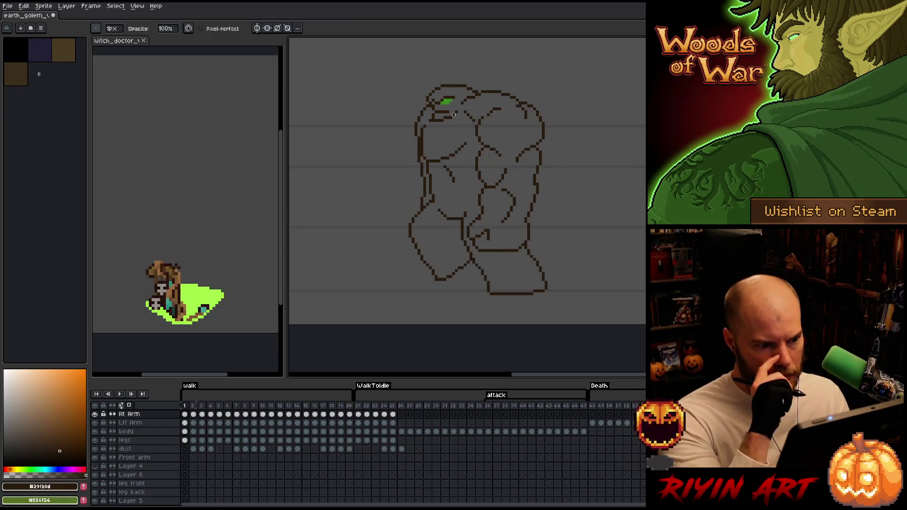
pyautogui.press('Right')
pyautogui.press('Left')
pyautogui.press('Right')
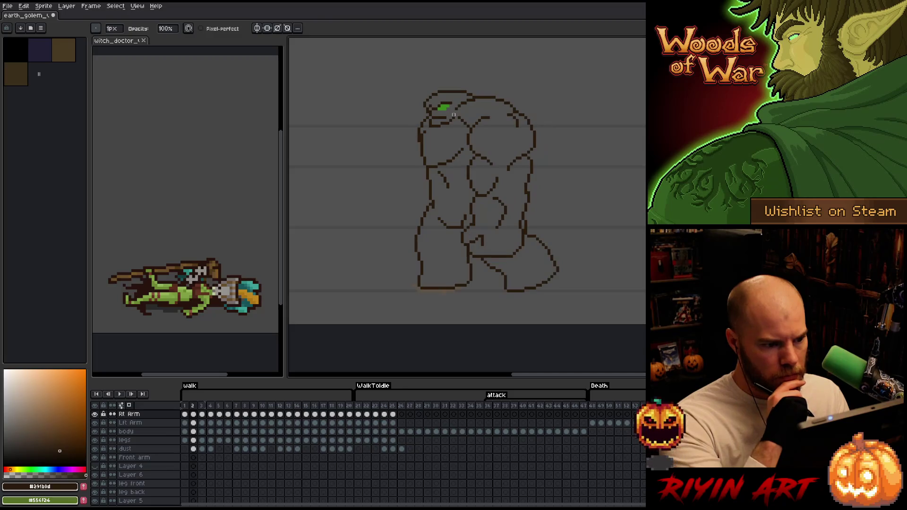
pyautogui.press('Right')
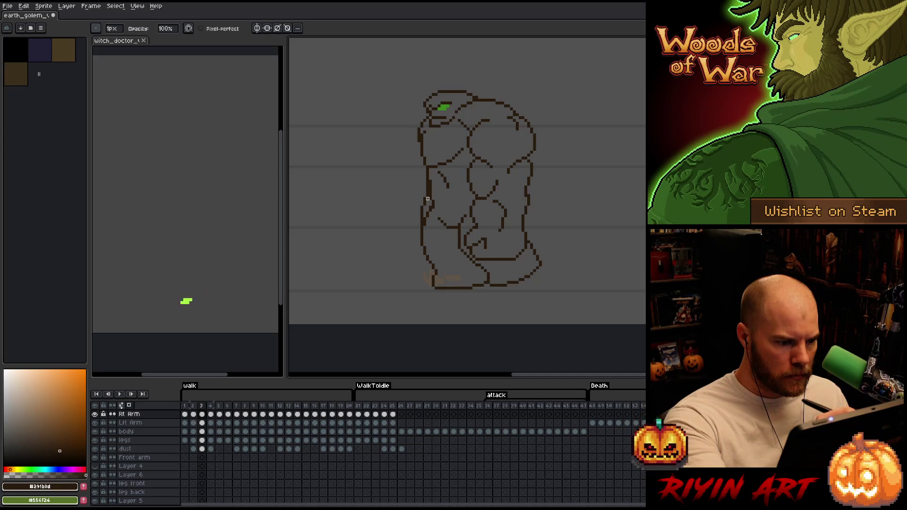
pyautogui.press('Right')
pyautogui.press('Left')
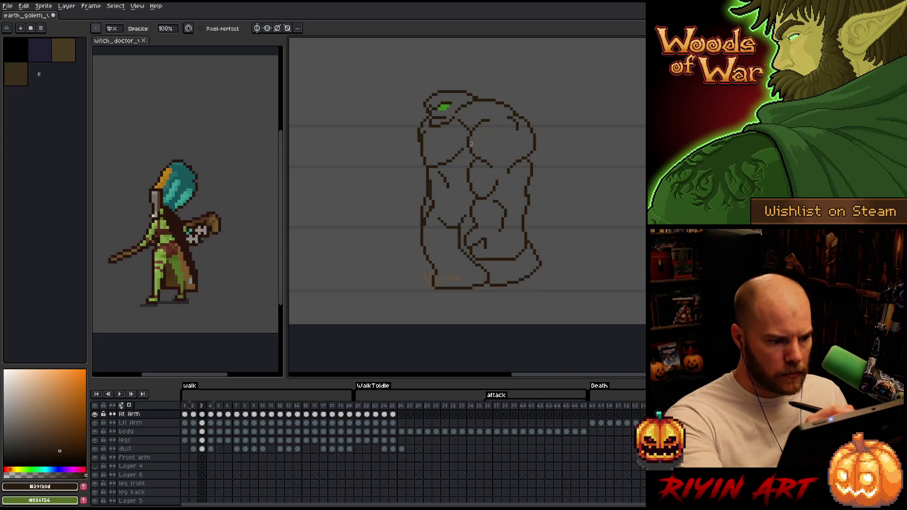
pyautogui.press('Right')
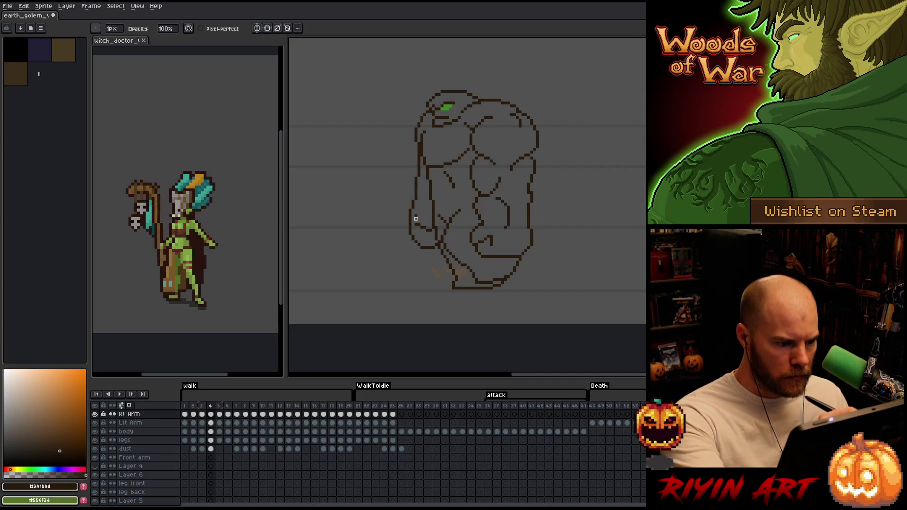
pyautogui.moveTo(441, 170); pyautogui.dragTo(491, 162)
# - Compare walk frame 5 against its neighbours with the eraser ready for touch-ups
pyautogui.press('Right')
pyautogui.press('Left')
pyautogui.press('Right')
pyautogui.press('Left')
pyautogui.press('Right')
pyautogui.press('e')
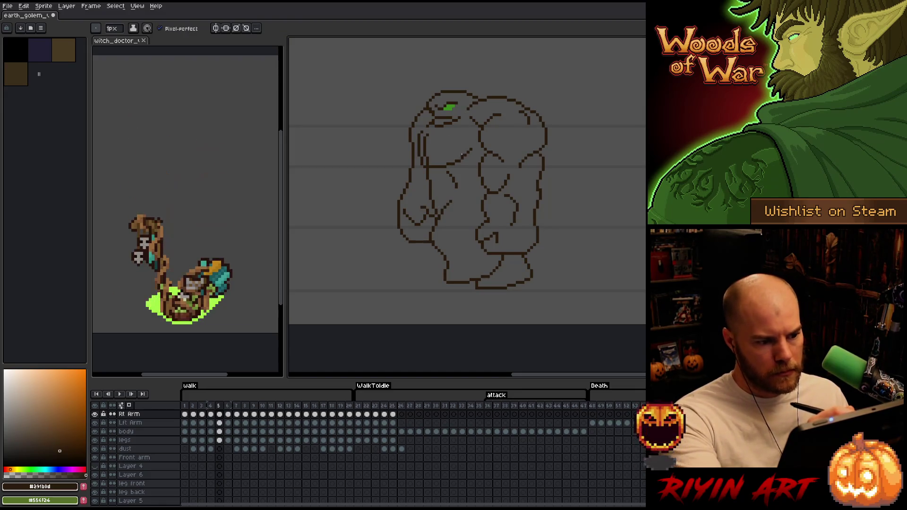
pyautogui.press('Left')
pyautogui.press('Left')
pyautogui.press('Right')
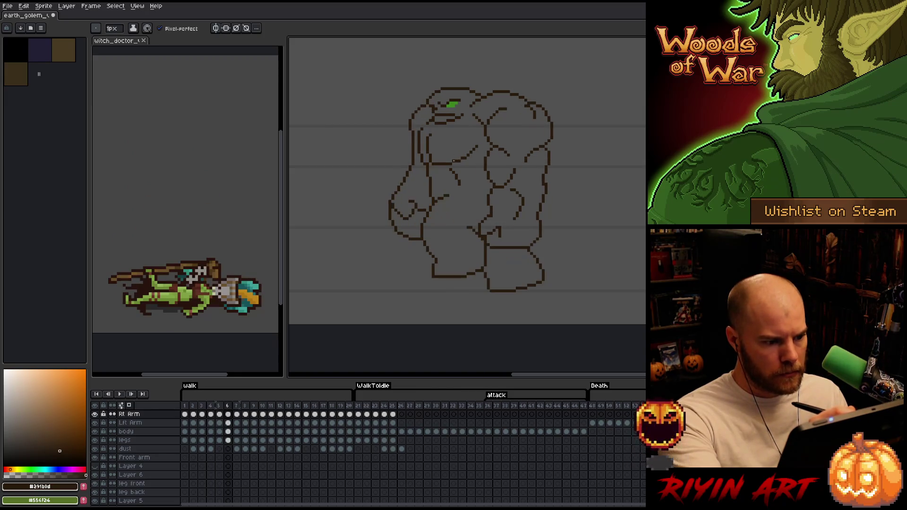
pyautogui.press('Right')
pyautogui.press('Left')
pyautogui.press('Right')
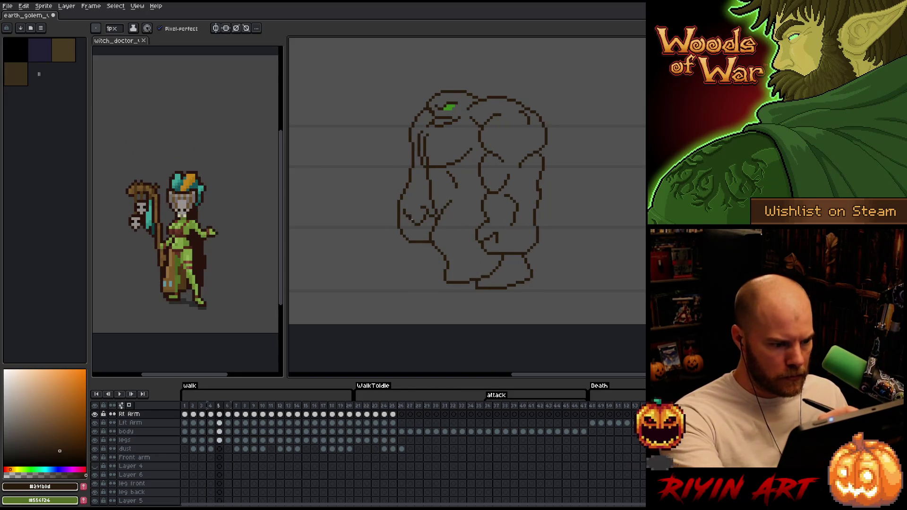
# - Return to walk frame 4 with the pencil, then move on to walk frame 6
pyautogui.press('b')
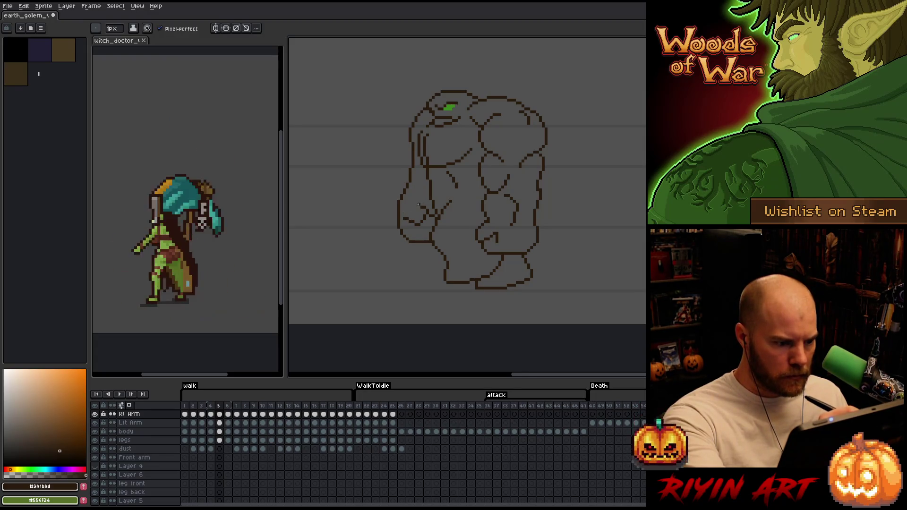
pyautogui.press('m')
pyautogui.press(',')
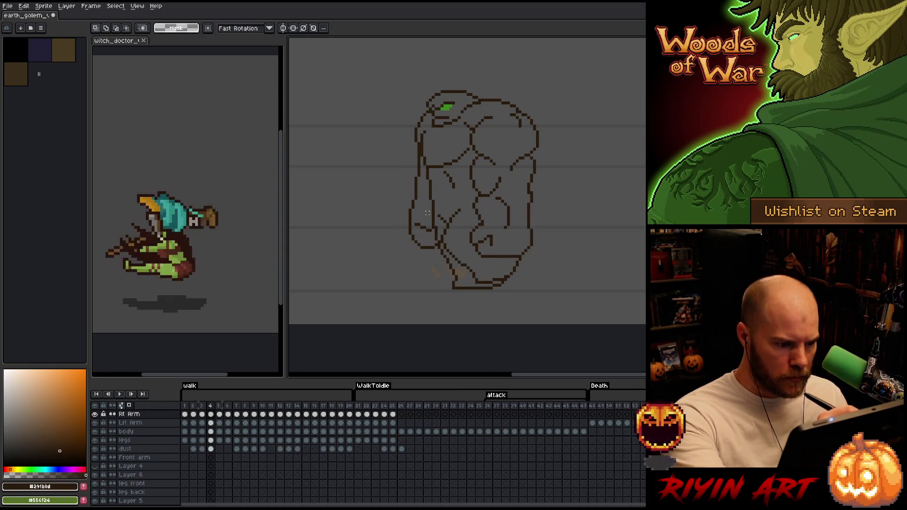
pyautogui.press('b')
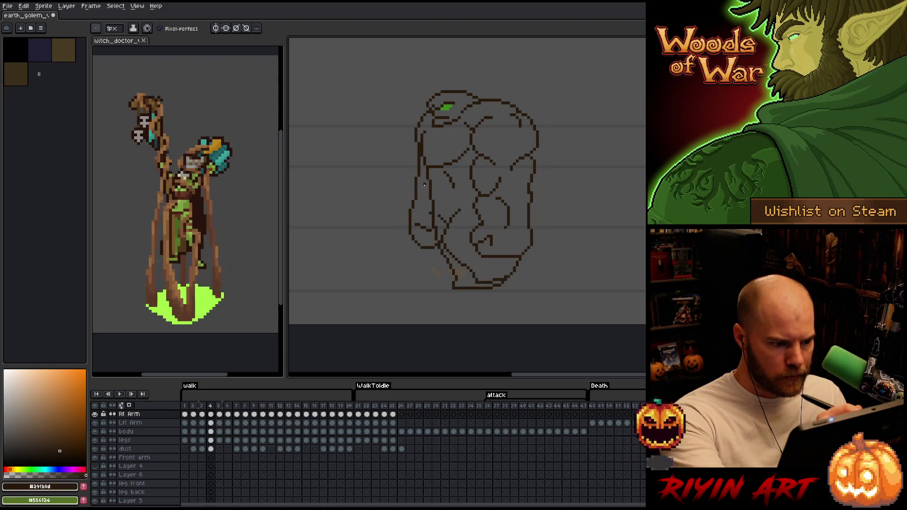
pyautogui.press('Right')
pyautogui.press('Right')
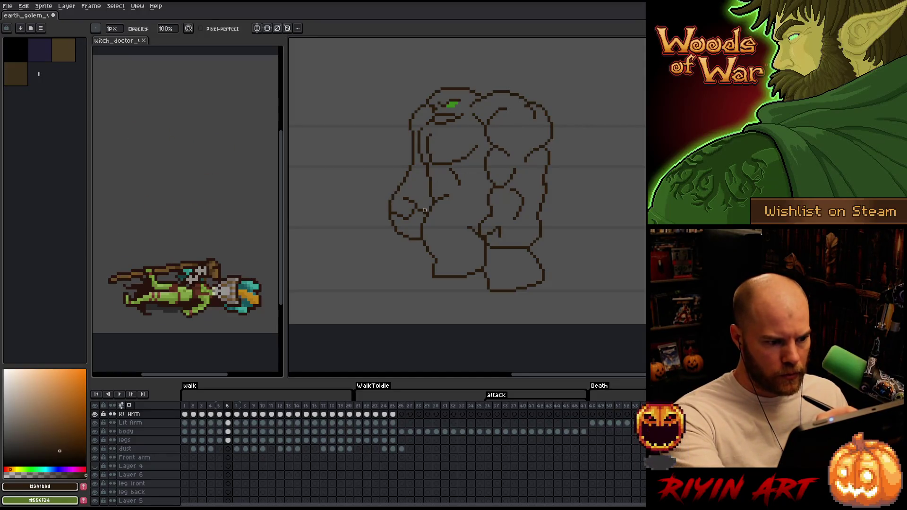
# - Touch up walk frames 7 and 8, flipping between them to compare the poses
pyautogui.press('Right')
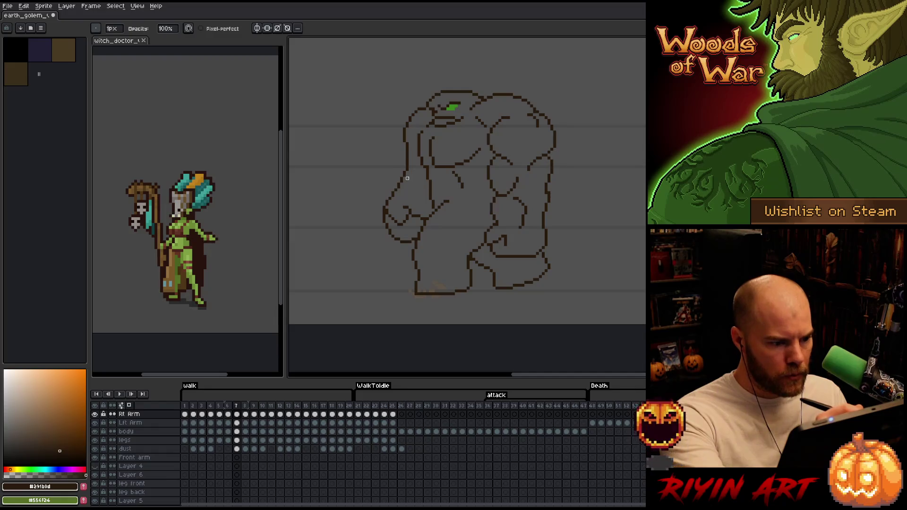
pyautogui.press('e')
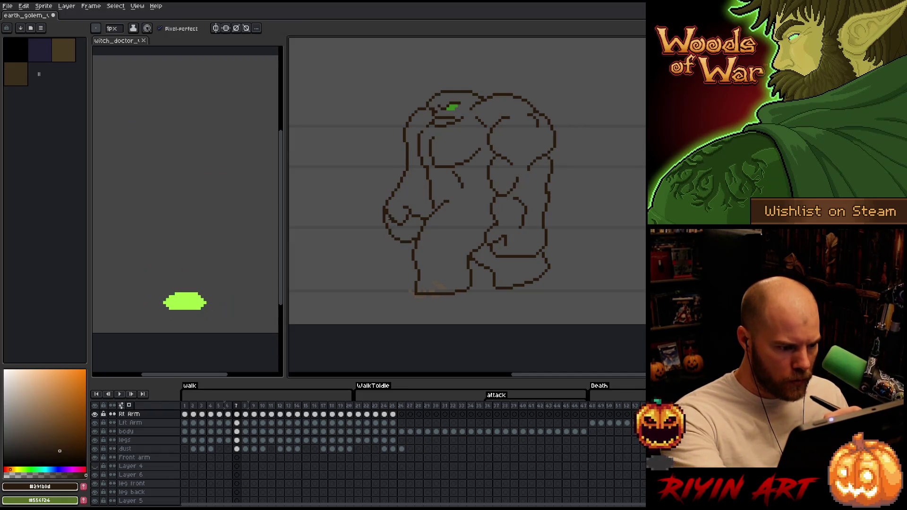
pyautogui.press('b')
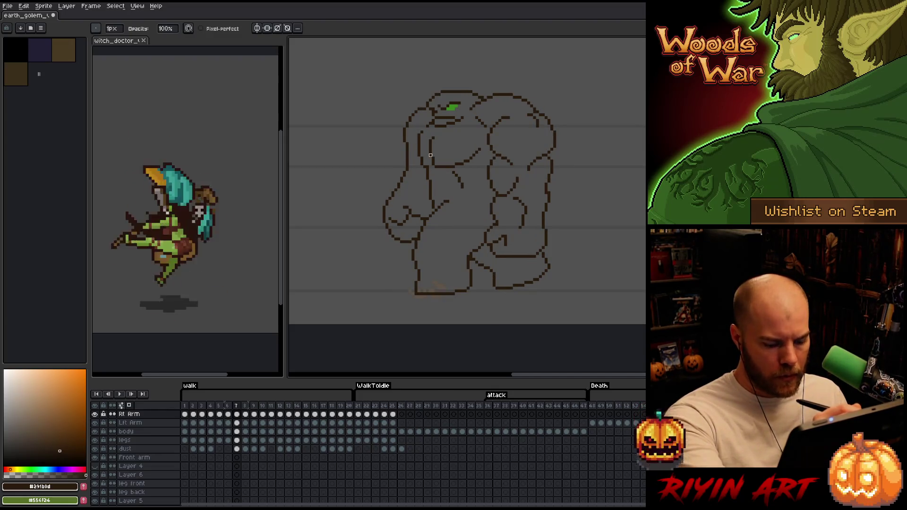
pyautogui.press('.')
pyautogui.press('e')
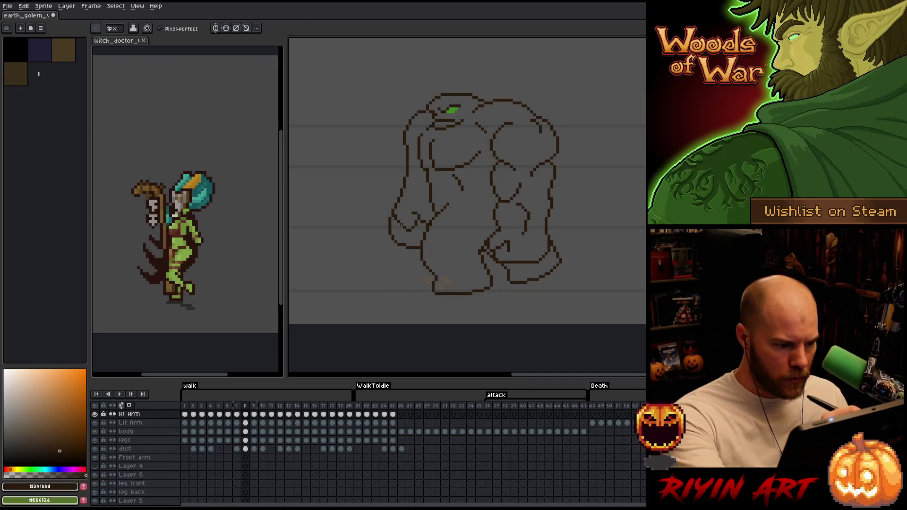
pyautogui.press('b')
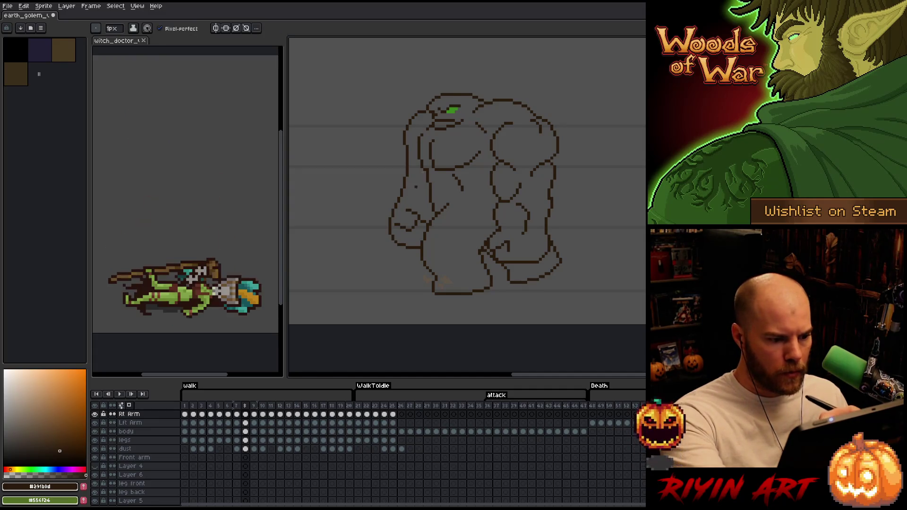
pyautogui.press(',')
pyautogui.press('.')
pyautogui.press(',')
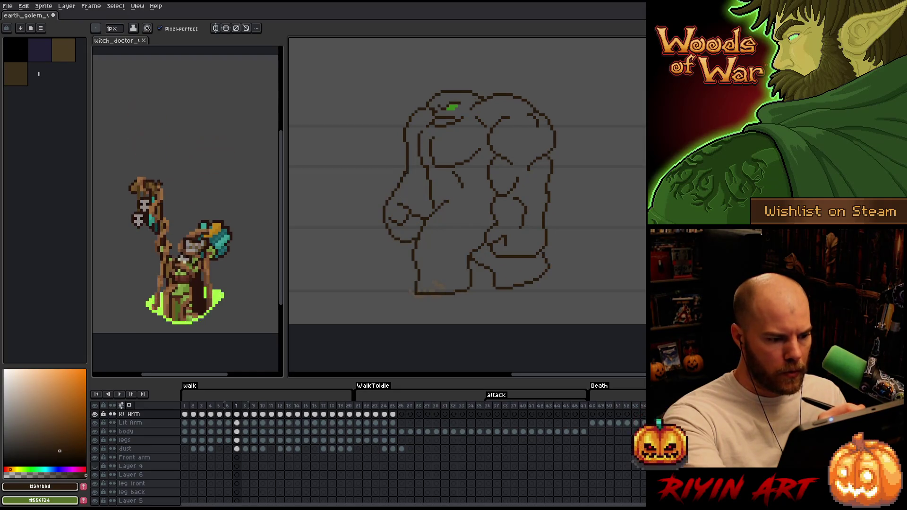
pyautogui.press('.')
pyautogui.press('b')
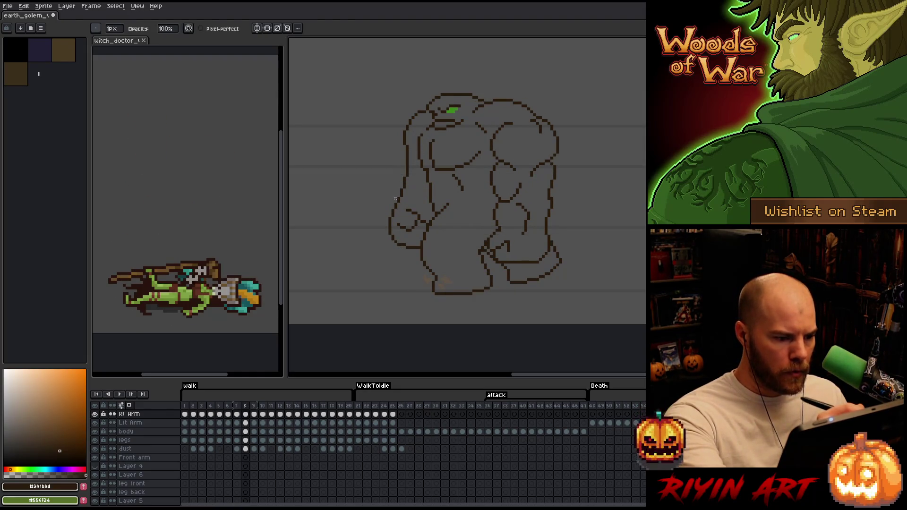
# - Touch up walk frames 9 and 10, comparing them against frame 8
pyautogui.press('.')
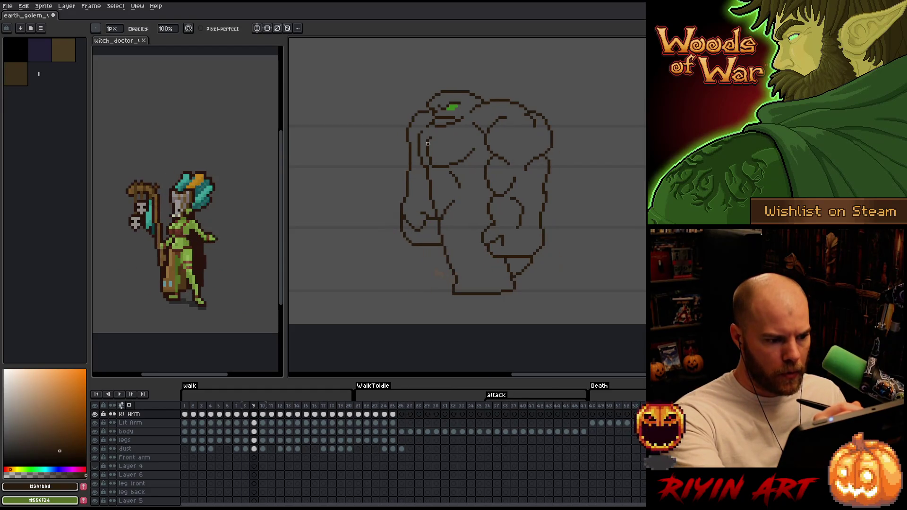
pyautogui.press('e')
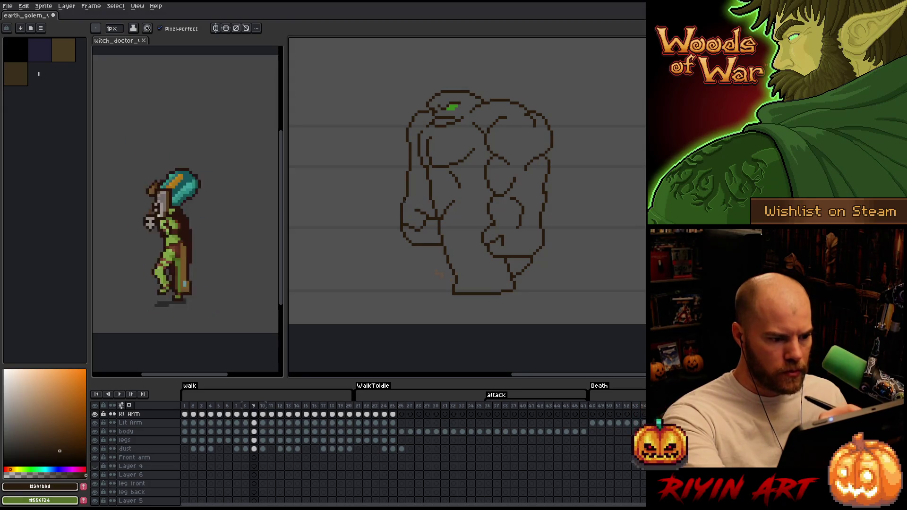
pyautogui.press('b')
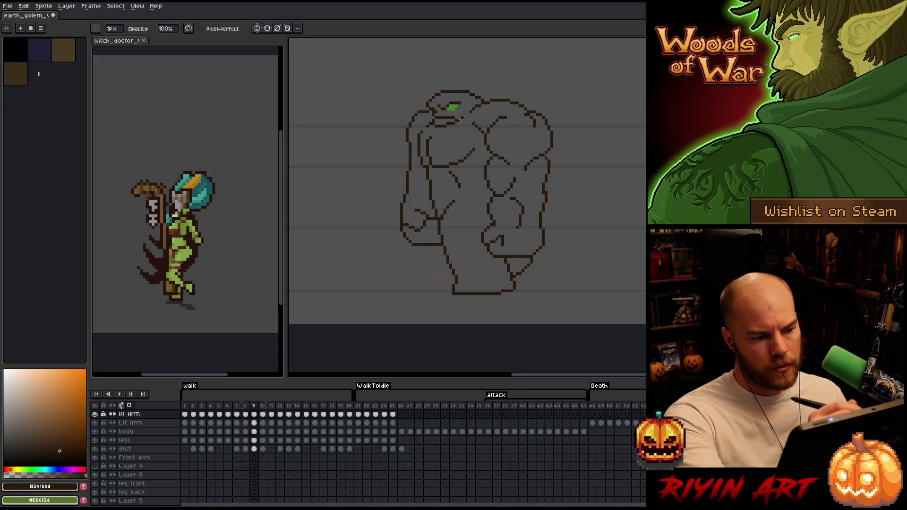
pyautogui.press('Right')
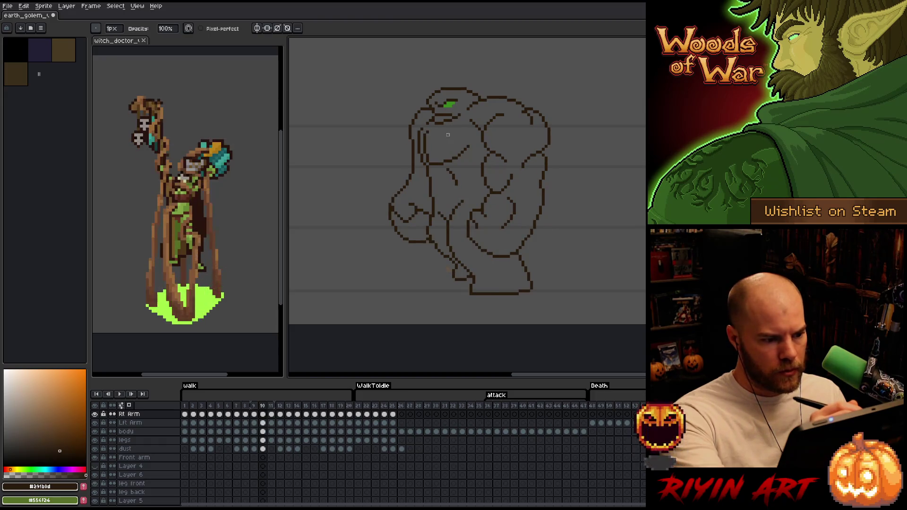
pyautogui.press('Left')
pyautogui.press('Right')
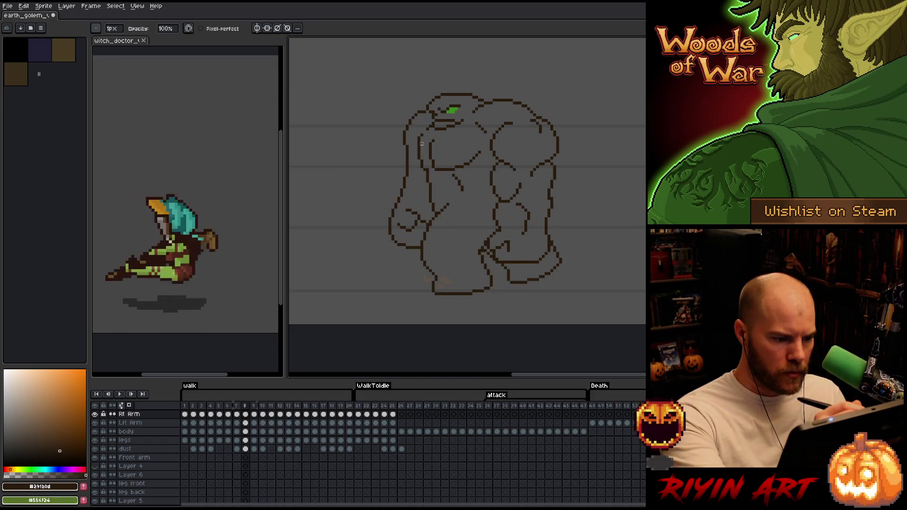
pyautogui.press('Left')
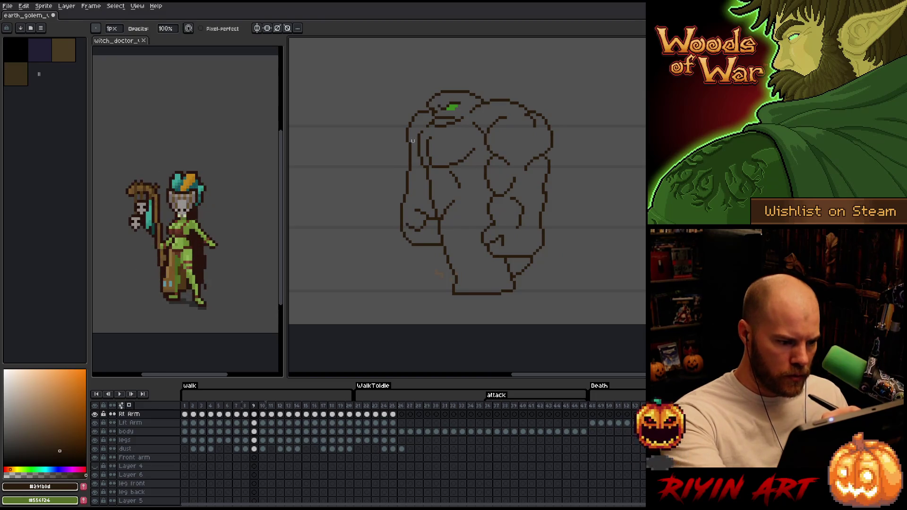
pyautogui.press('Left')
pyautogui.press('Right')
pyautogui.press('Right')
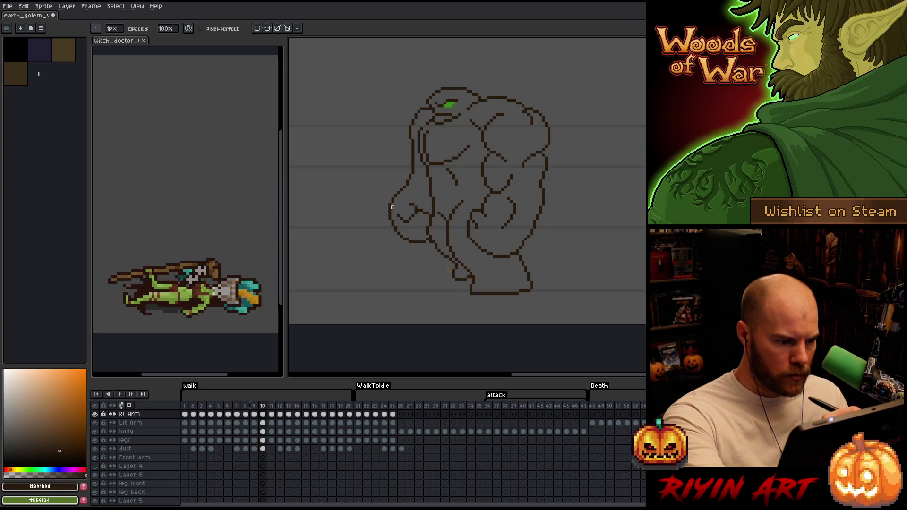
pyautogui.press('e')
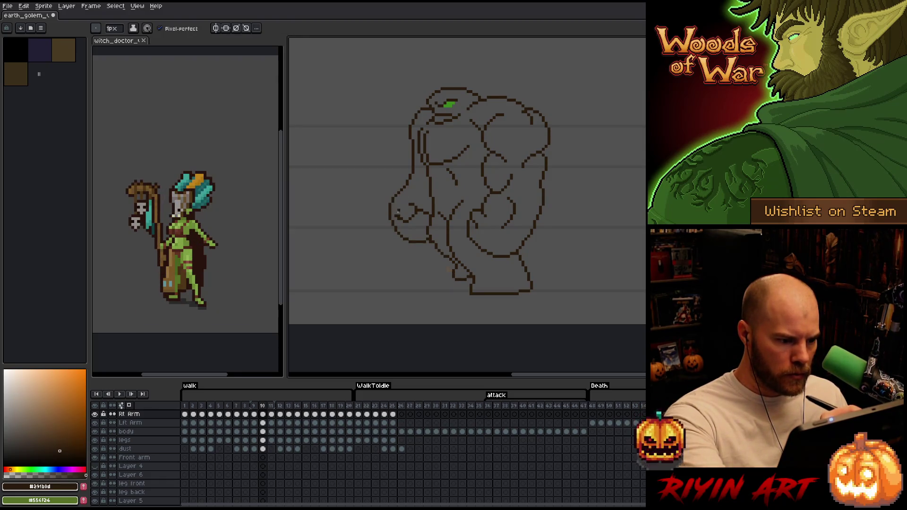
pyautogui.press('e')
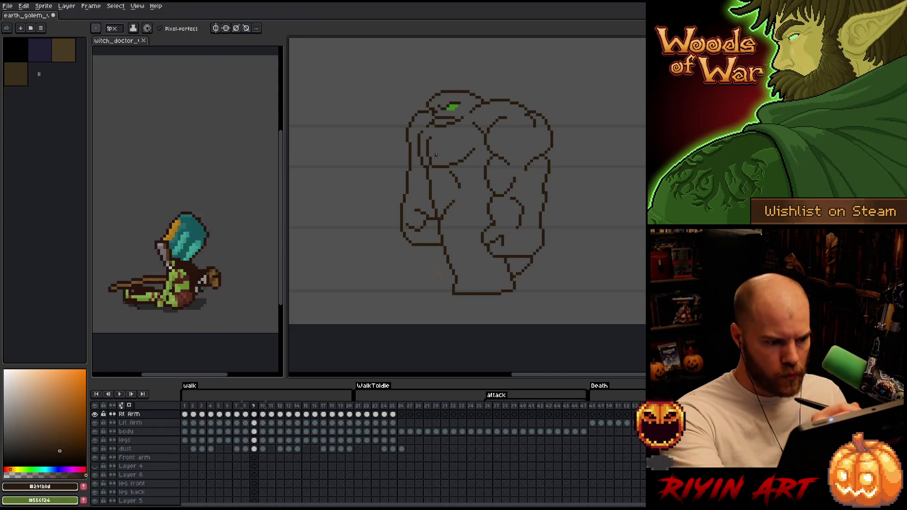
# - Check walk frames 11 through 19 and set the walk cycle playing
pyautogui.press('Right')
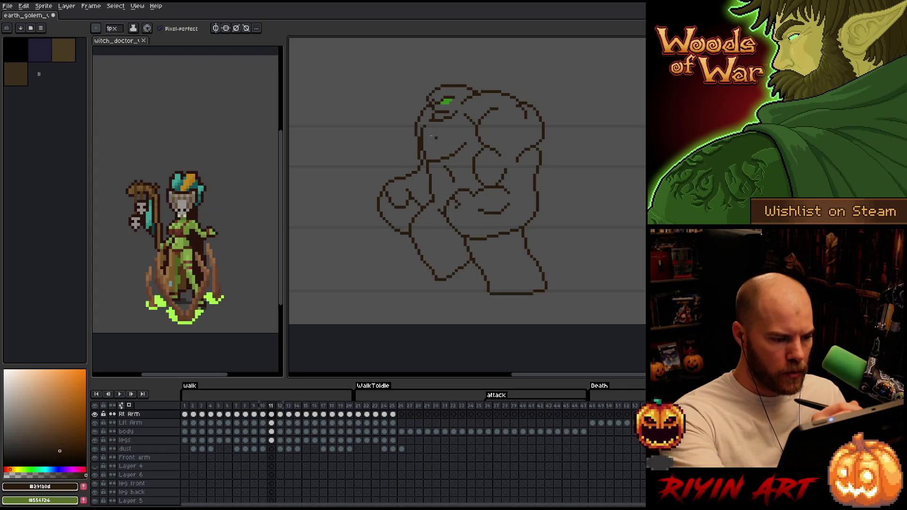
pyautogui.press('Right')
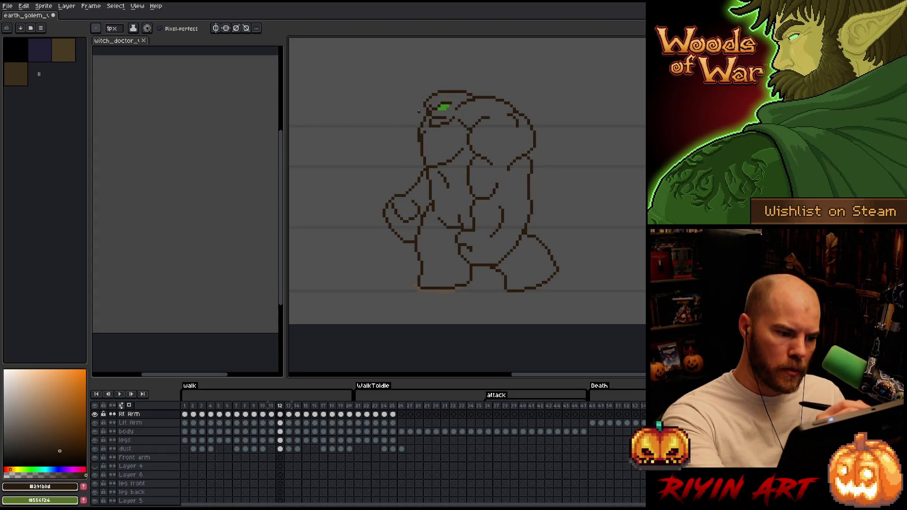
pyautogui.press('e')
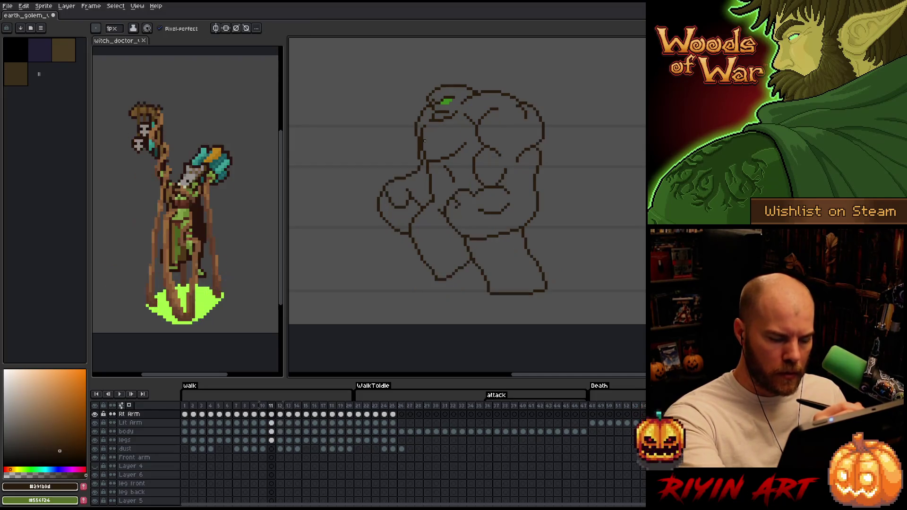
pyautogui.press('Right')
pyautogui.press('Right')
pyautogui.press('Right')
pyautogui.press('Right')
pyautogui.press('Right')
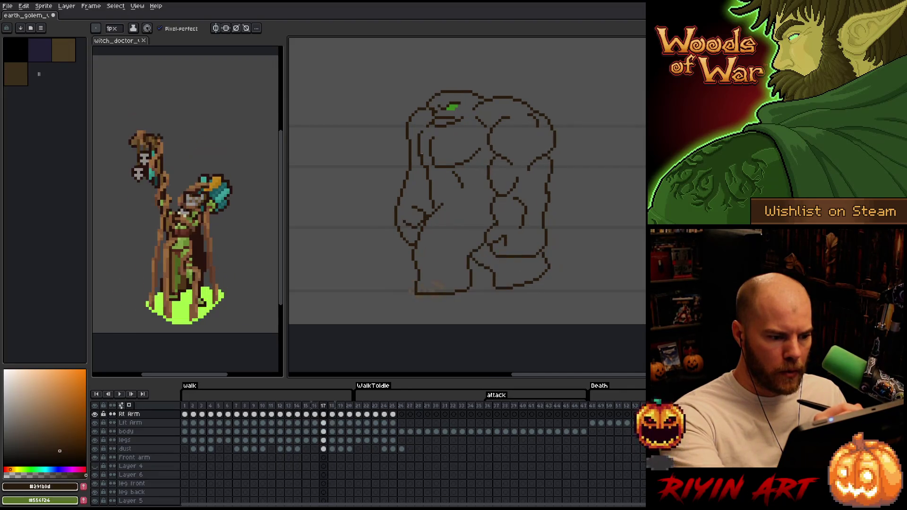
pyautogui.press('Left')
pyautogui.press('Right')
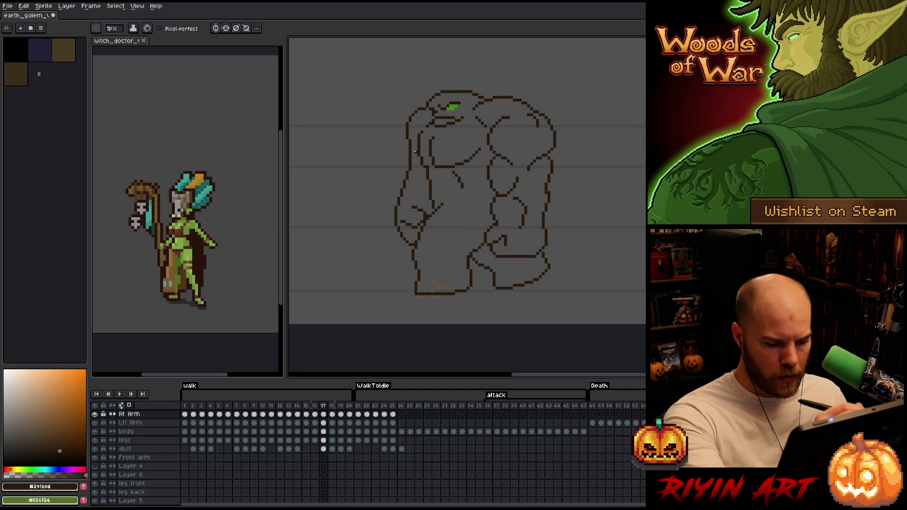
pyautogui.press('Left')
pyautogui.press('Left')
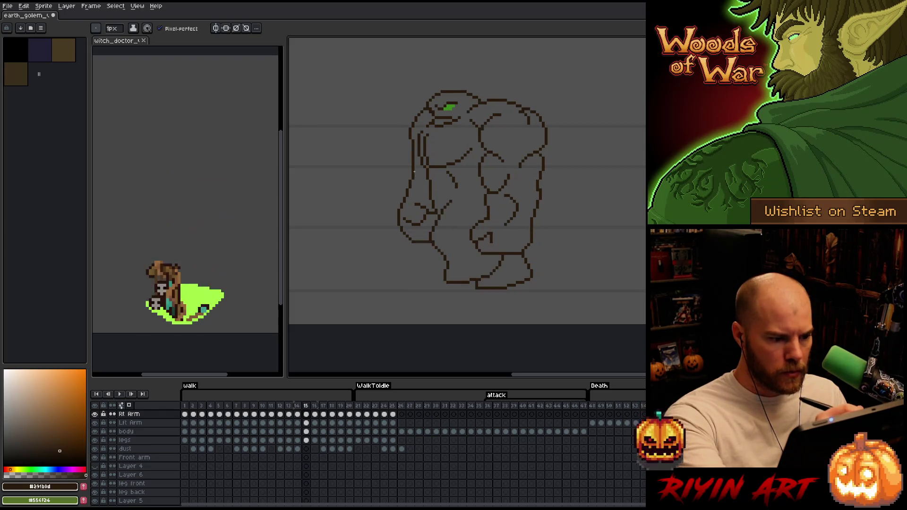
pyautogui.press('Right')
pyautogui.press('Right')
pyautogui.press('Right')
pyautogui.press('Right')
pyautogui.press('Right')
pyautogui.press('Right')
pyautogui.press('Right')
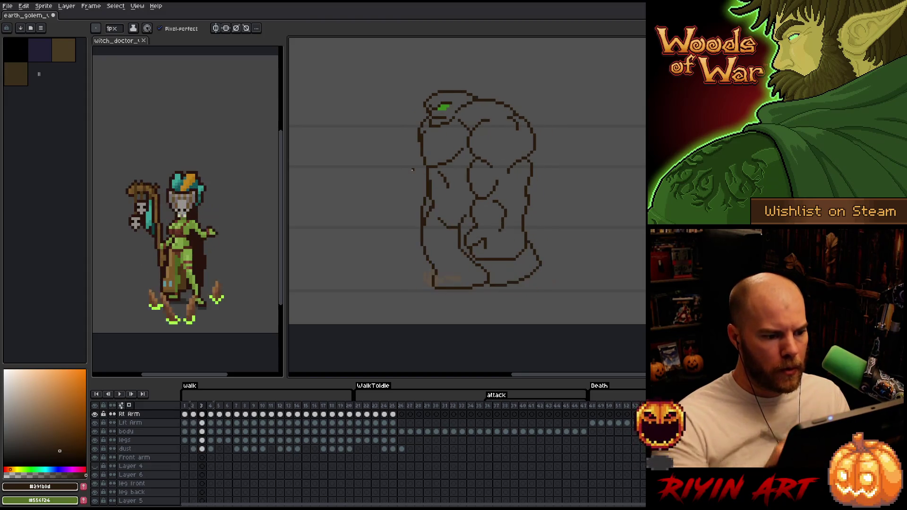
pyautogui.press('Right')
pyautogui.press('b')
pyautogui.press('Return')
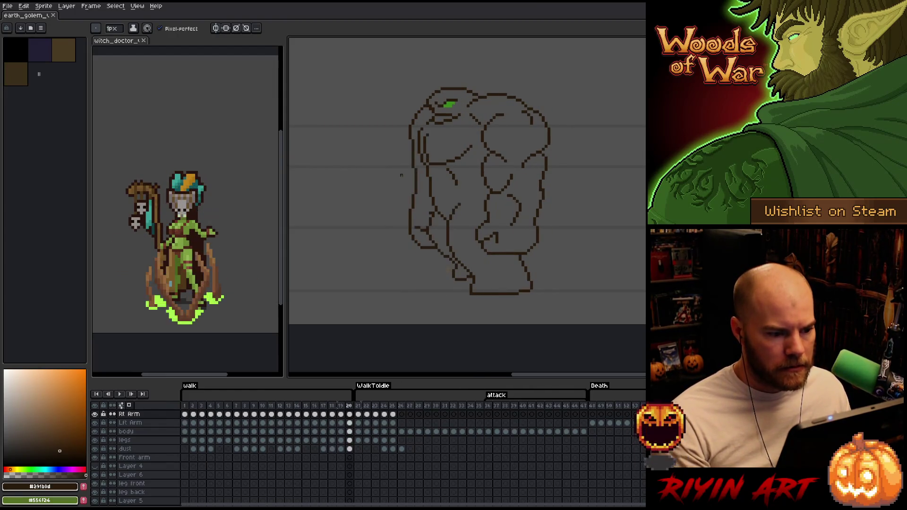
# - Select the short crease stroke near the golem's shoulder on the Lft Arm layer
pyautogui.press('m')
pyautogui.scroll(1, 497, 74)
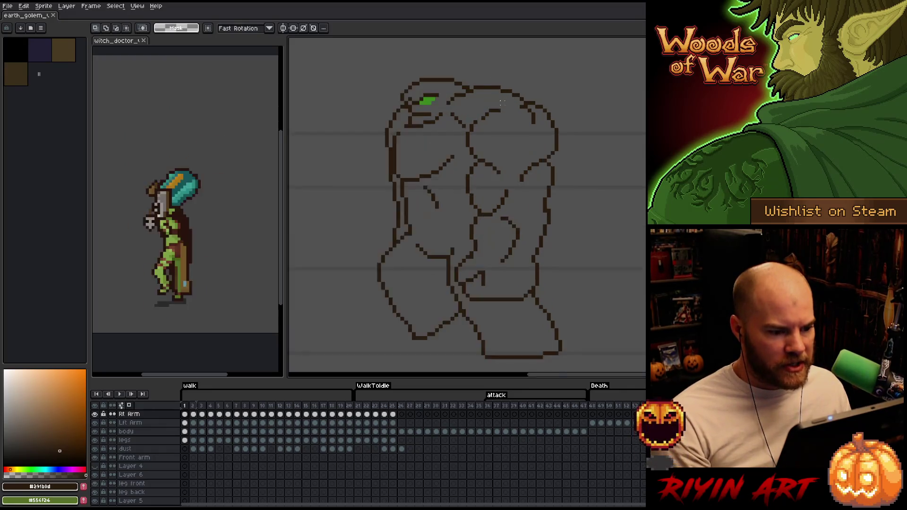
pyautogui.scroll(3, 498, 92)
pyautogui.press('Left')
pyautogui.press('Left')
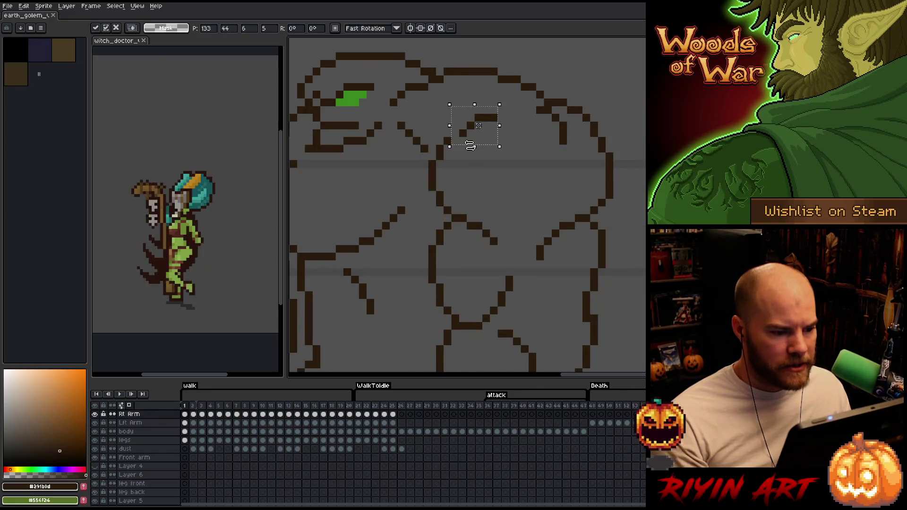
pyautogui.press('v')
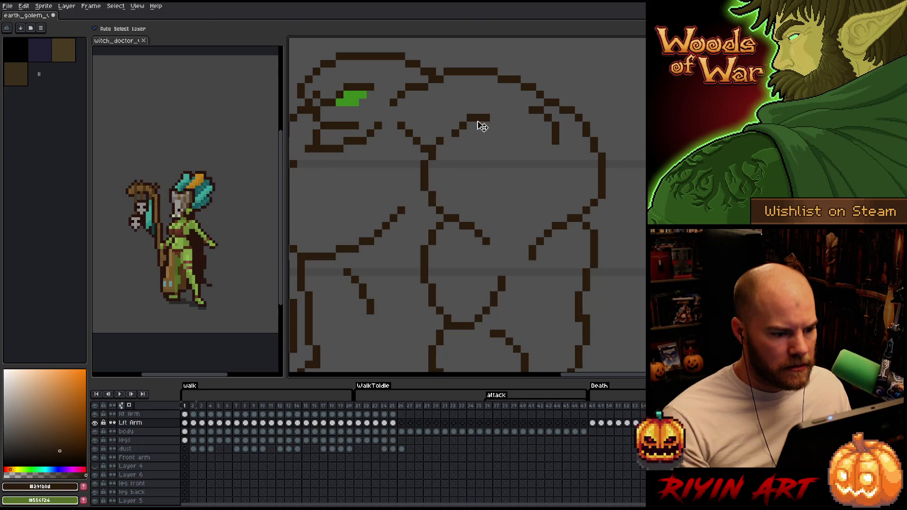
pyautogui.click(488, 125)
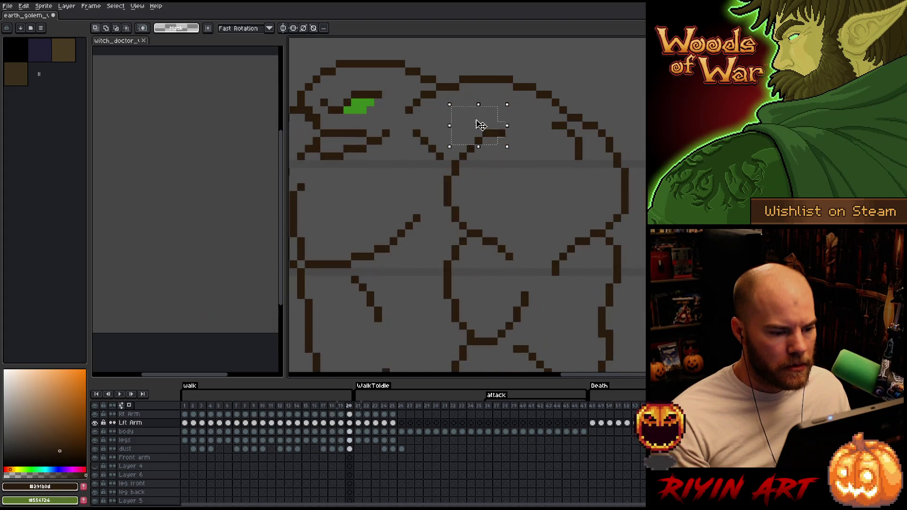
pyautogui.scroll(-3, 479, 125)
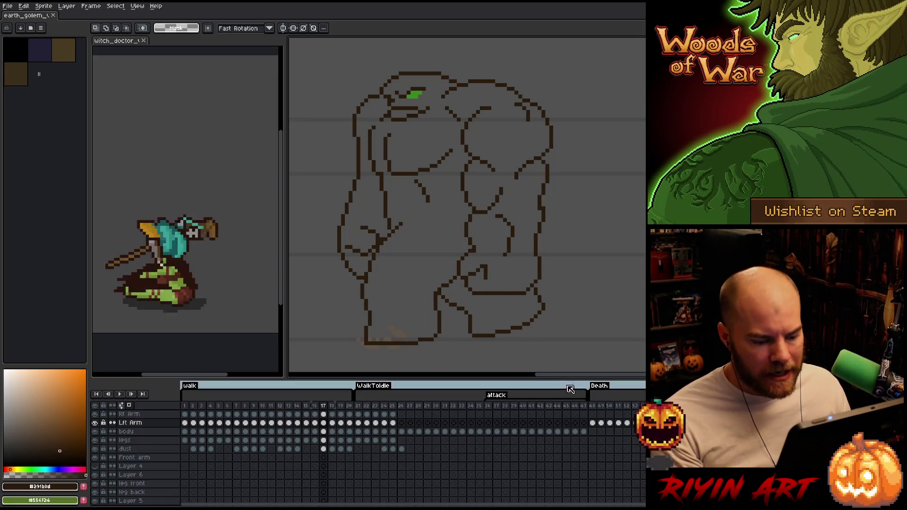
# - Compare Death frame 48's standing golem with the melted-slime frame 49
pyautogui.click(593, 408)
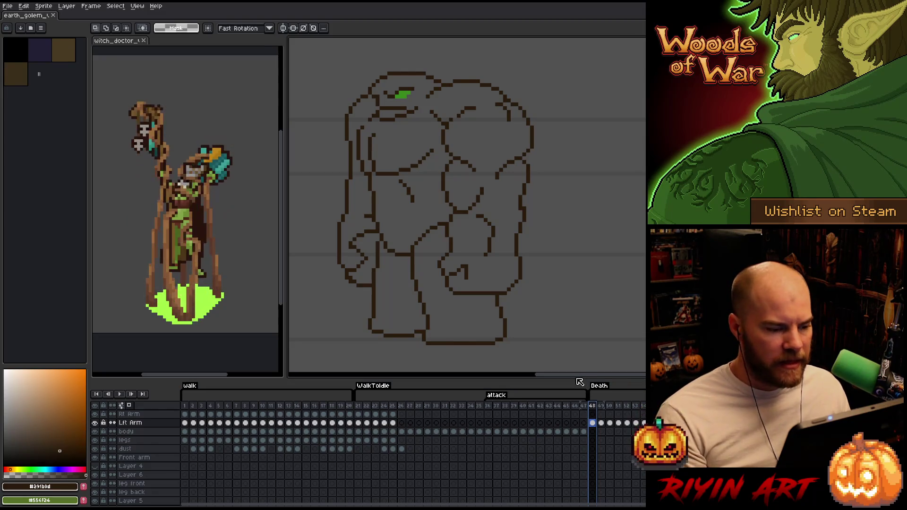
pyautogui.press('Right')
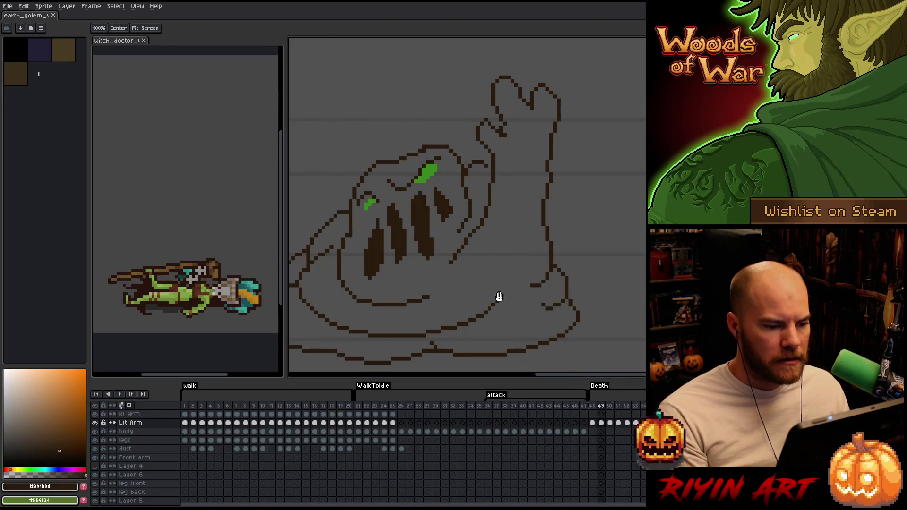
pyautogui.press('Left')
pyautogui.press('Right')
pyautogui.press('Left')
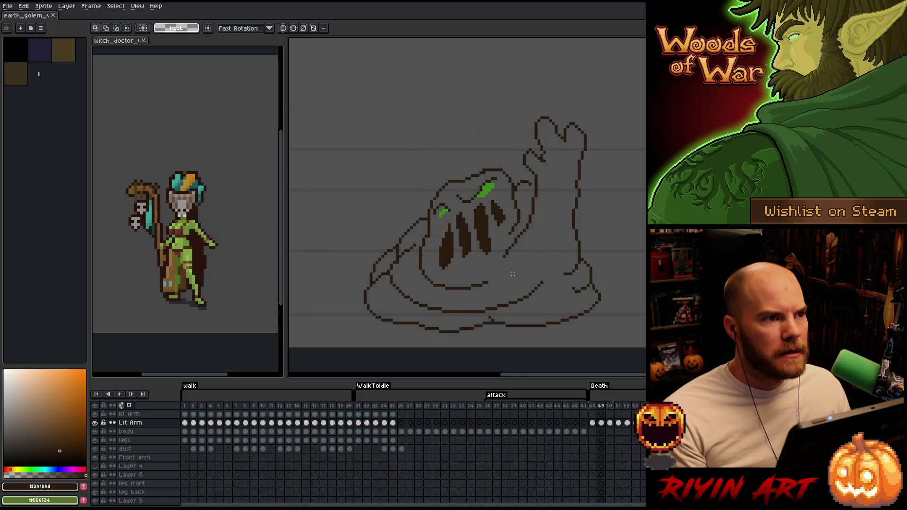
pyautogui.press('Right')
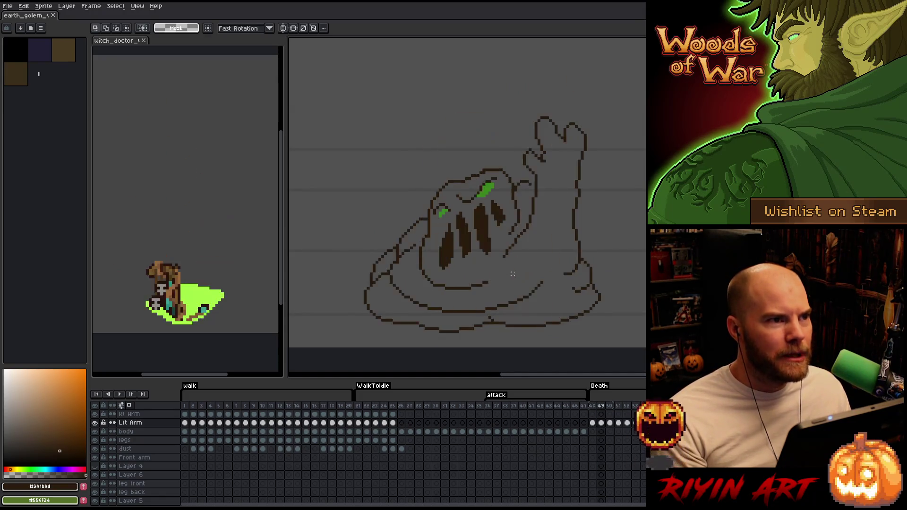
pyautogui.press('Left')
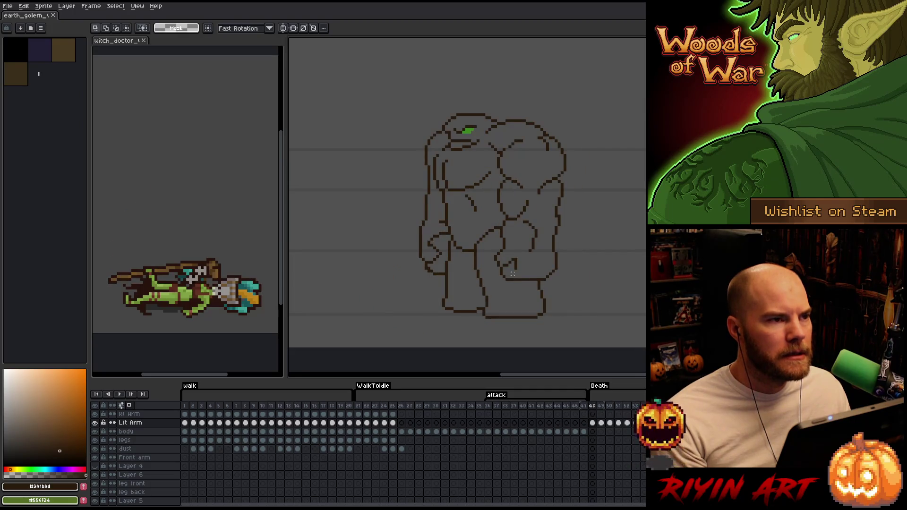
# - Review the melt frames through the flat puddle, then jump to the first WalkToIdle frame
pyautogui.press('Right')
pyautogui.press('Left')
pyautogui.press('Right')
pyautogui.press('Right')
pyautogui.press('Right')
pyautogui.press('Right')
pyautogui.press('Right')
pyautogui.press('Left')
pyautogui.press('Left')
pyautogui.press('Left')
pyautogui.press('Left')
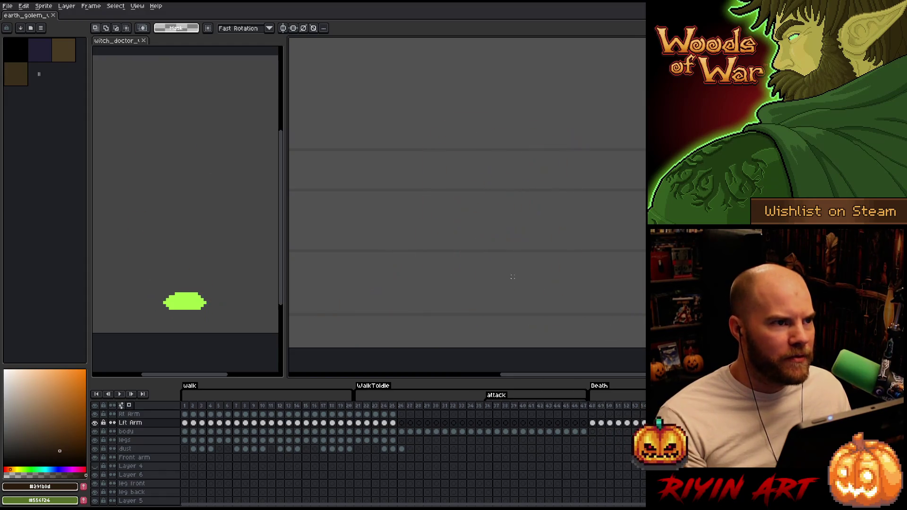
pyautogui.press('Right')
pyautogui.press('Right')
pyautogui.press('Left')
pyautogui.press('Left')
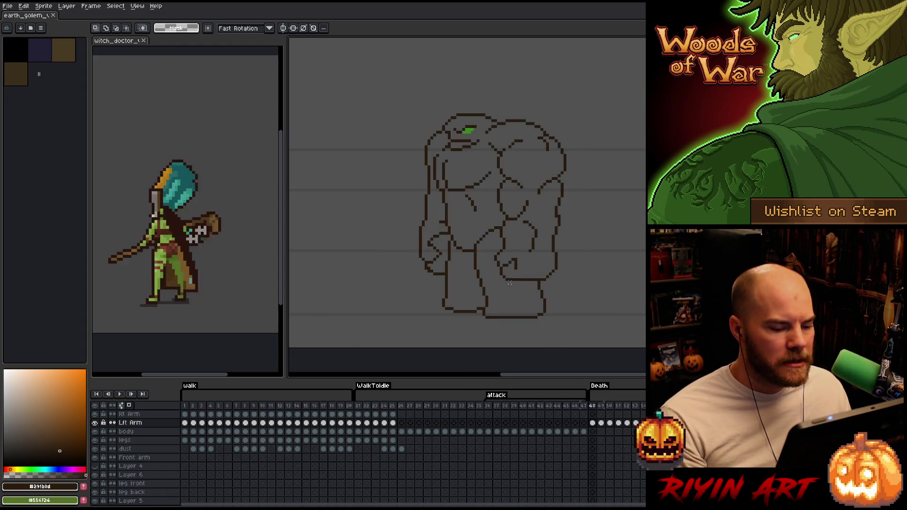
pyautogui.click(360, 408)
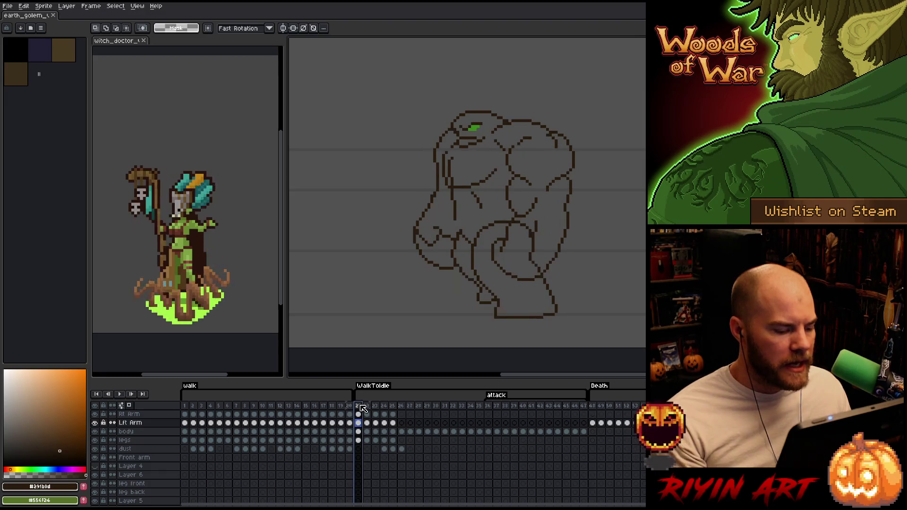
# - Select frames 22 through 41 (WalkToIdle and attack) and play them back
pyautogui.press('Return')
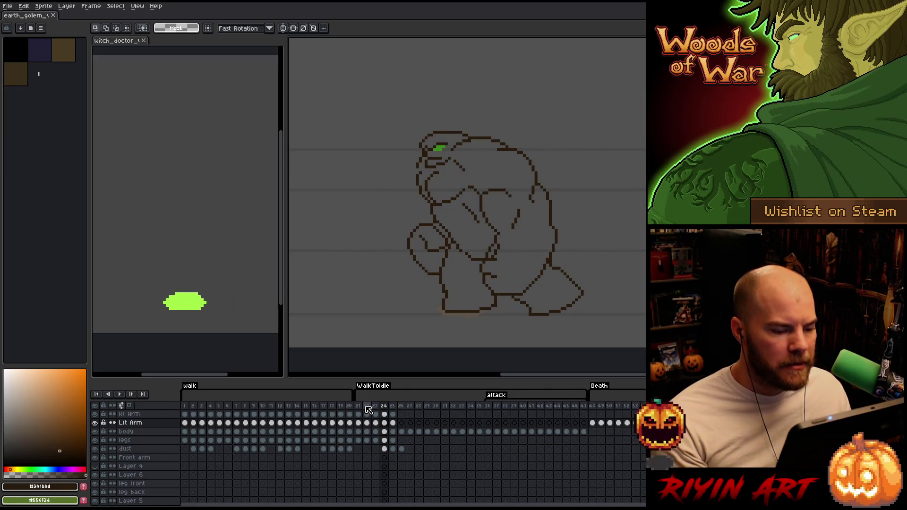
pyautogui.moveTo(375, 410); pyautogui.dragTo(539, 405)
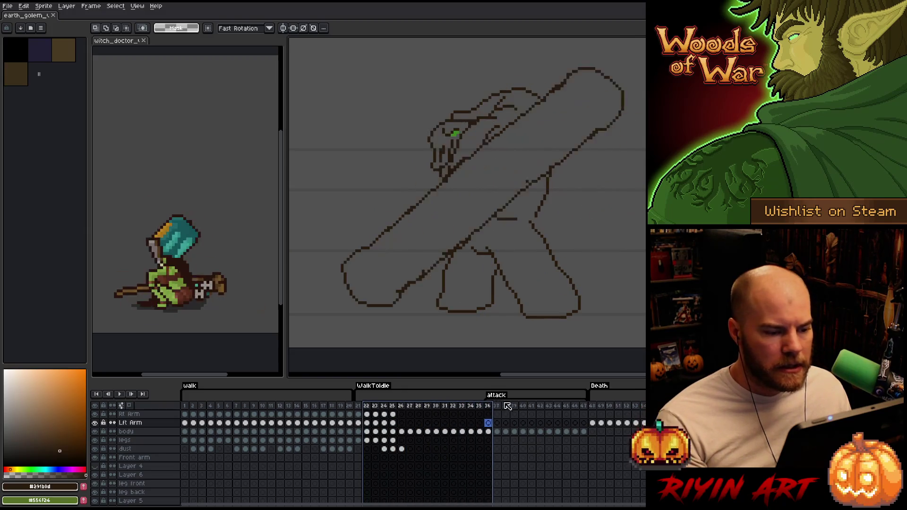
pyautogui.scroll(-2, 544, 310)
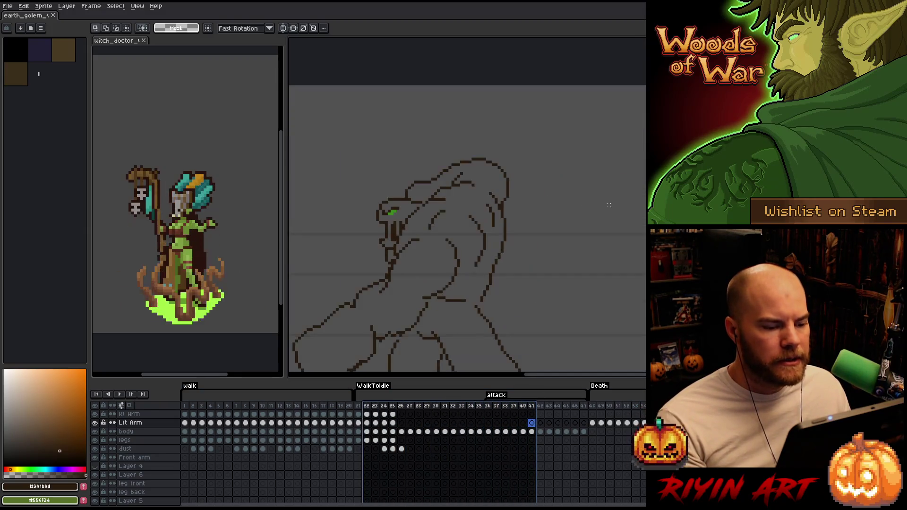
pyautogui.press('Return')
pyautogui.moveTo(525, 277); pyautogui.dragTo(512, 263)
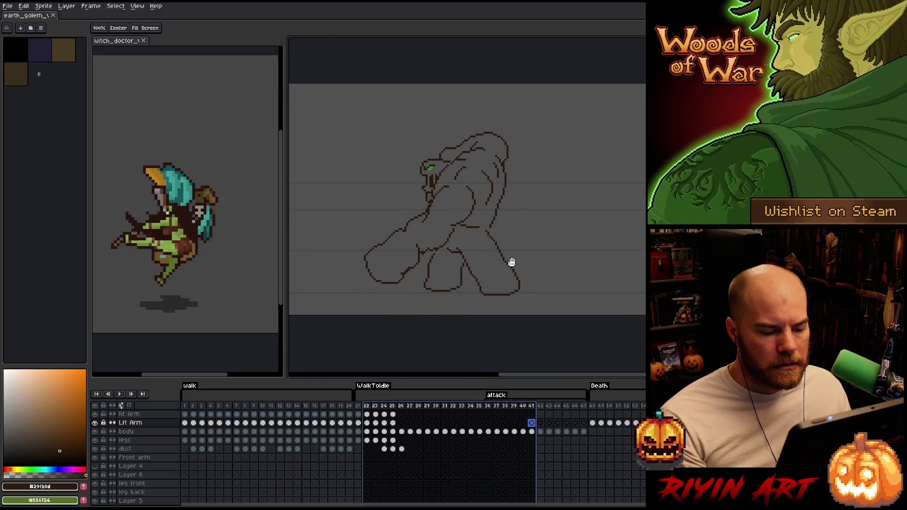